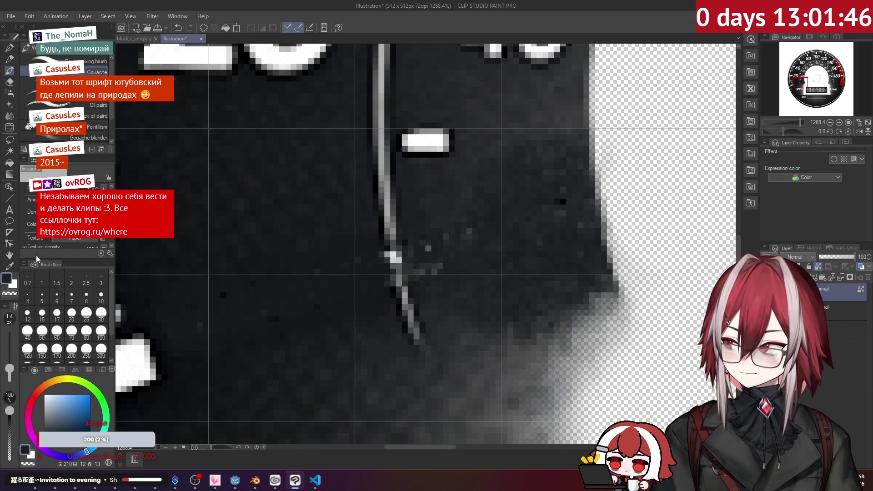
- Switch to the Oil paint sub tool at 3.3 px and frame the dial's inner edge near 40
left_click_drag(9, 371, 9, 367)
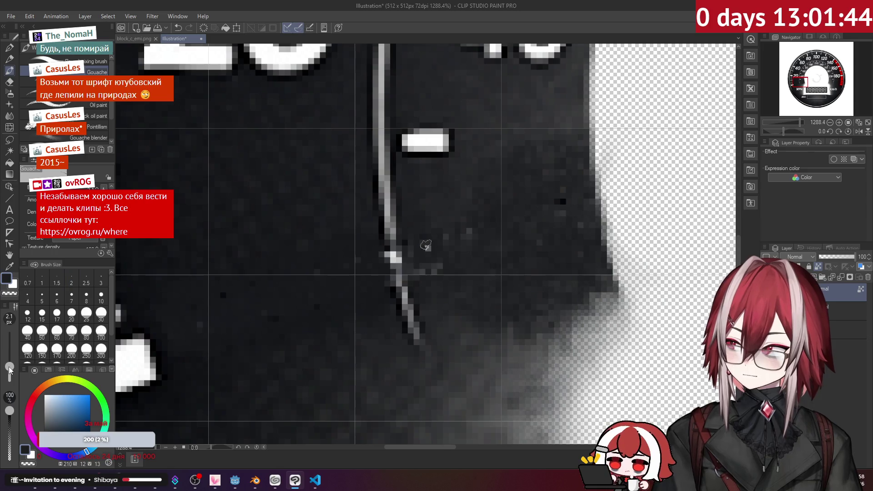
left_click(32, 103)
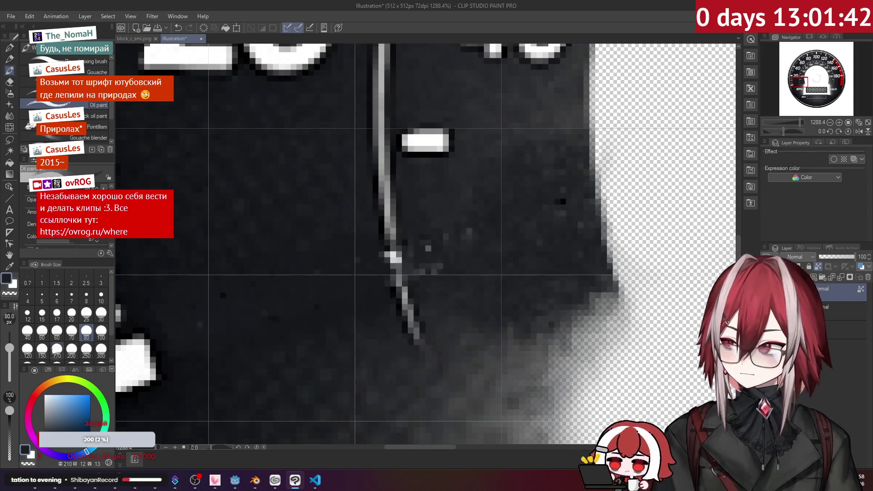
left_click_drag(2, 348, 4, 363)
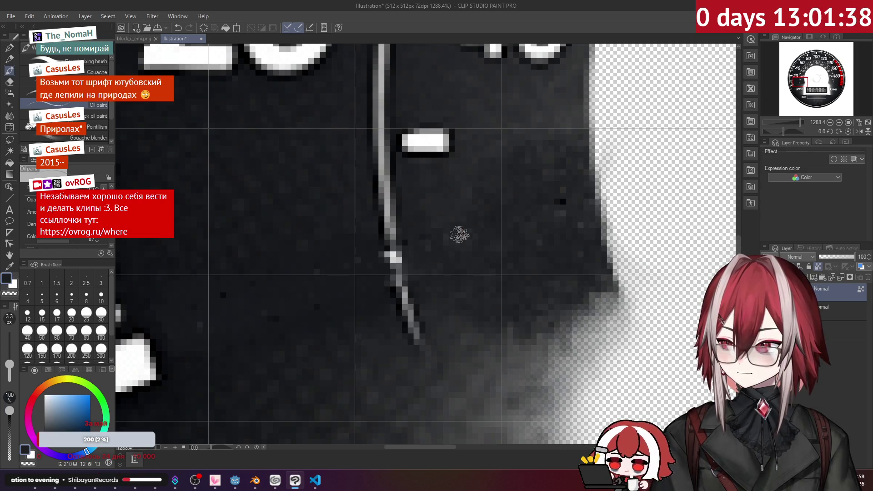
left_click_drag(335, 282, 450, 244)
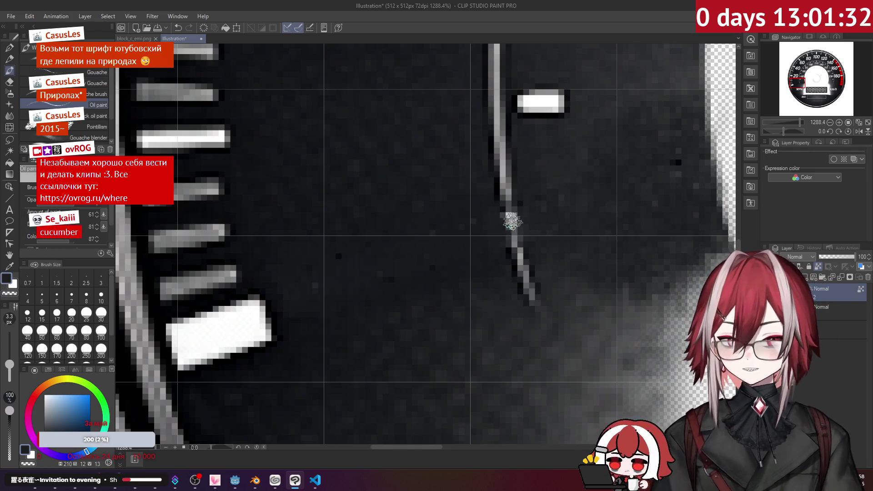
scroll(511, 220, "down", 2)
scroll(513, 222, "down", 2)
scroll(468, 238, "up", 5)
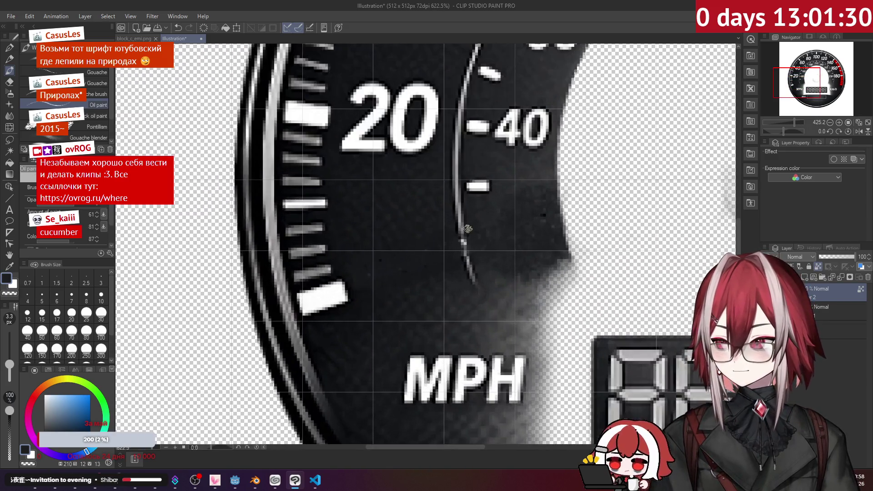
scroll(467, 237, "up", 1)
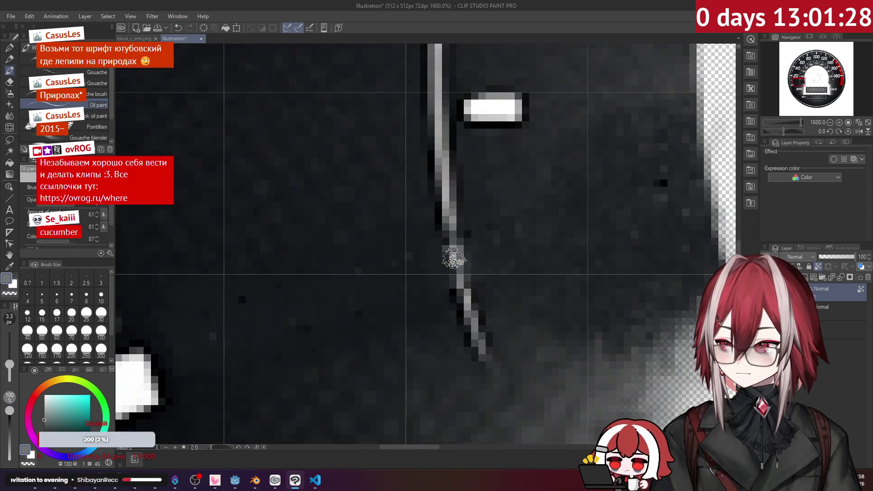
scroll(457, 296, "down", 8)
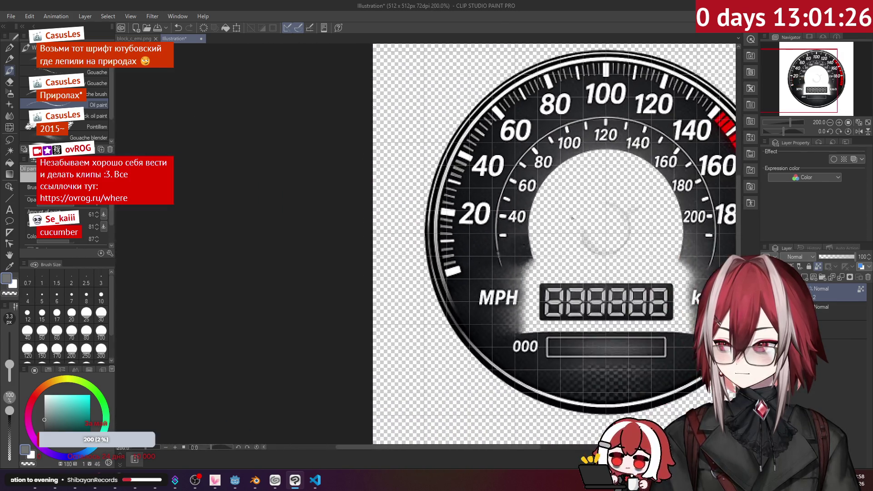
left_click_drag(572, 219, 516, 226)
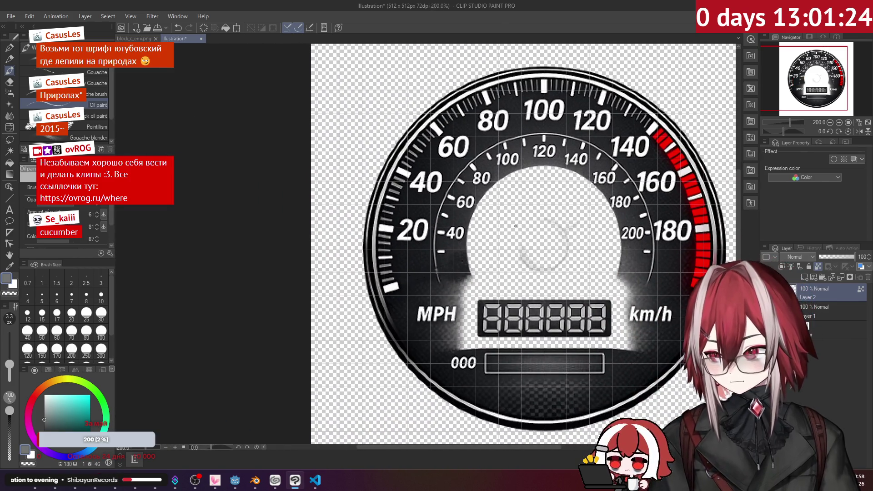
scroll(516, 226, "up", 5)
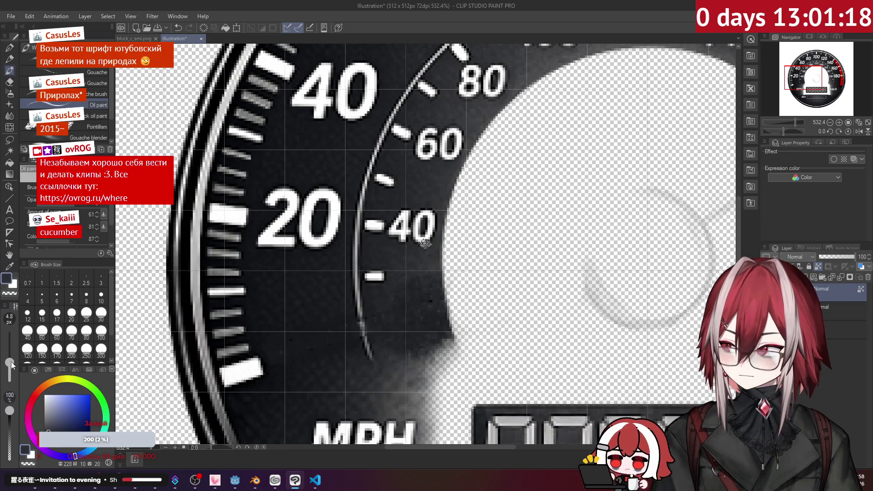
- Choose Dry Gouache and eyedrop the dial's dark grey from the canvas as the paint colour
left_click(96, 83)
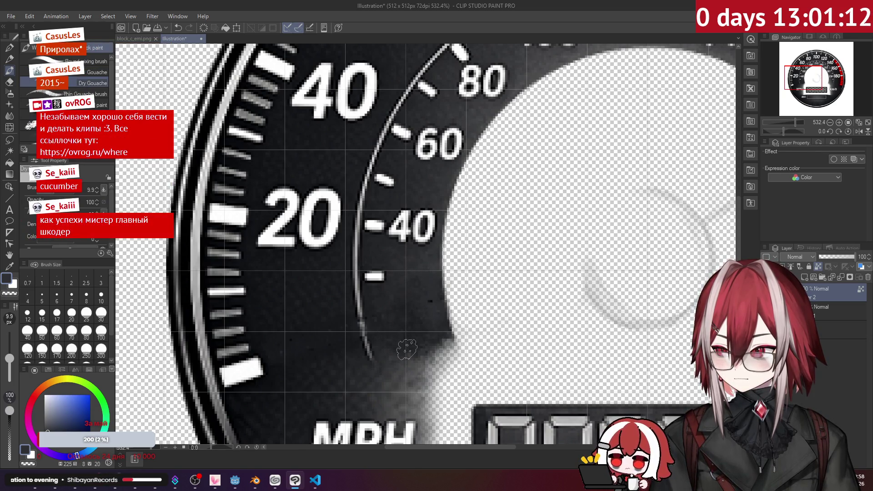
left_click(396, 361, "alt")
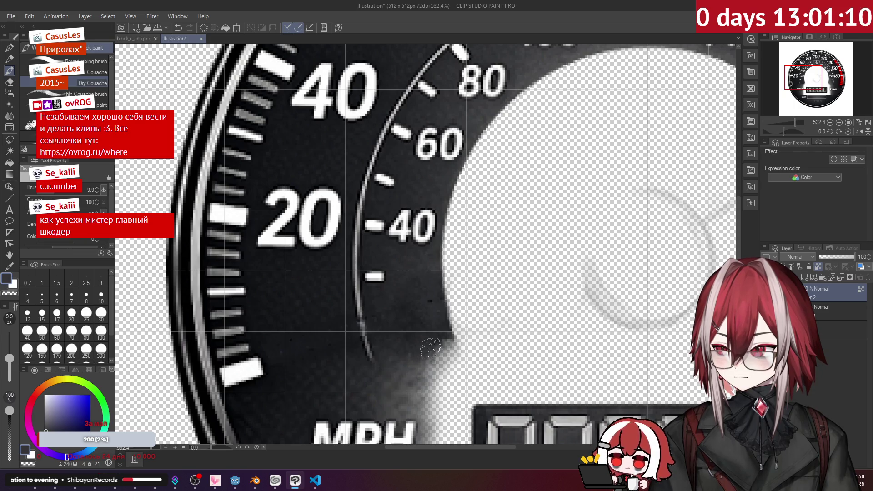
left_click(420, 354, "alt")
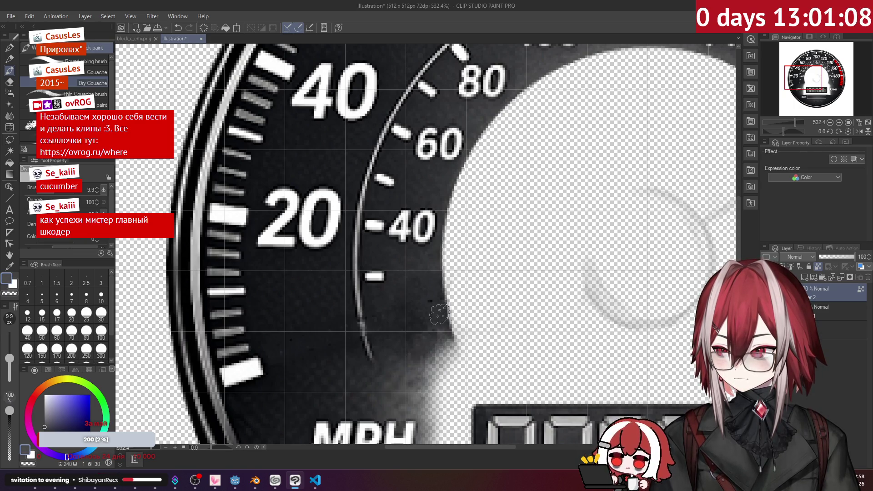
left_click(430, 272, "alt")
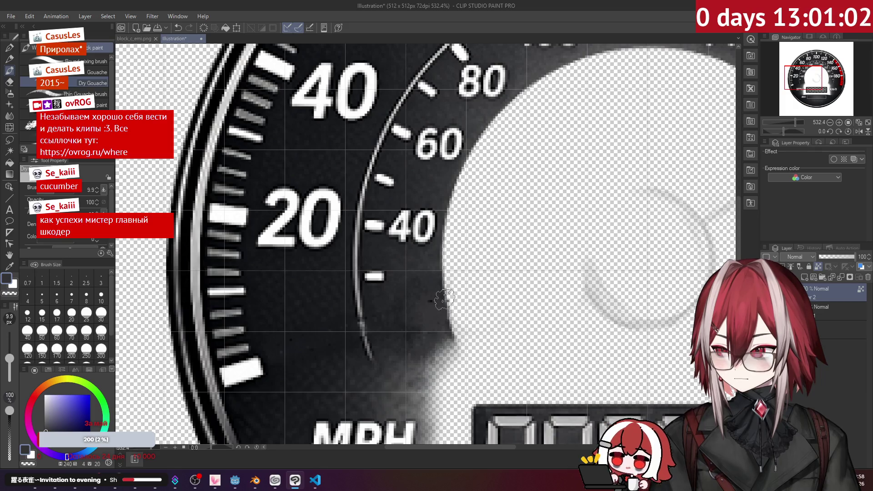
scroll(436, 302, "down", 2)
scroll(435, 306, "up", 7)
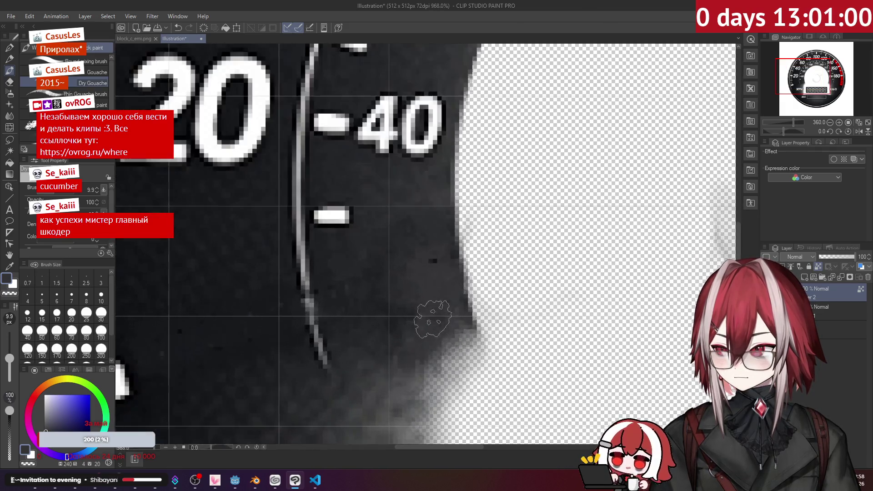
scroll(454, 205, "down", 6)
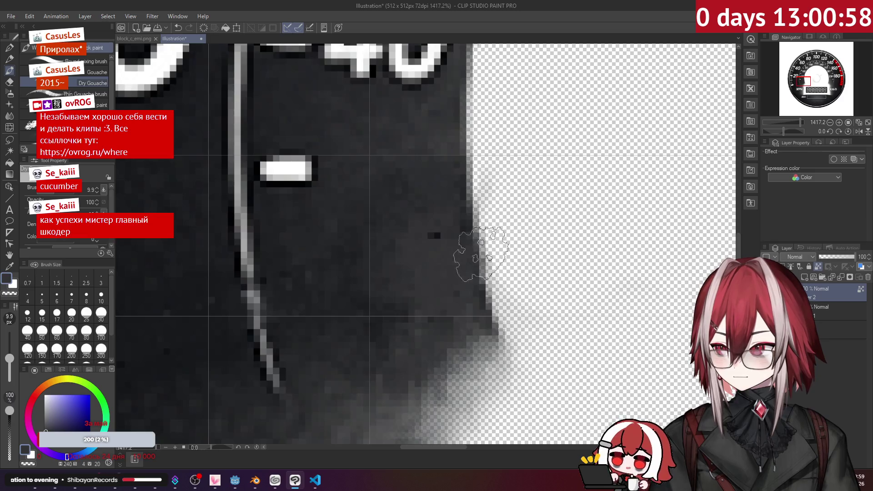
scroll(453, 205, "down", 3)
scroll(453, 205, "up", 4)
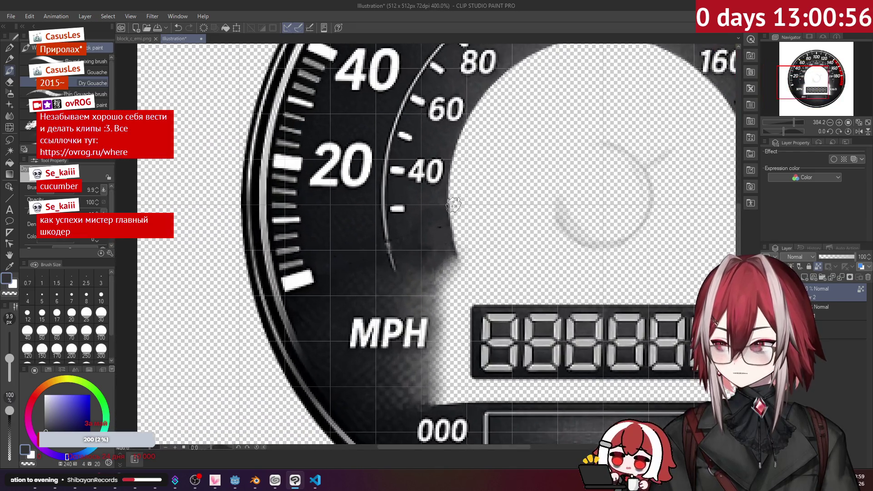
scroll(453, 204, "up", 4)
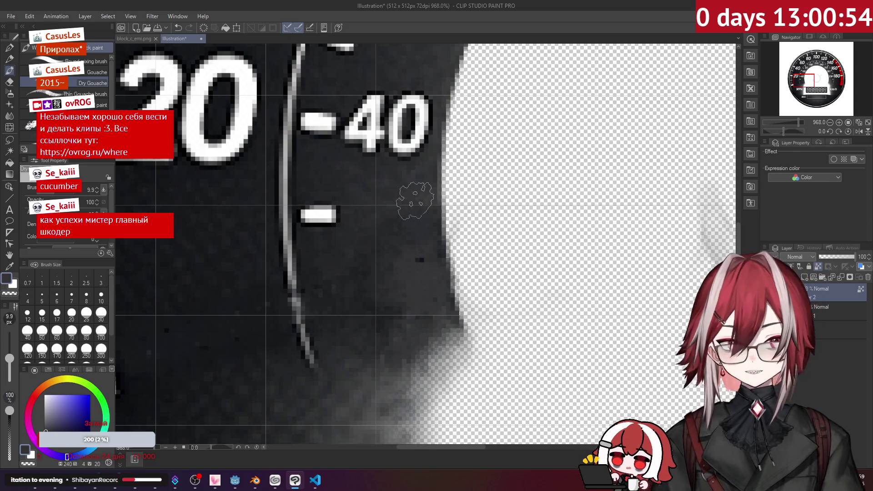
- Switch to the Gouache sub tool at 2.1 px and zoom out to fit the canvas
left_click(93, 72)
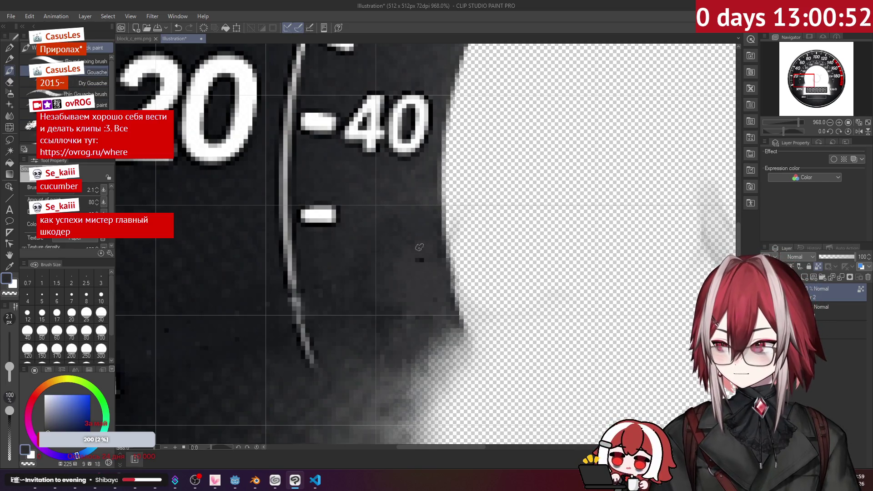
scroll(433, 255, "down", 2)
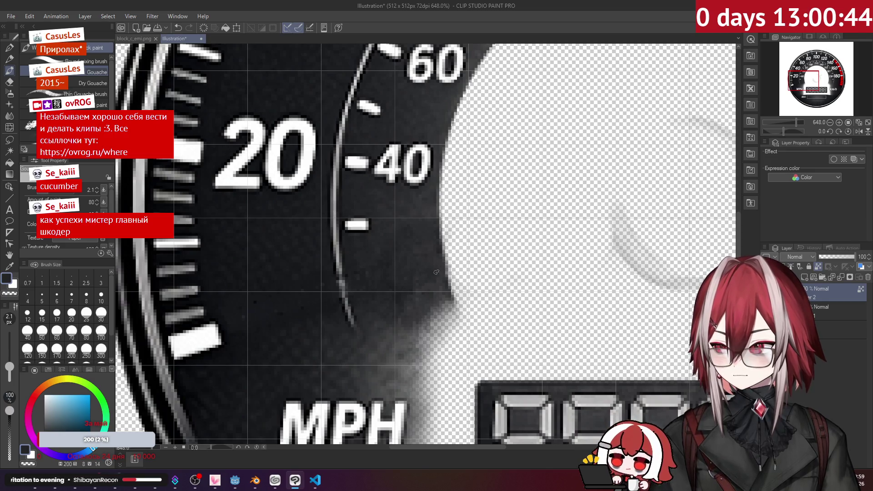
scroll(428, 274, "down", 5)
scroll(497, 207, "down", 2)
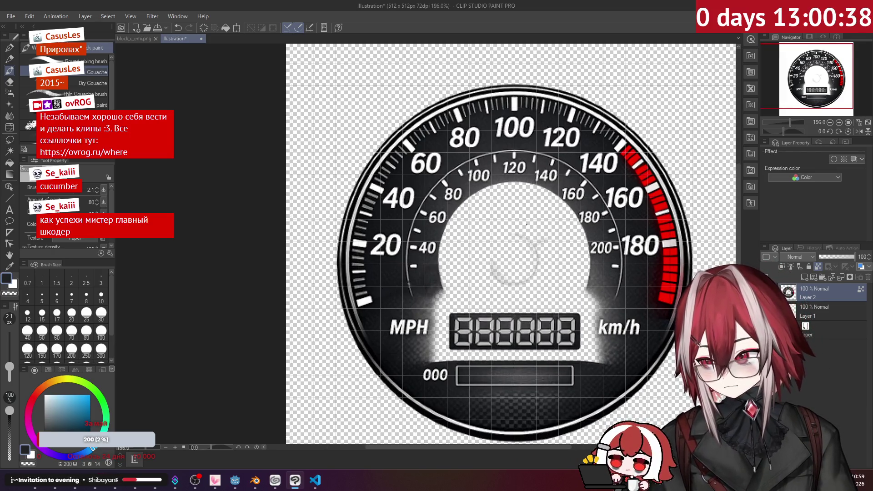
- At 220% zoom, create raster Layer 3 above the upper speedometer layer, then return to Godot
scroll(526, 223, "down", 1)
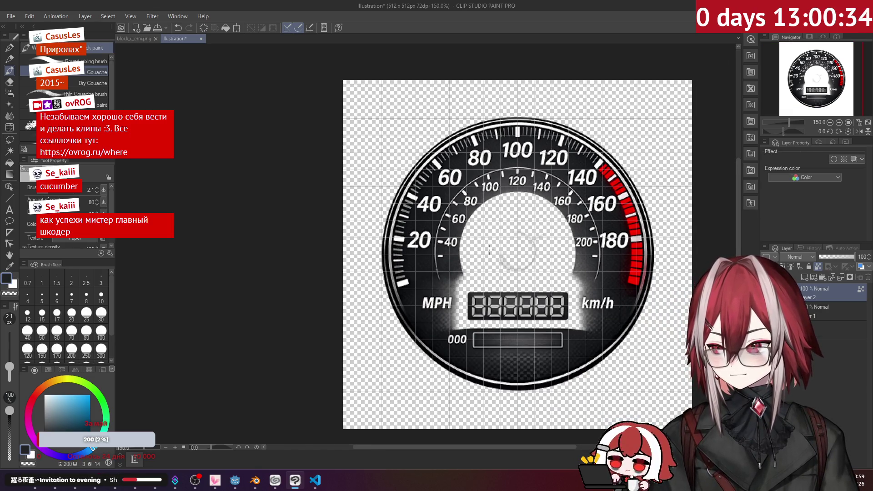
scroll(514, 243, "up", 2)
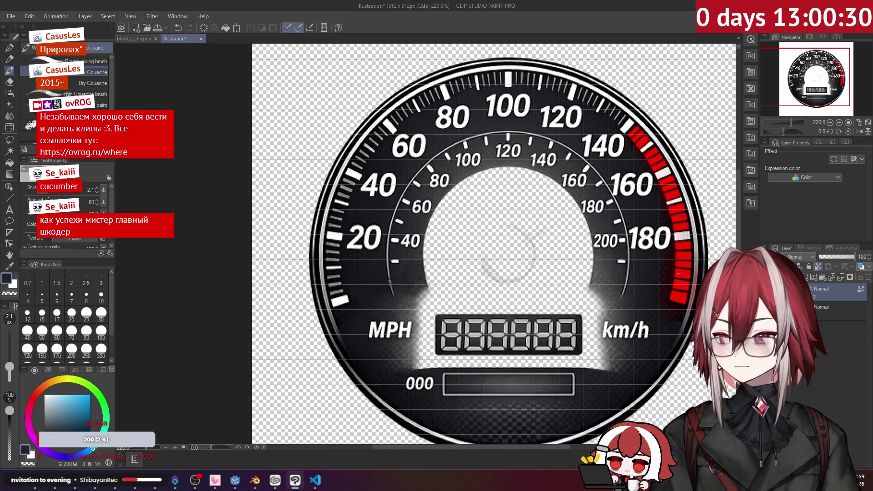
left_click(825, 313)
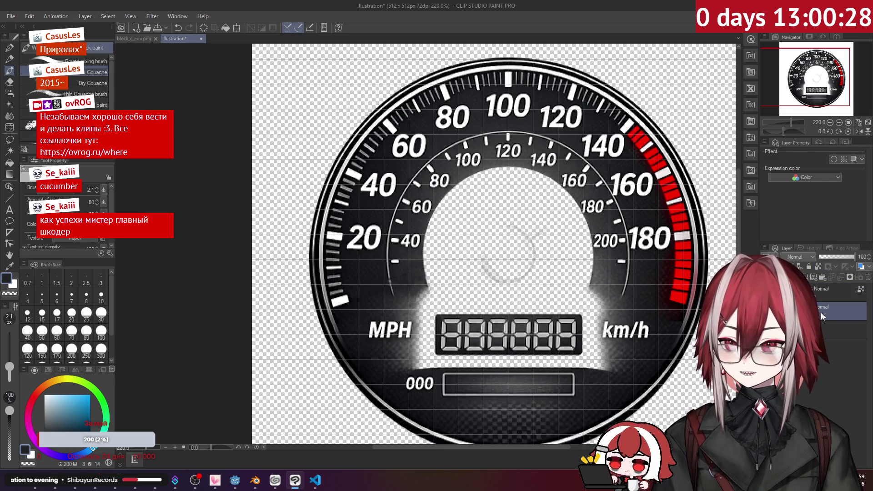
left_click(829, 296)
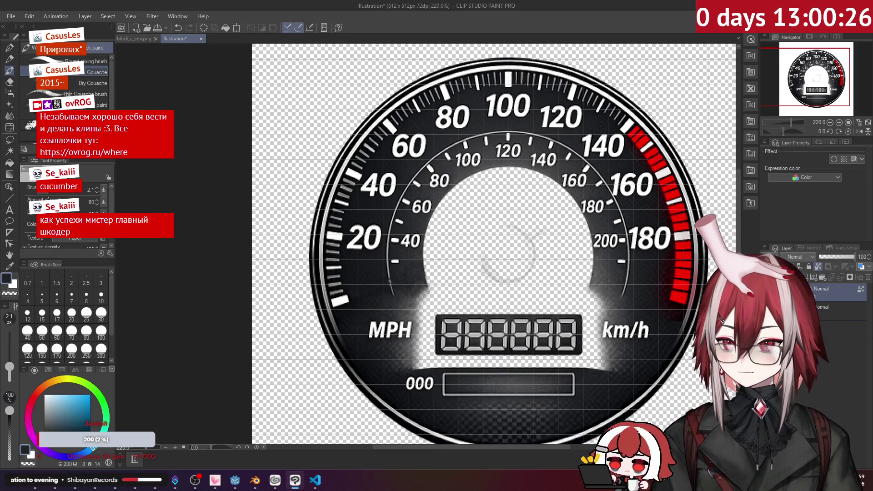
left_click(805, 278)
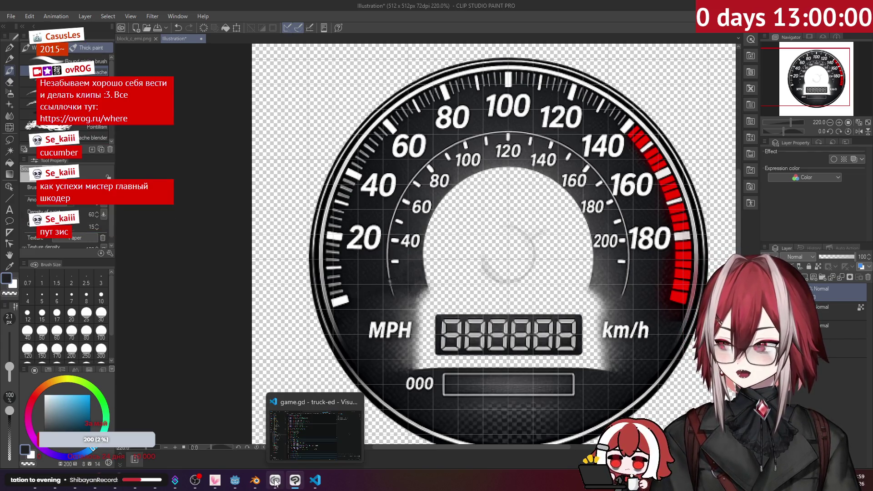
left_click(235, 480)
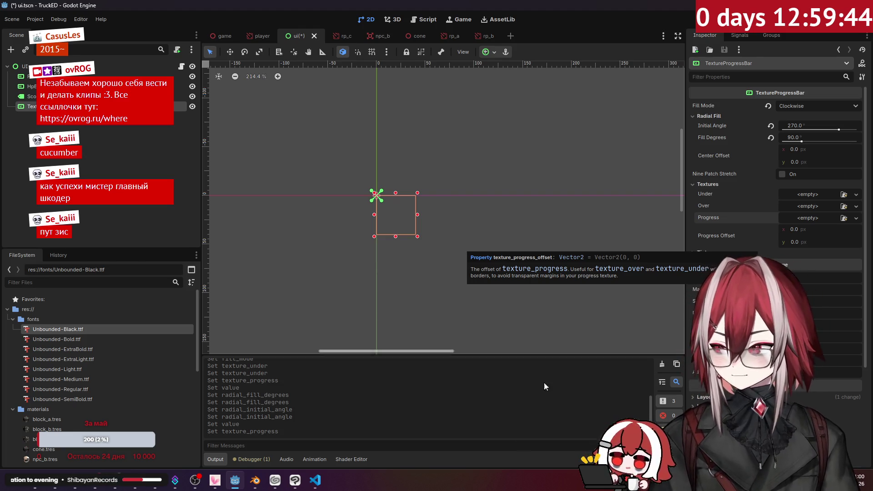
left_click(302, 485)
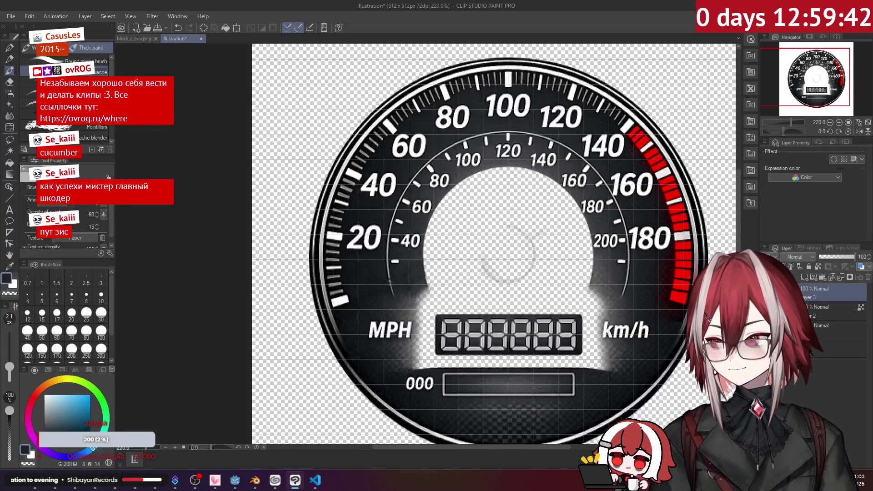
- Draw a white straight test line across the dial, undo it, and enlarge the brush to about 22 px
left_click(8, 199)
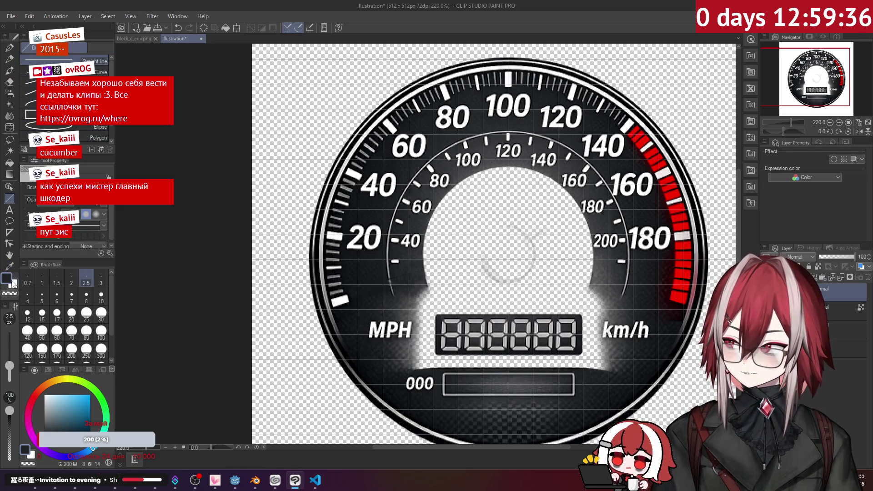
left_click_drag(45, 395, 39, 384)
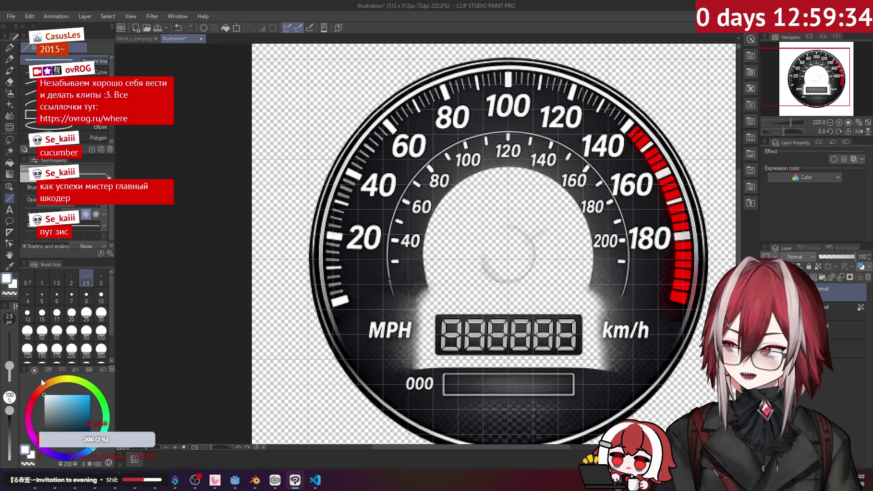
scroll(96, 132, "down", 2)
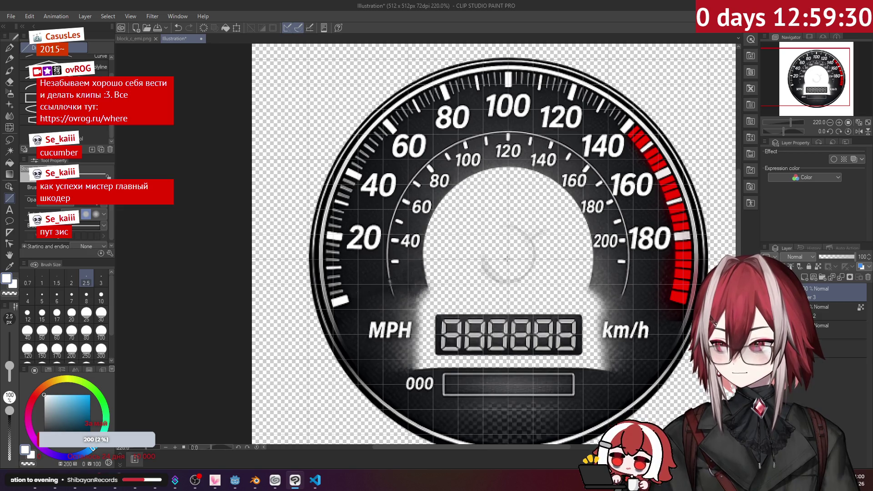
scroll(507, 260, "up", 8)
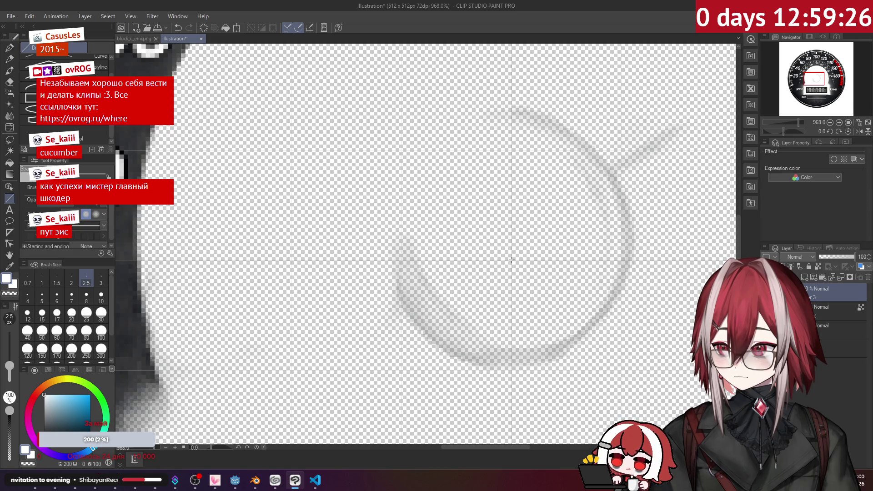
mouse_move(510, 260)
left_mouse_down()
mouse_move(117, 260)
mouse_move(302, 271)
left_mouse_up()
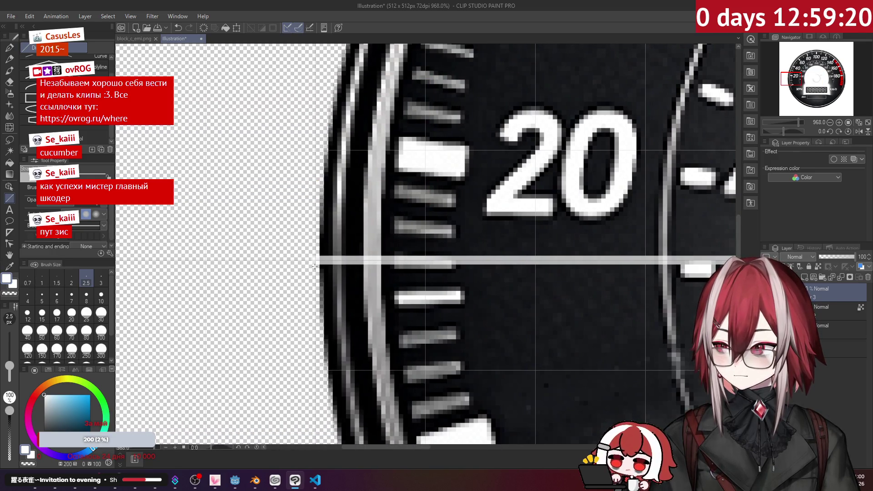
scroll(315, 266, "down", 5)
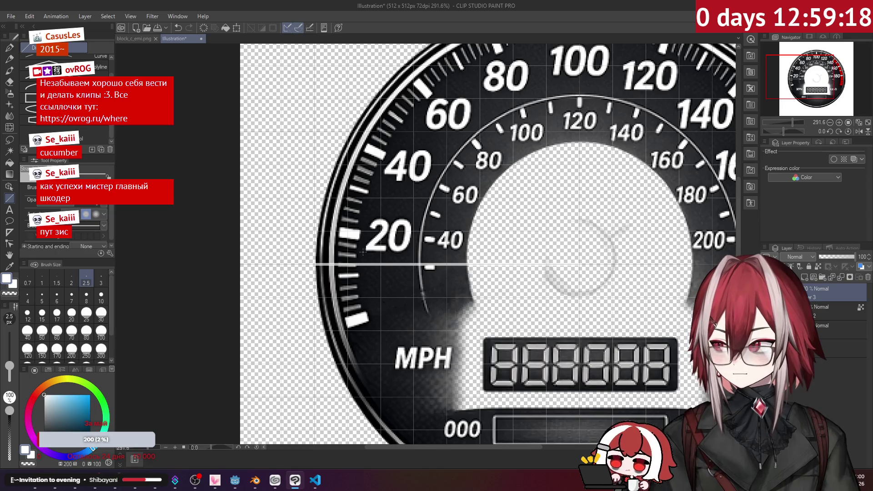
key("ctrl+z")
left_click_drag(9, 362, 11, 356)
scroll(494, 275, "up", 5)
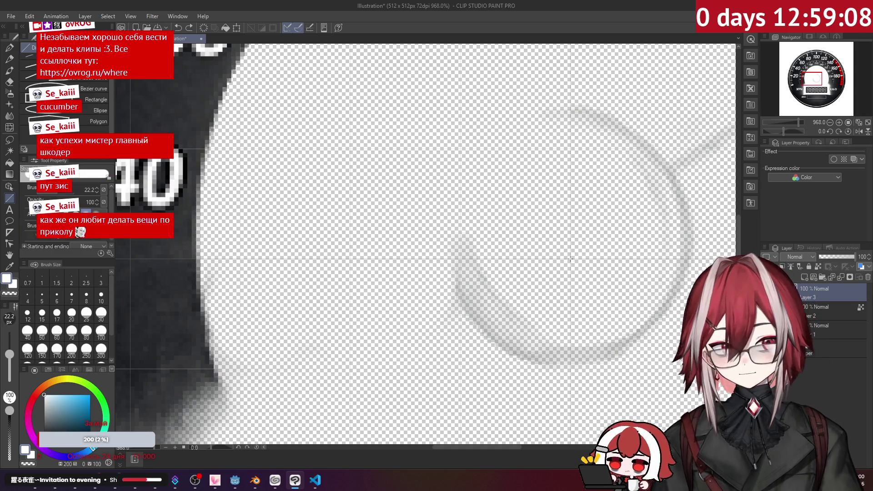
- Draw a thick white line toward the 20 mark and set the Paper layer colour to dark grey
mouse_move(570, 259)
left_mouse_down()
mouse_move(136, 258)
mouse_move(247, 266)
mouse_move(393, 261)
left_mouse_up()
scroll(394, 262, "down", 5)
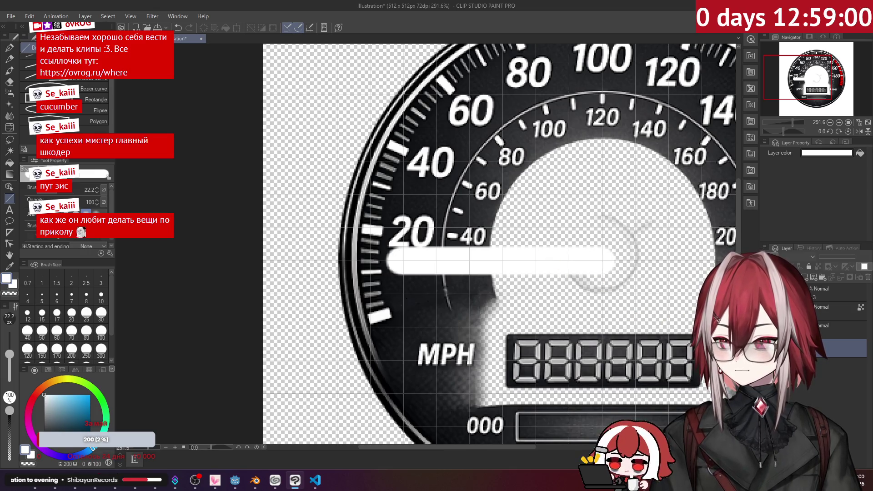
double_click(837, 348)
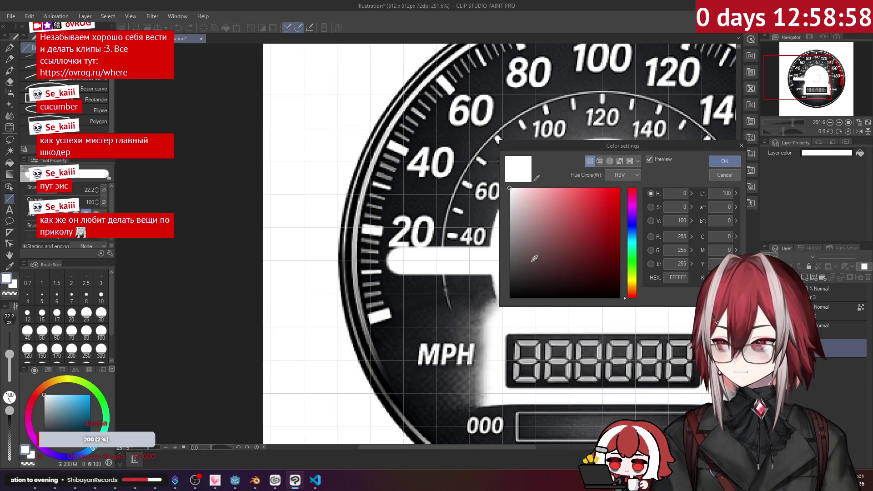
left_click(535, 258)
left_click(725, 161)
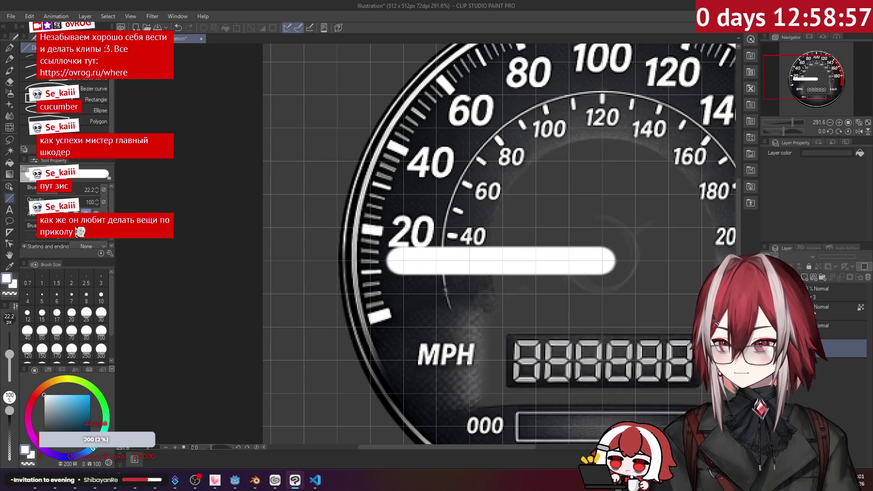
- Taper the needle with straight eraser cuts on its top and underside, and set its layer opacity to 80
left_click(825, 291)
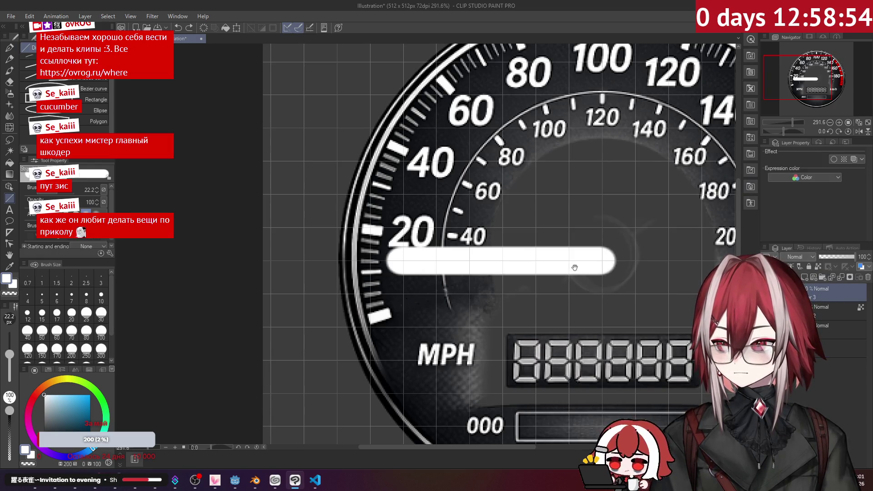
left_click_drag(575, 265, 498, 239)
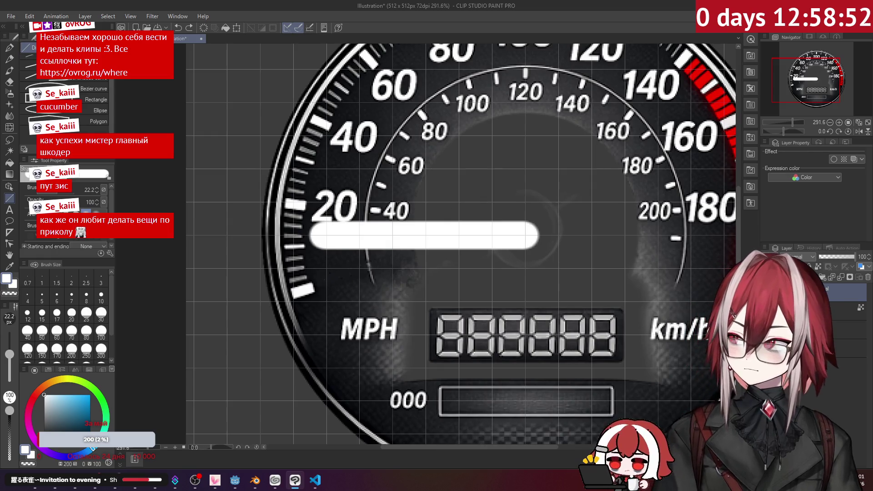
left_click(10, 81)
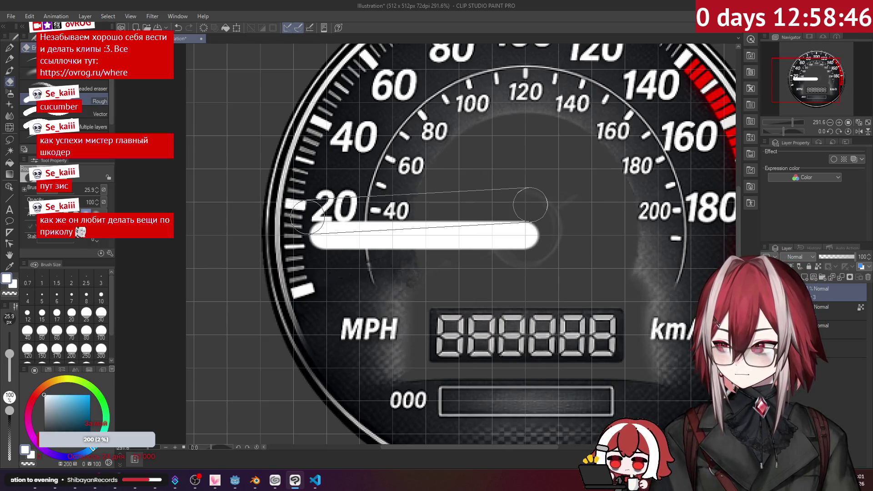
left_click(308, 219, "shift")
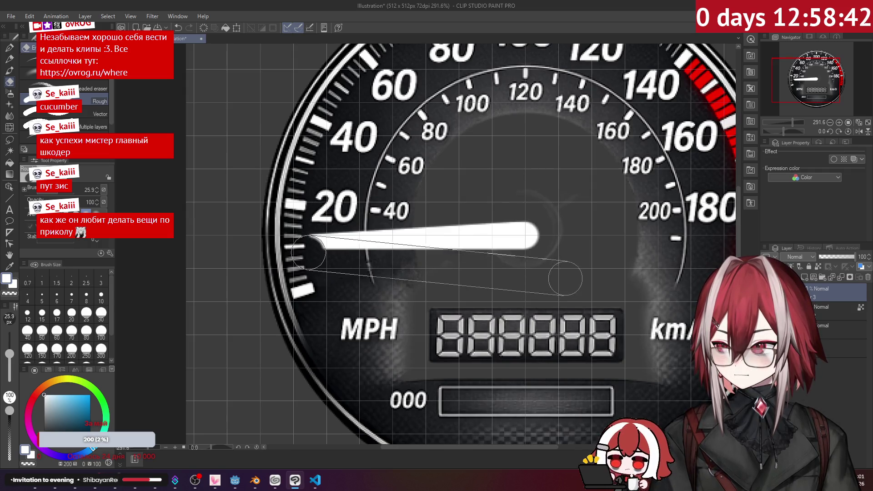
left_click(549, 269, "shift")
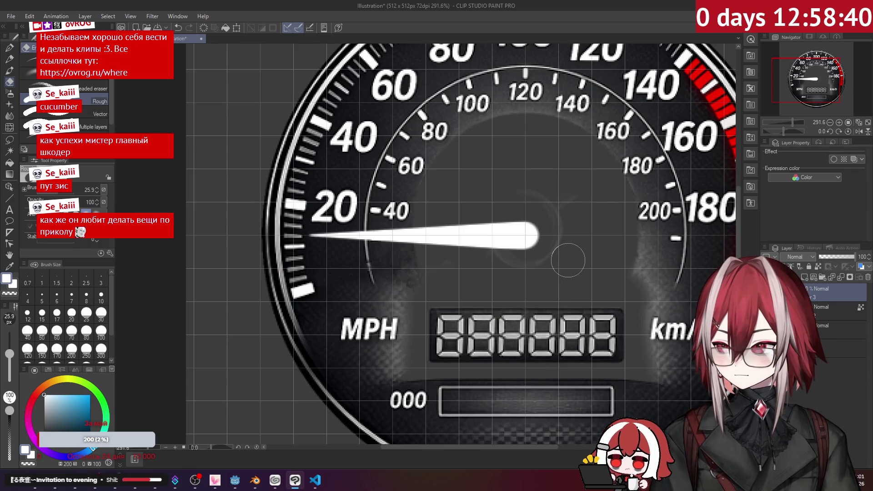
scroll(568, 258, "up", 2)
scroll(569, 258, "up", 1)
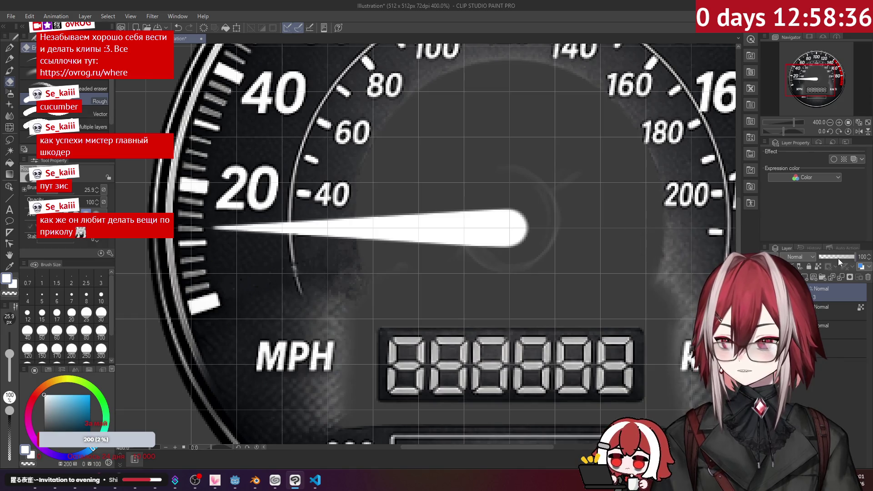
left_click_drag(847, 257, 857, 258)
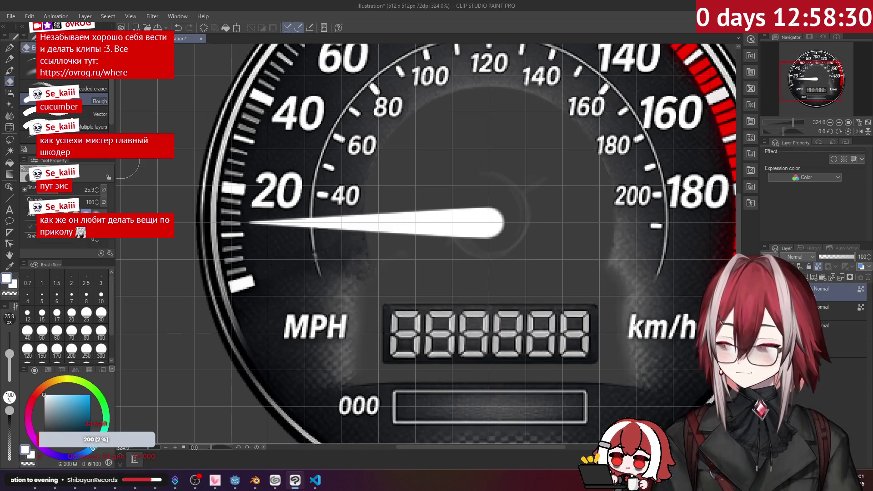
- Try further erasing along the needle, undo it, and restore the dark grey paper with the brush active
left_click(44, 400)
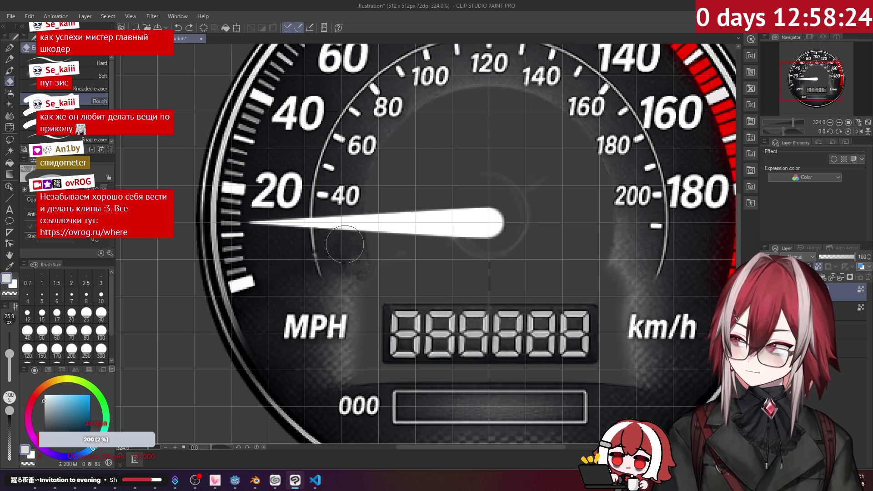
left_click_drag(357, 225, 254, 223)
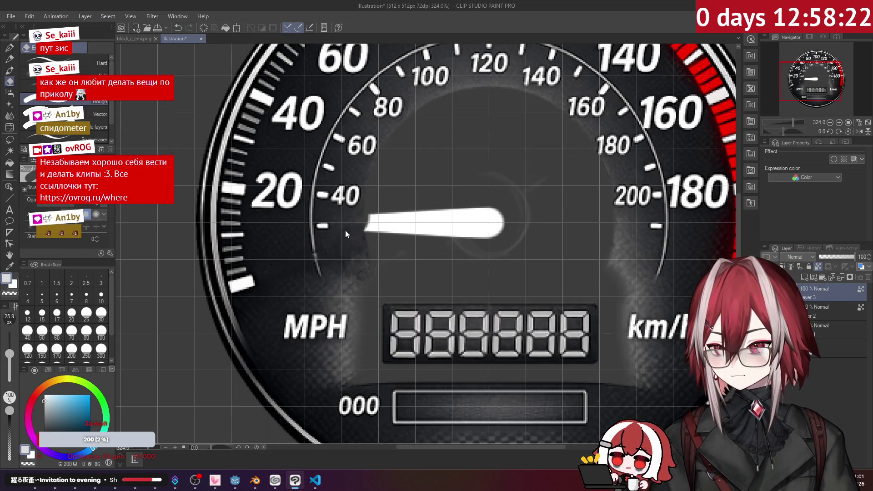
key("ctrl+z")
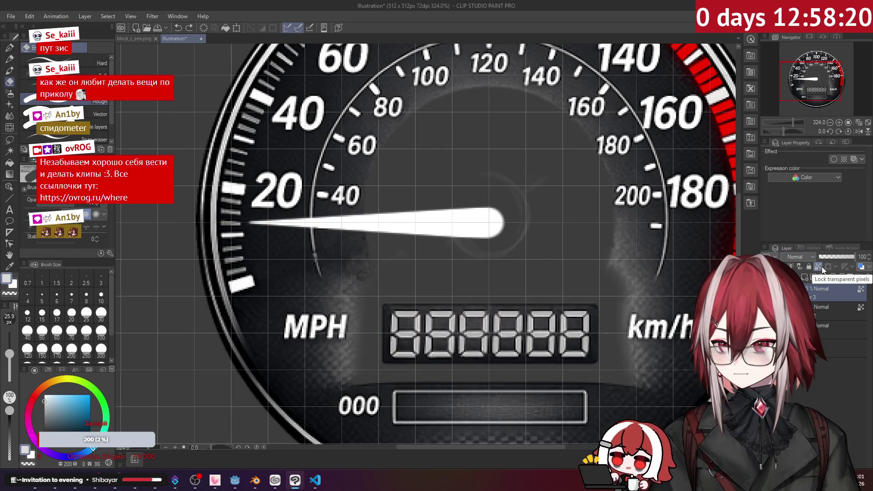
left_click(821, 268)
mouse_move(473, 225)
left_mouse_down()
mouse_move(409, 227)
mouse_move(455, 229)
left_mouse_up()
key("ctrl+z")
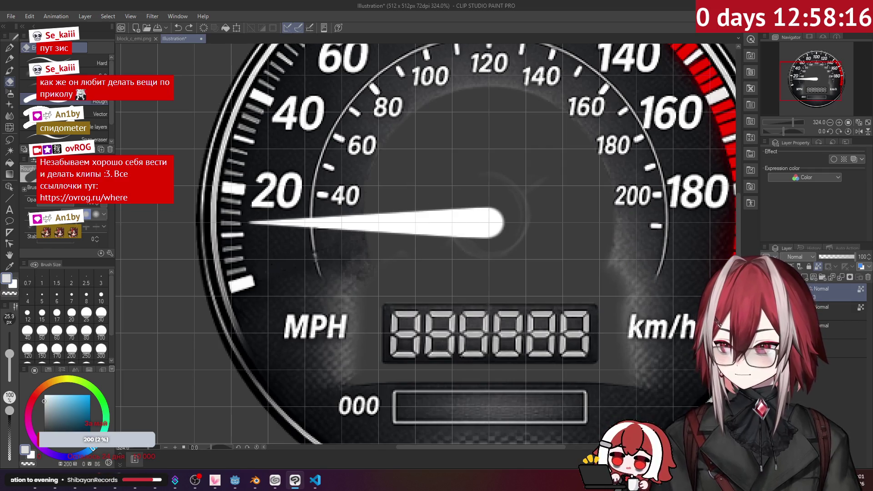
key("ctrl+z")
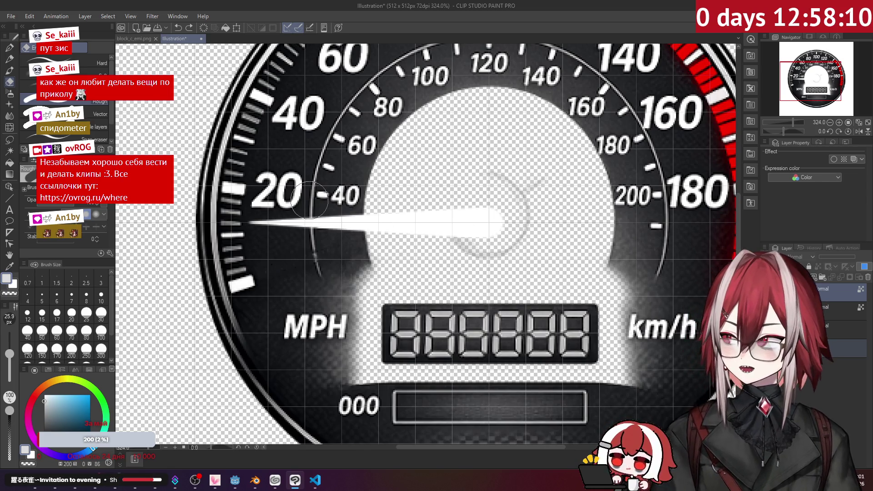
key("b")
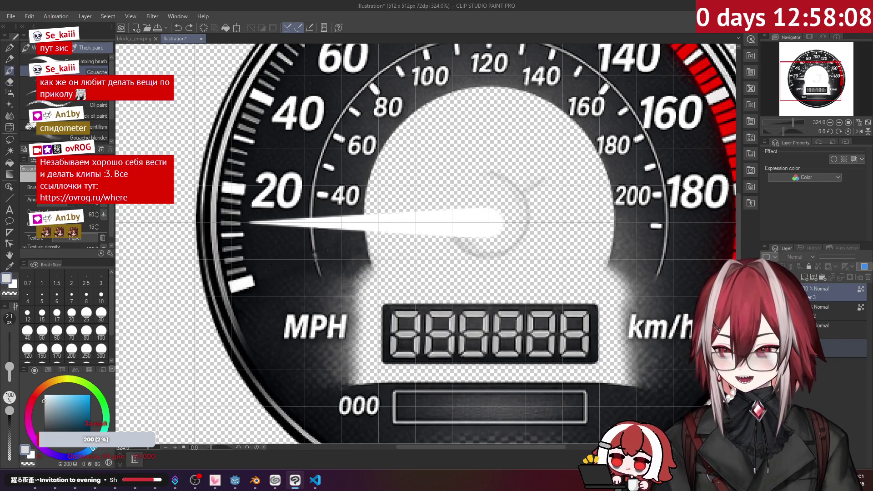
key("ctrl+y")
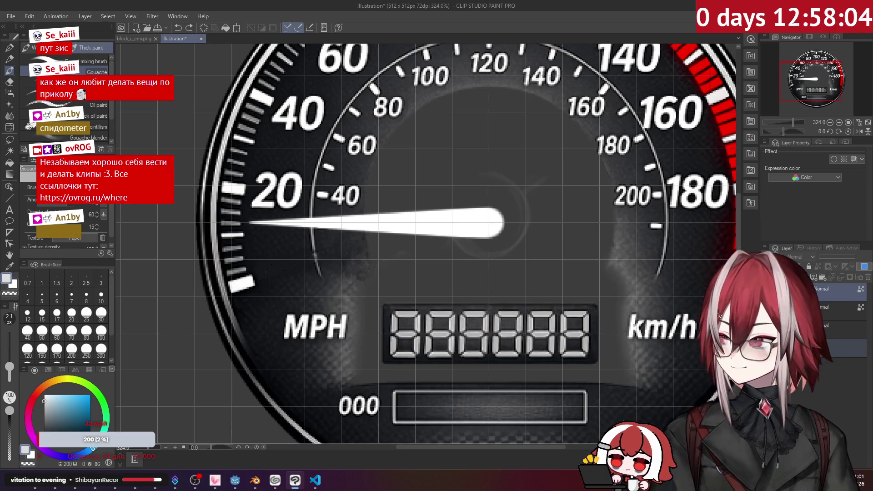
- Shade the needle's thick base light grey with the Milli pen and hide the speedometer dial layer
left_click(9, 47)
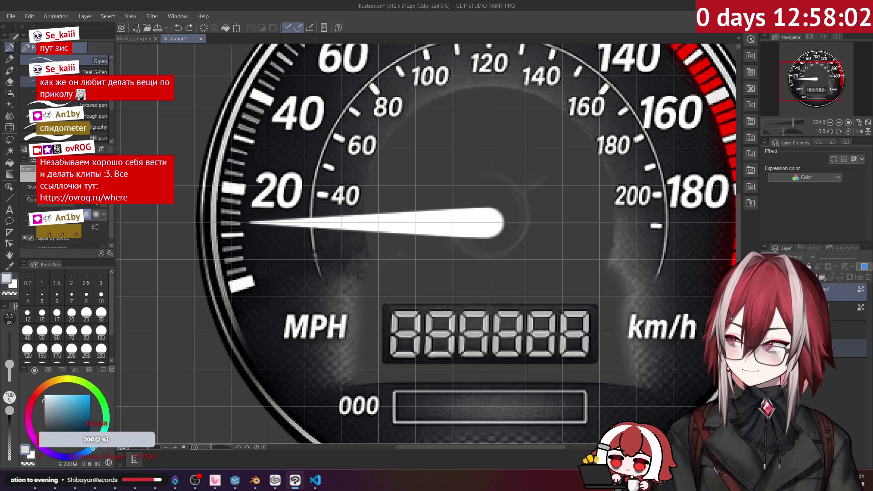
left_click(97, 137)
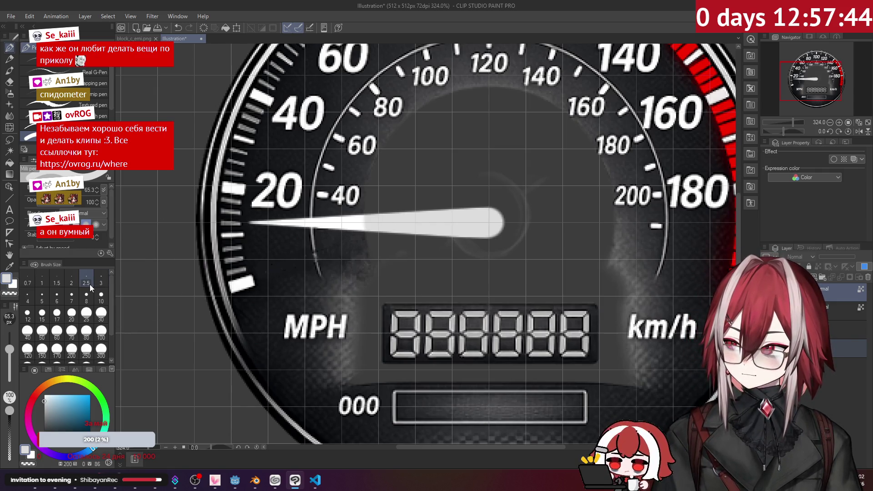
scroll(432, 268, "down", 3)
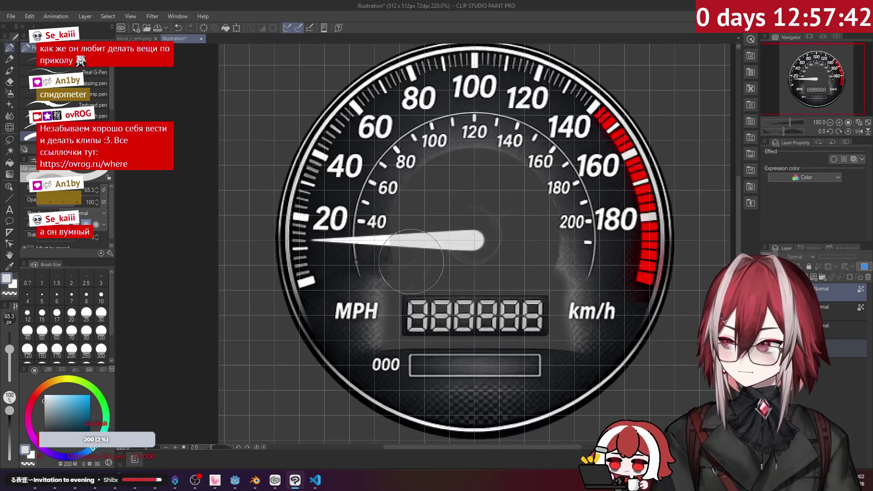
scroll(423, 263, "up", 3)
scroll(399, 257, "down", 2)
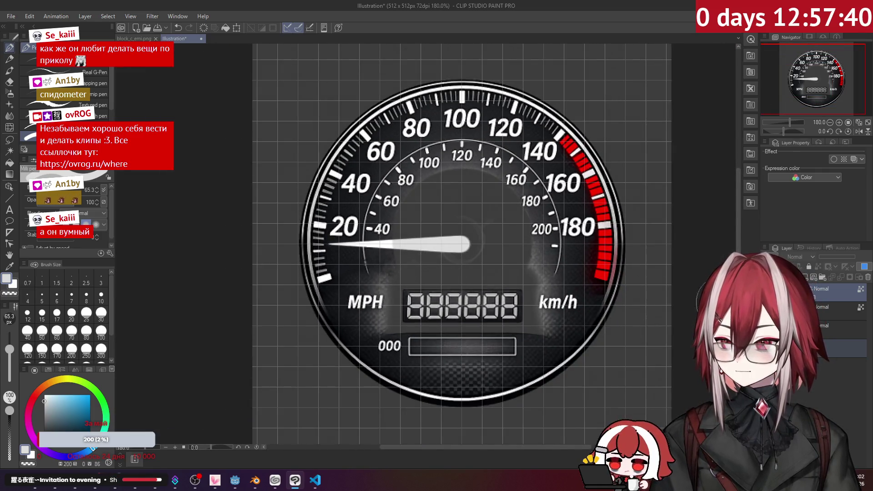
left_click(775, 310)
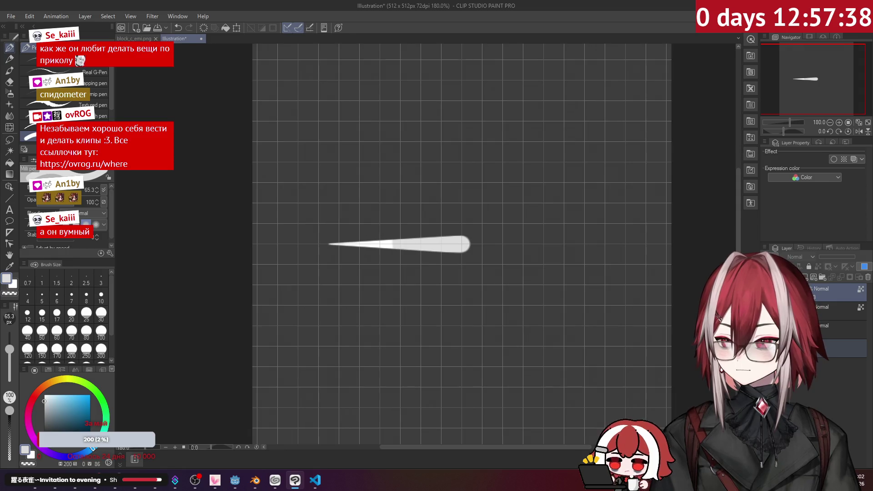
- Hide the paper layer and save the transparent needle as arrow.png on the Desktop
left_click(775, 346)
scroll(267, 121, "up", 1)
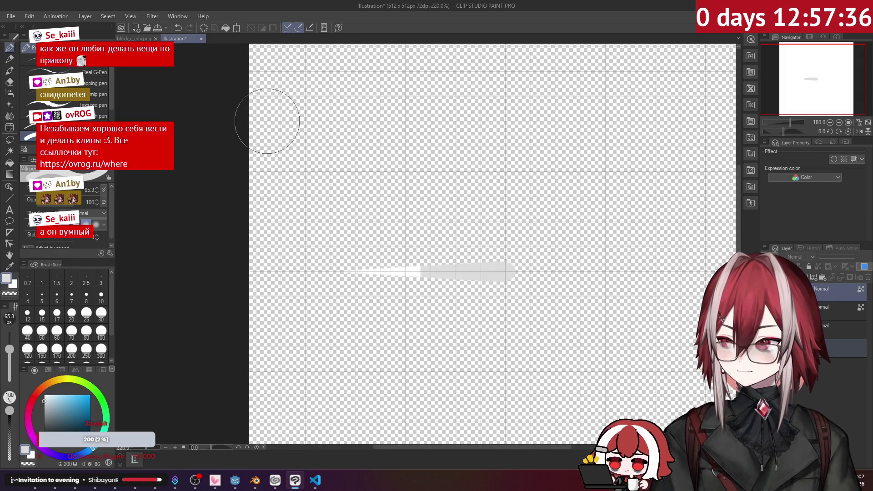
scroll(267, 121, "down", 1)
left_click(11, 16)
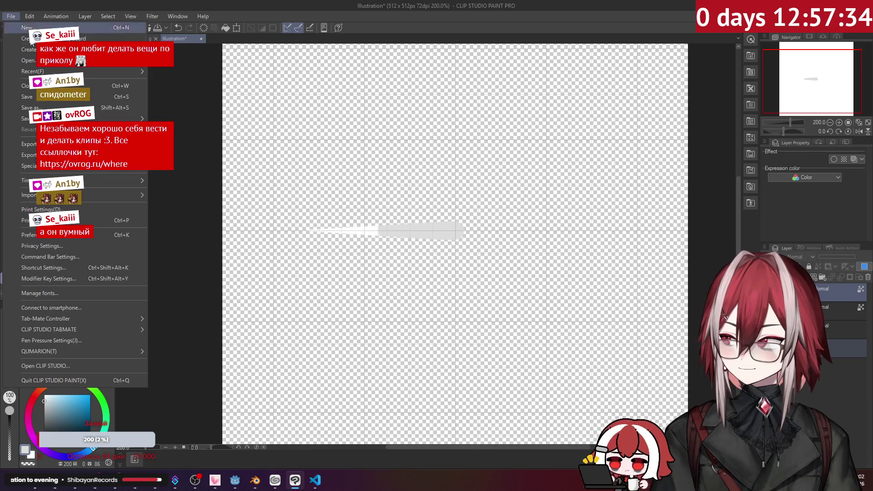
left_click(29, 108)
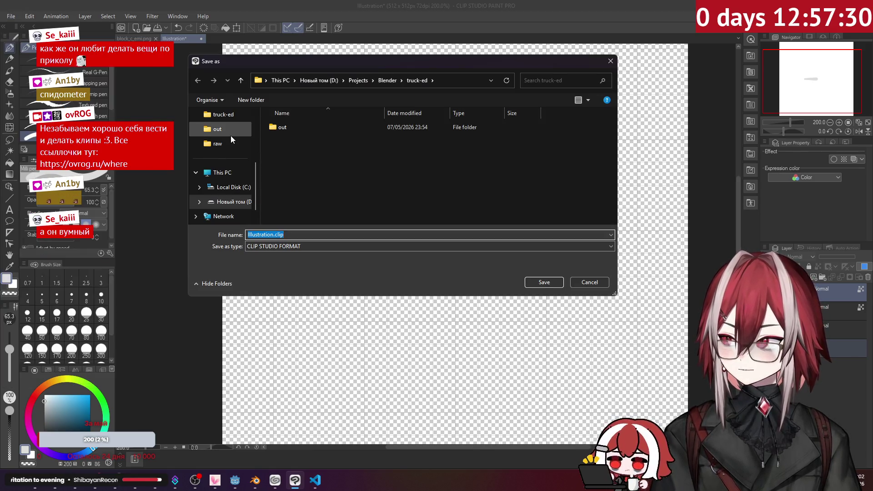
scroll(230, 135, "up", 3)
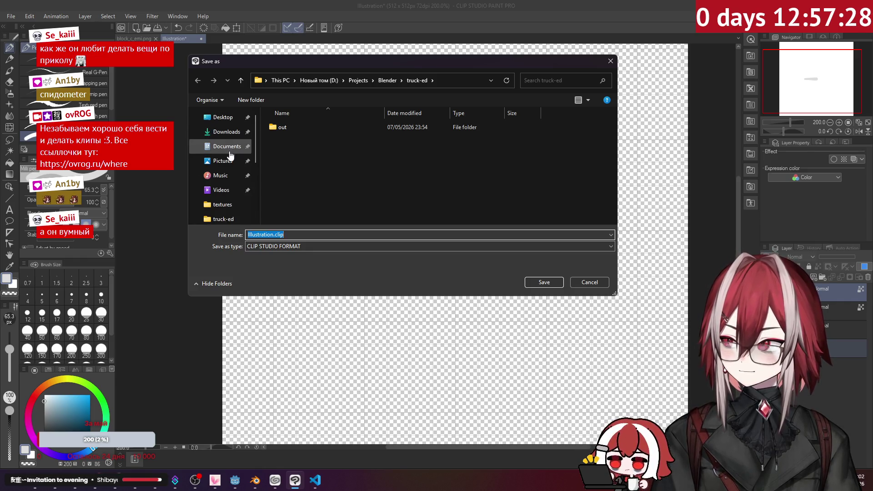
left_click(223, 117)
left_click(277, 262)
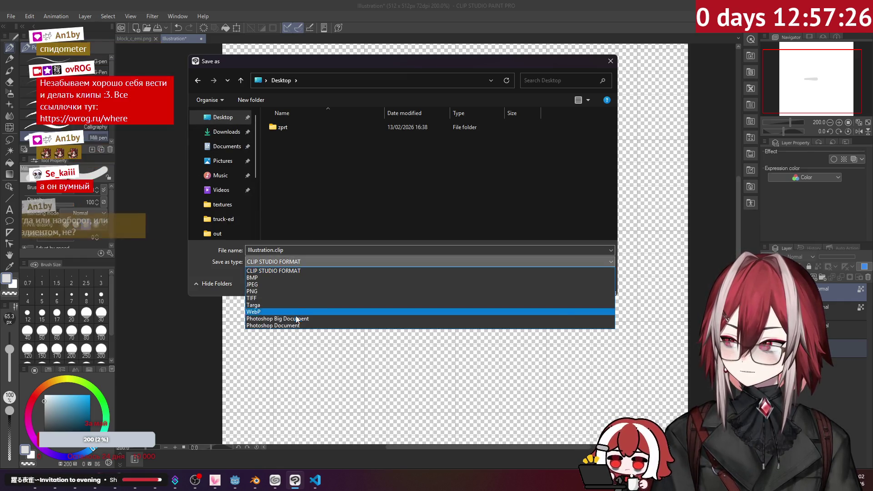
left_click(282, 291)
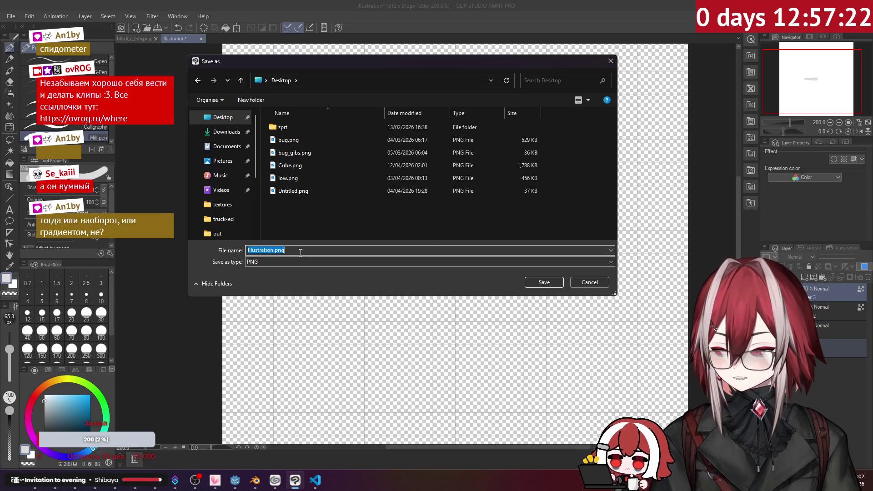
type("arrow")
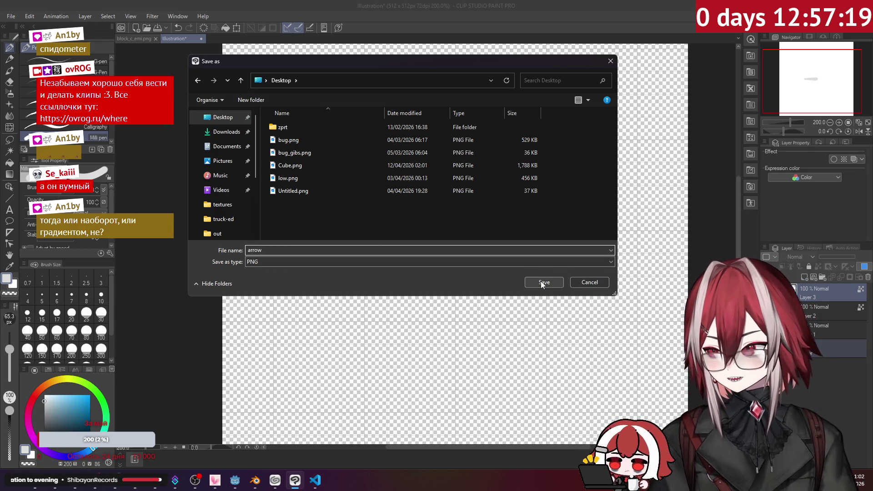
left_click(541, 282)
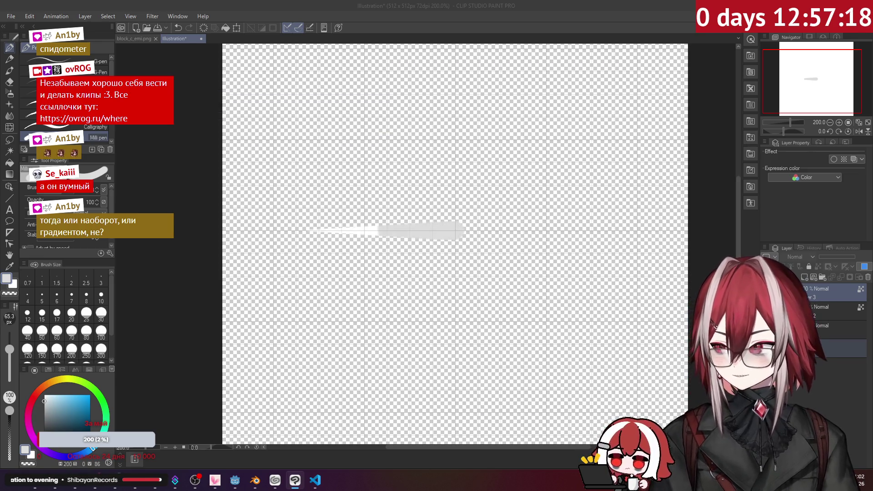
- Undo to bring back the dial artwork and save it as speedometer.png on the Desktop
key("ctrl+z")
key("ctrl+z")
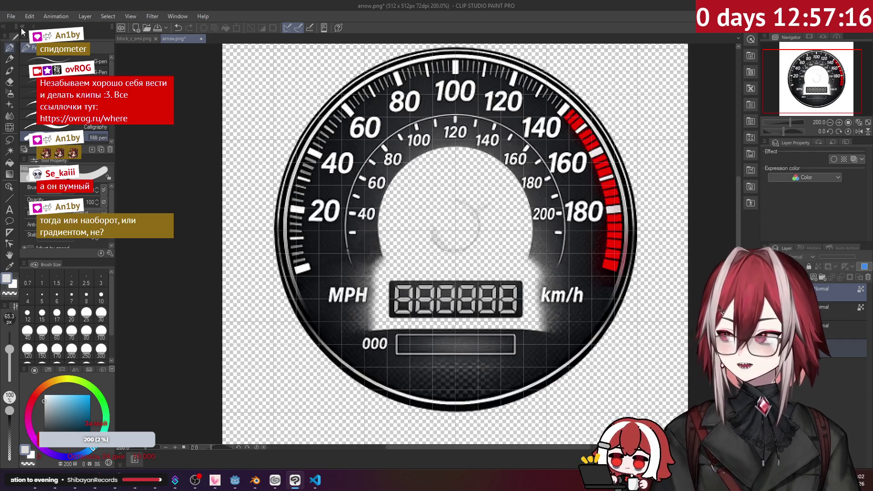
left_click(22, 31)
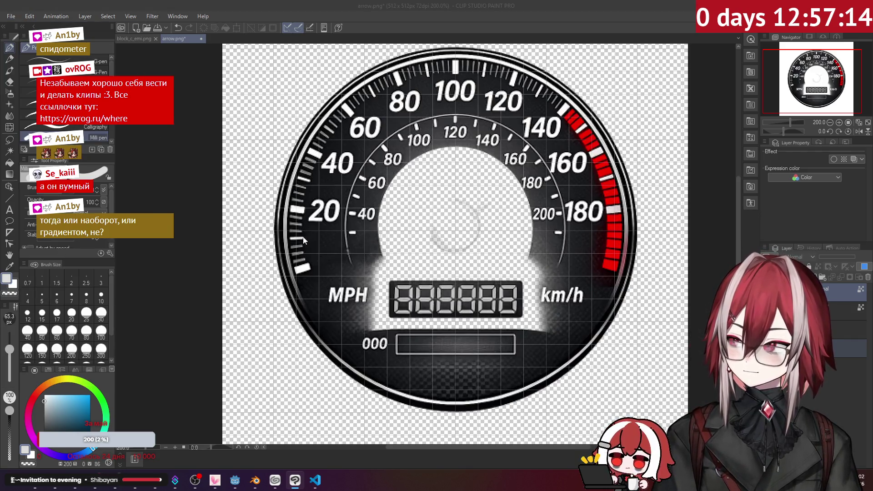
key("ctrl+shift+s")
type("speedometer")
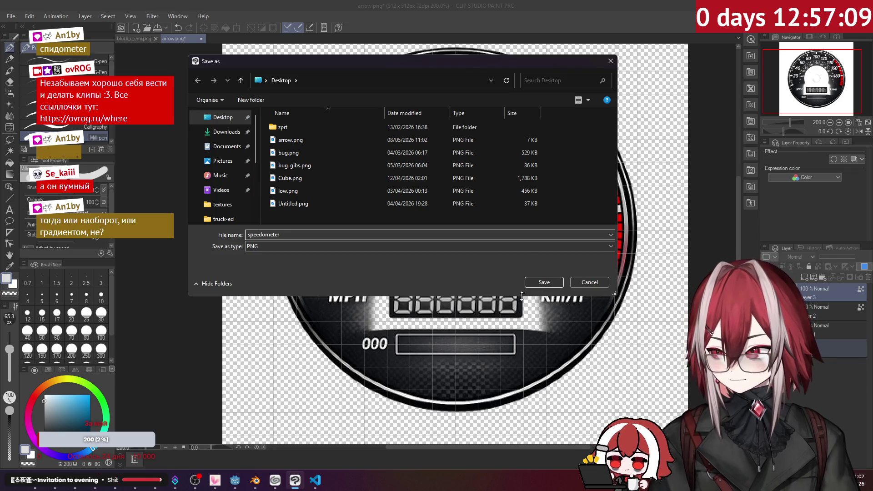
left_click(542, 283)
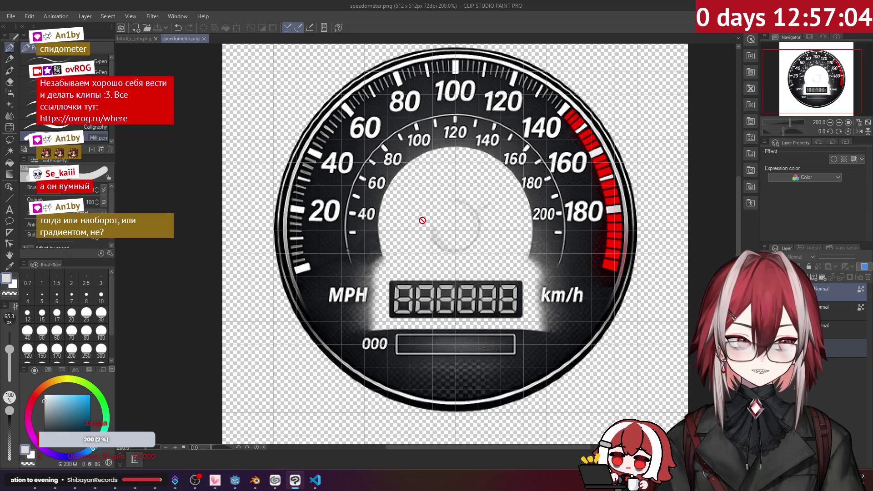
key("alt+Tab")
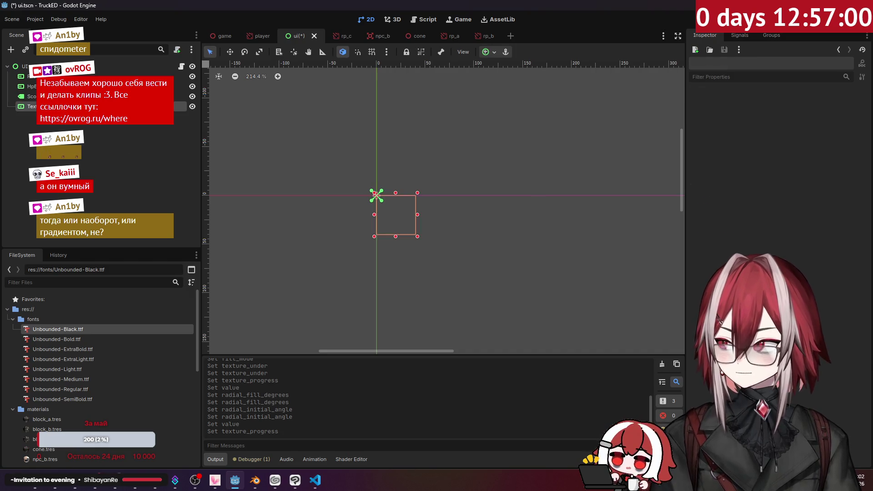
- Delete the TextureProgressBar and open Add Child Node under UI, browsing the Control node types
key("Delete")
key("Return")
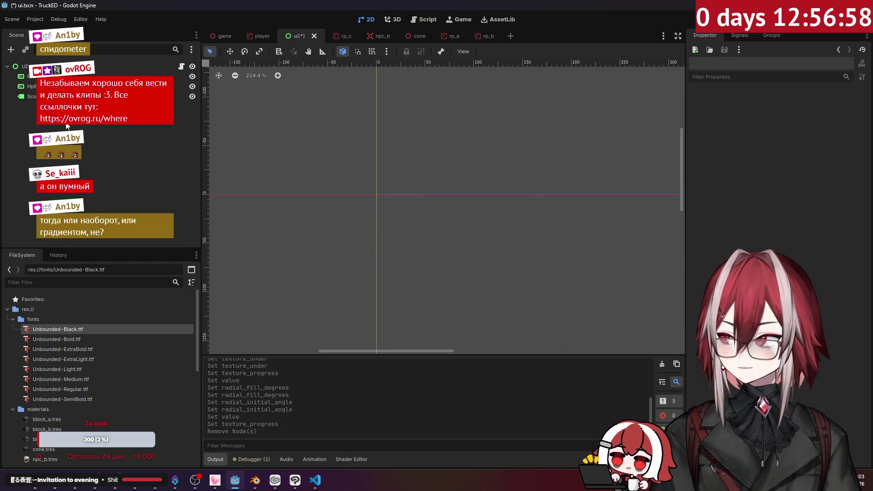
right_click(46, 66)
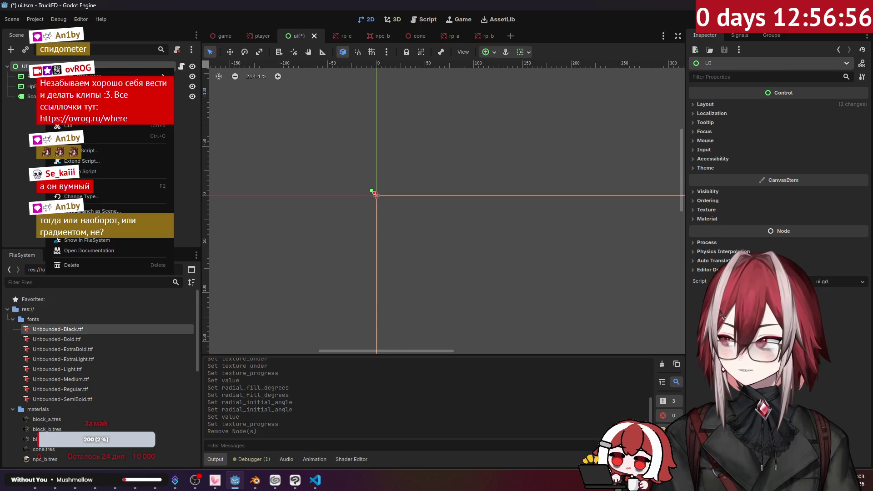
left_click(69, 73)
left_click(394, 228)
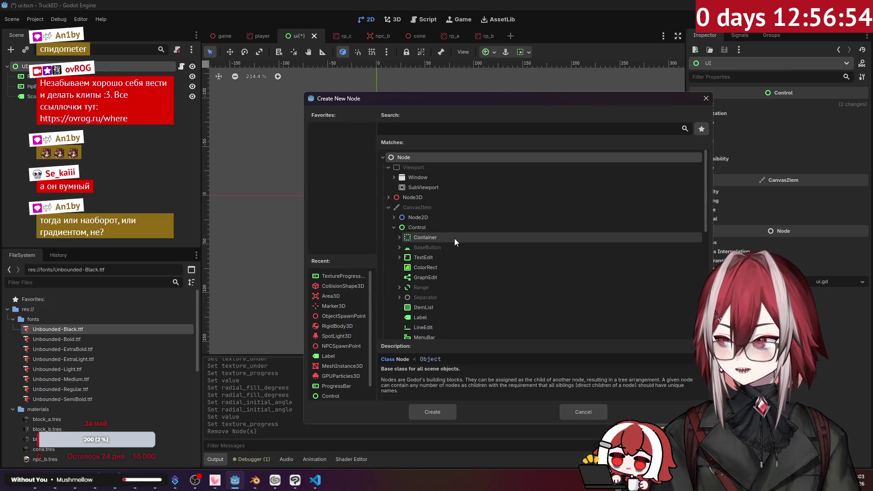
scroll(444, 260, "down", 2)
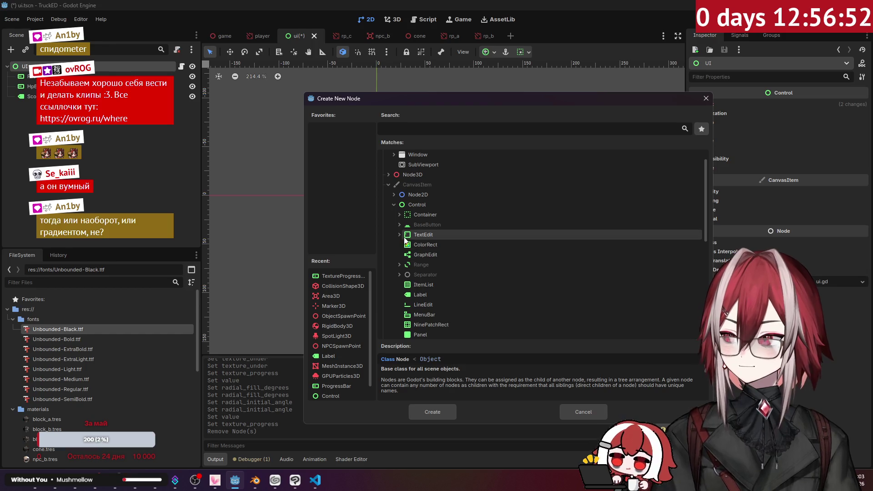
scroll(406, 238, "down", 5)
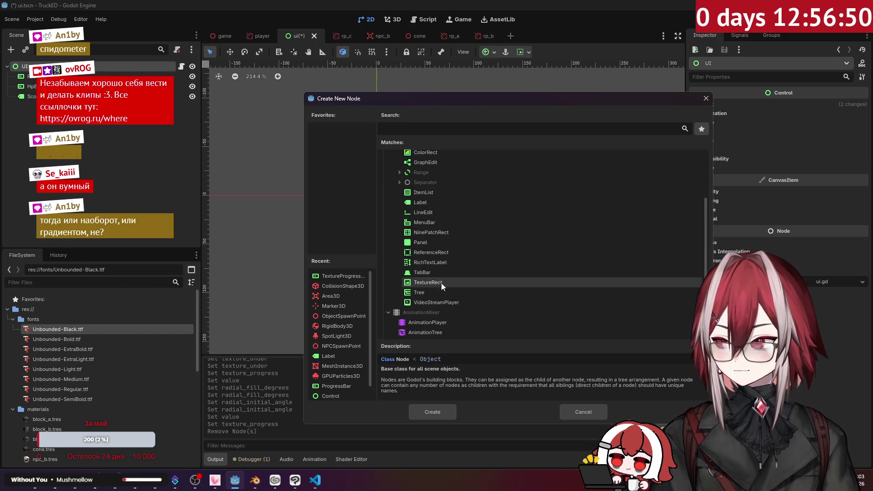
left_click(443, 244)
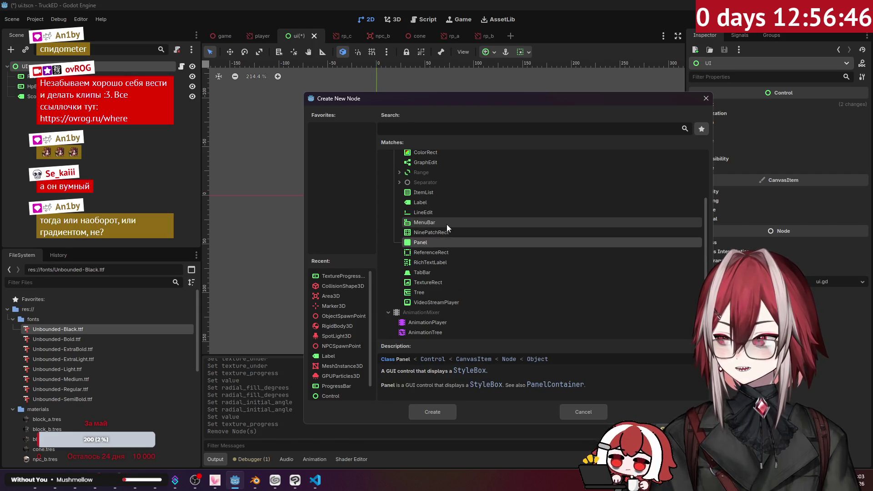
scroll(446, 229, "up", 1)
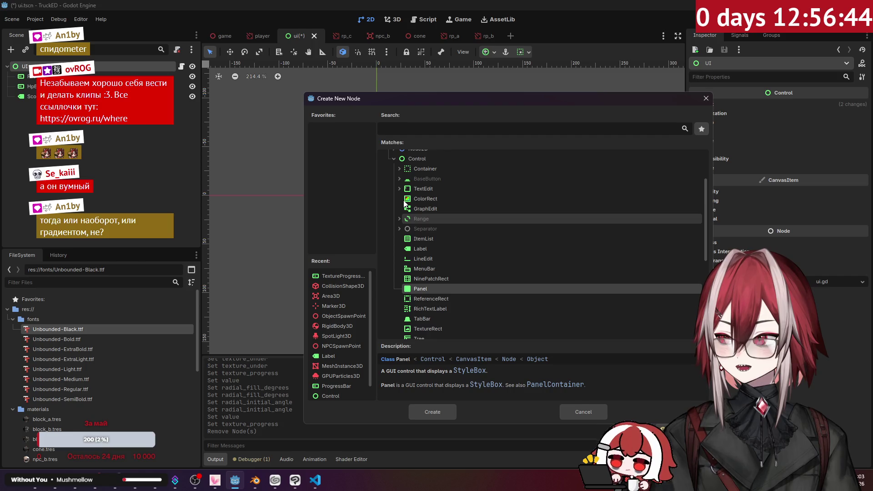
scroll(405, 202, "up", 1)
left_click(399, 170)
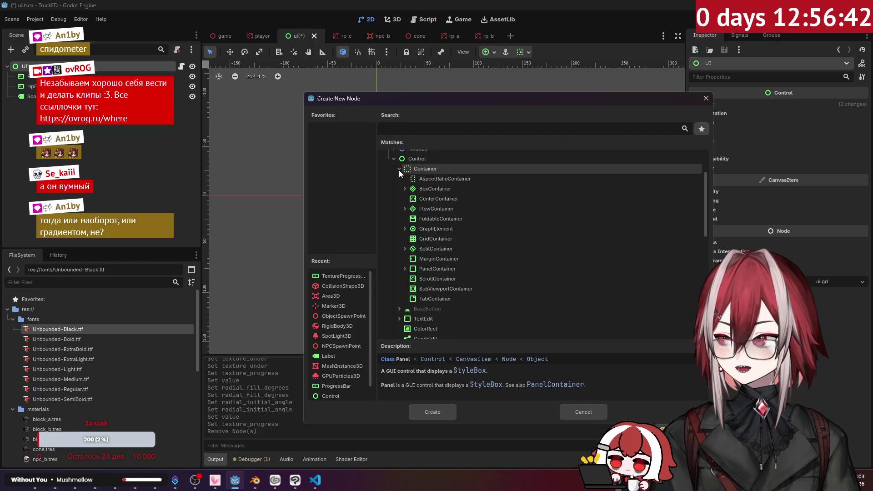
left_click(400, 170)
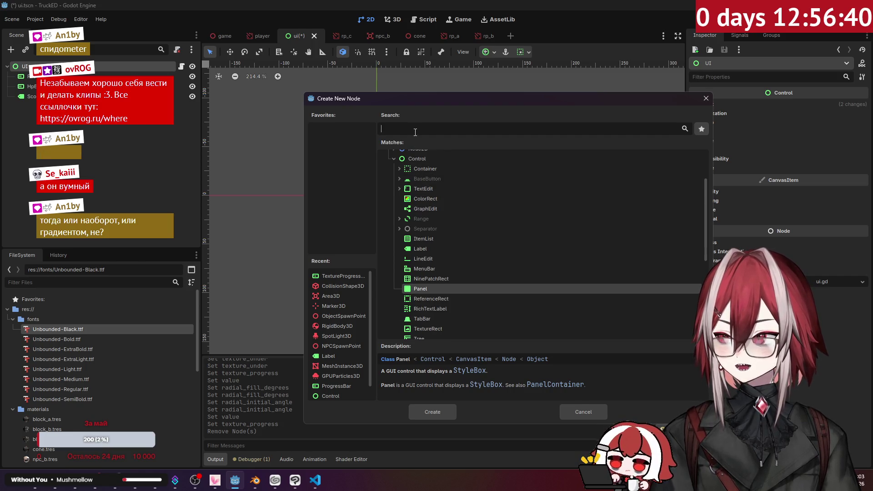
- Search 'text' and create a TextureRect child node under UI
type("image")
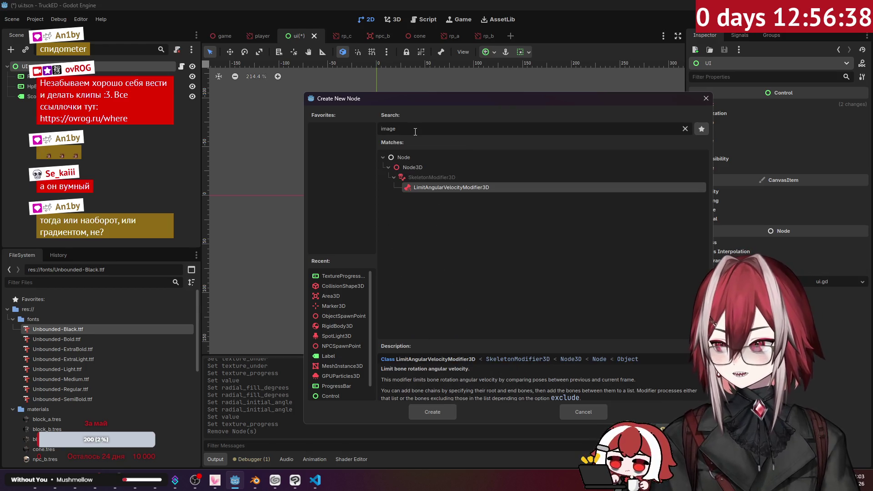
key("BackSpace")
key("BackSpace")
key("BackSpace")
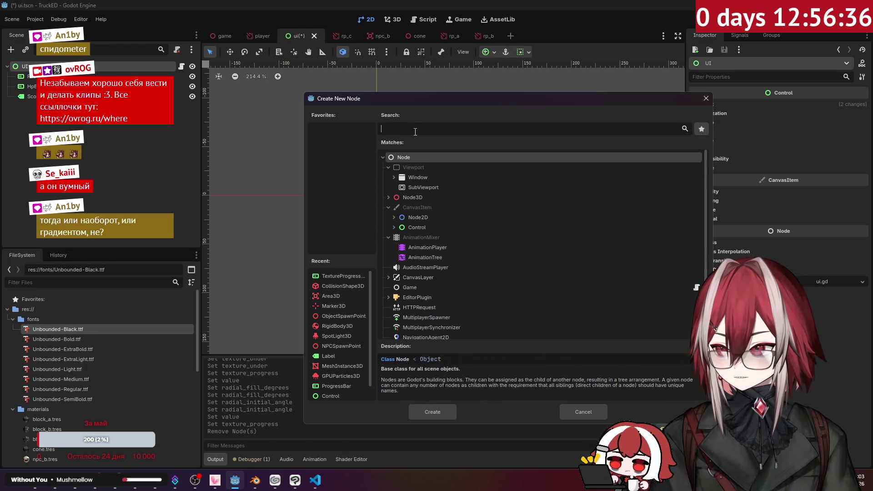
type("imag")
key("BackSpace")
key("BackSpace")
key("BackSpace")
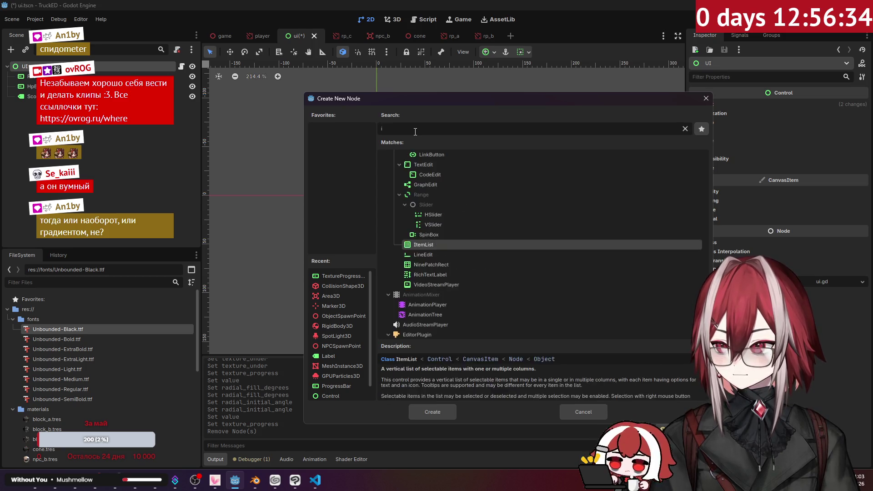
type("text")
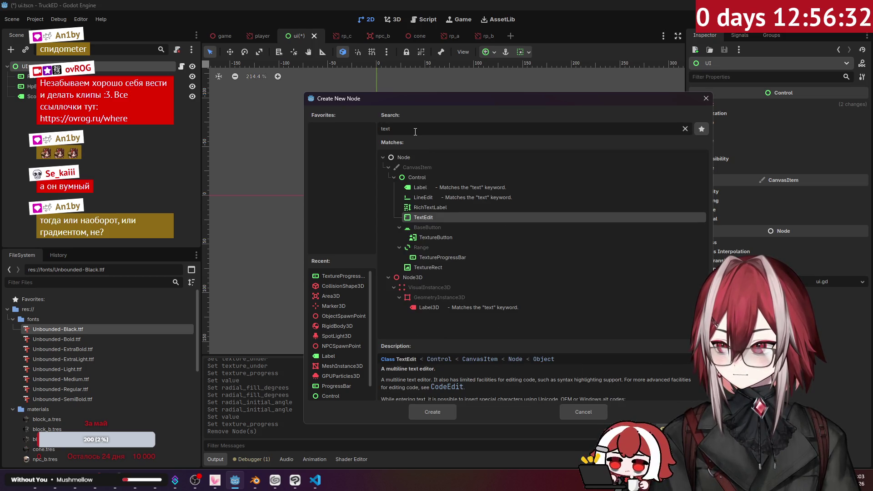
left_click(452, 267)
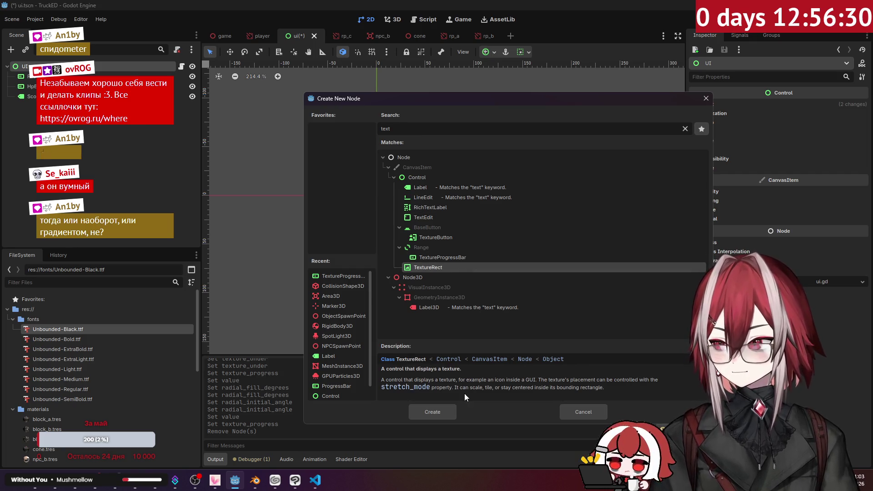
left_click(453, 411)
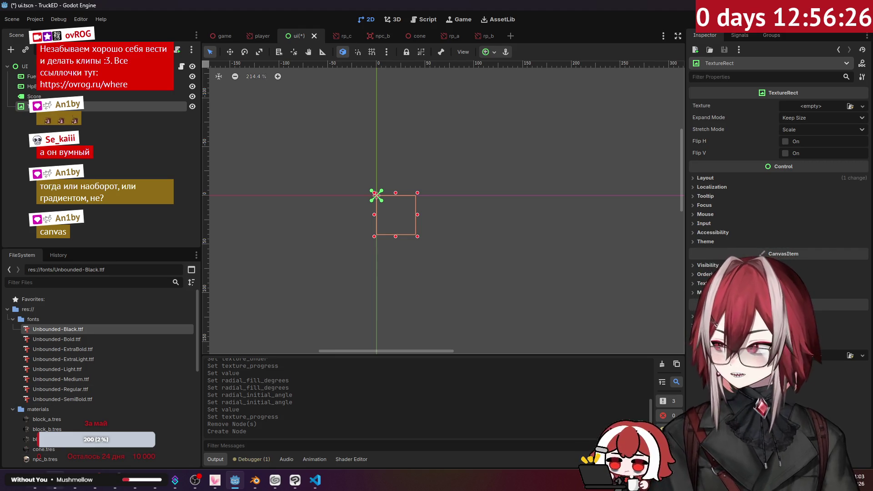
mouse_move(41, 488)
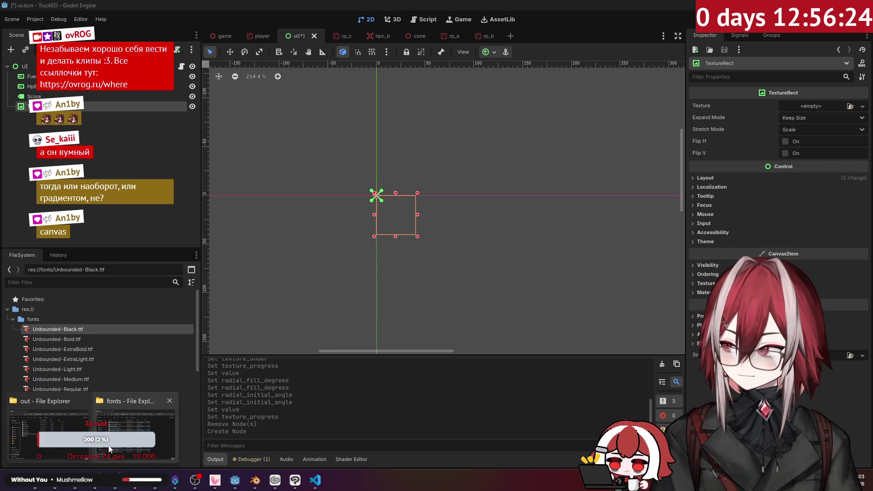
- Copy speedometer.png and arrow.png from the Desktop into truck-ed/textures, then switch back to Godot
left_click(109, 450)
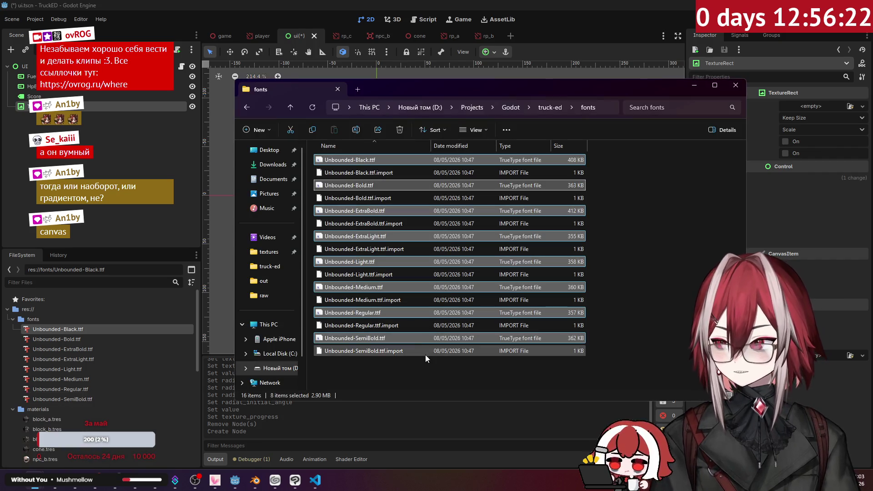
left_click(550, 107)
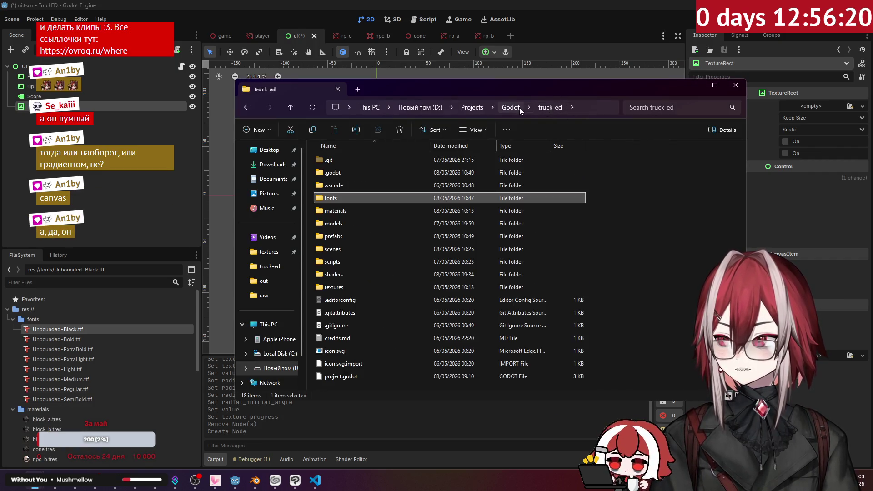
double_click(359, 287)
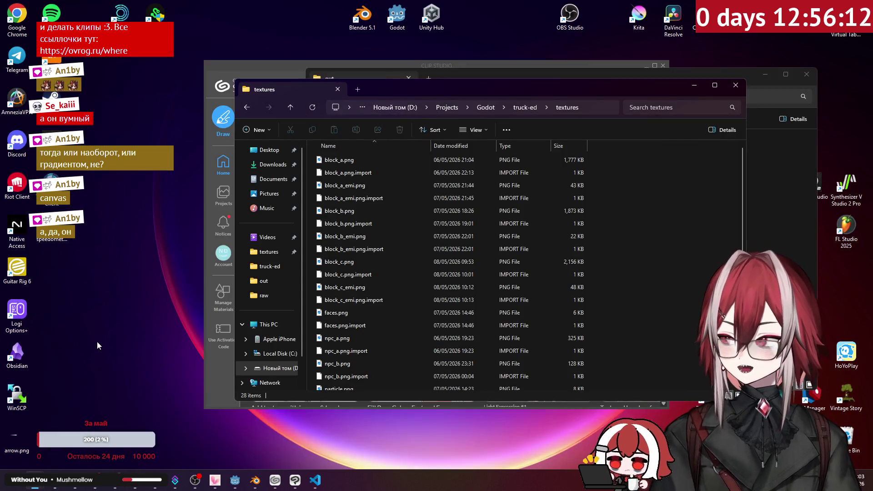
left_click_drag(15, 440, 118, 302)
mouse_move(52, 235)
left_mouse_down()
mouse_move(110, 257)
mouse_move(123, 275)
left_mouse_up()
left_click_drag(165, 233, 101, 340)
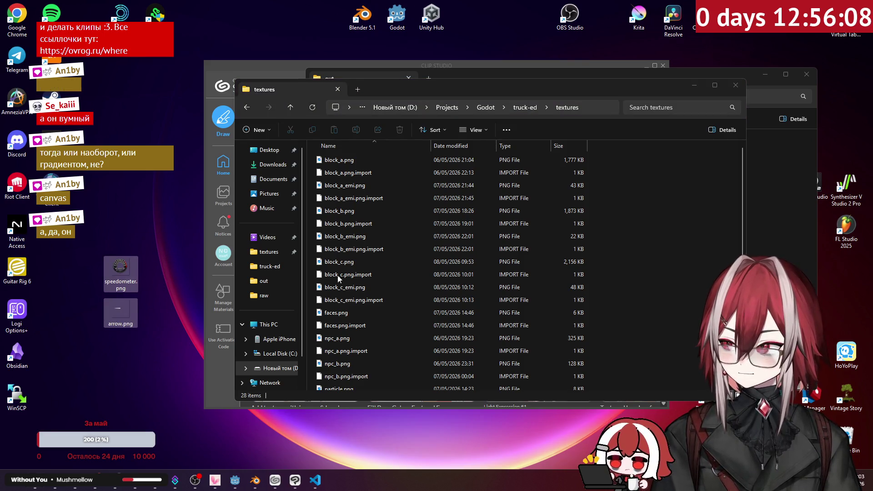
left_click_drag(663, 272, 660, 271)
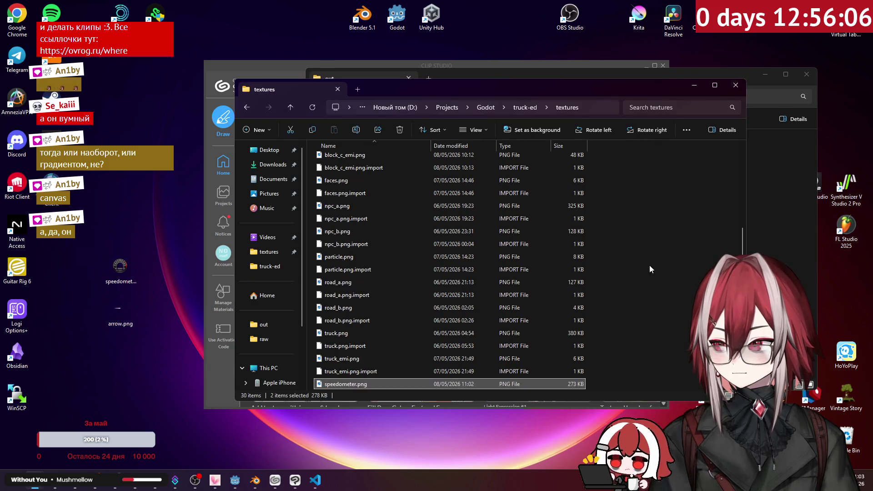
left_click(103, 349)
mouse_move(311, 483)
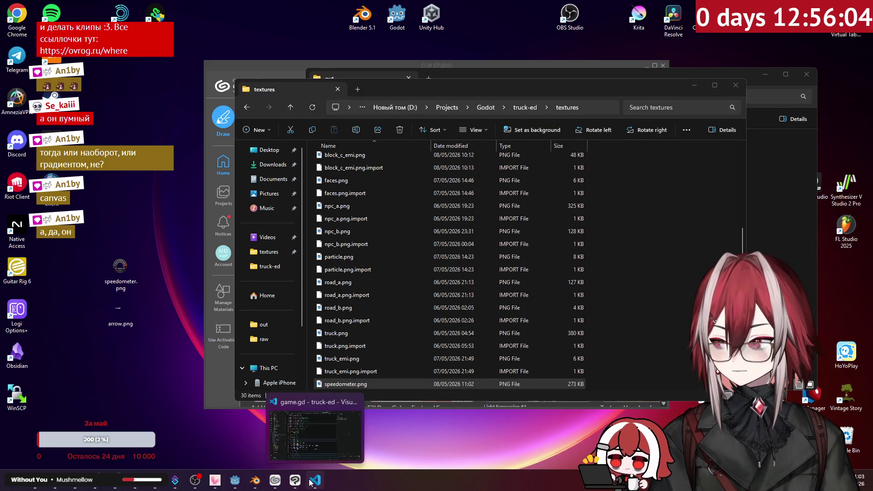
left_click(236, 480)
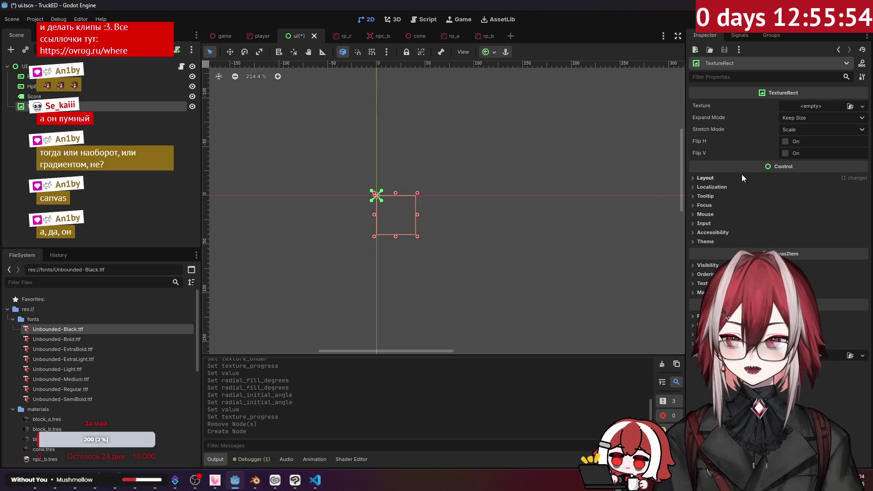
- Load speedometer.png into the TextureRect's Texture property and check the gauge in the viewport
left_click(850, 106)
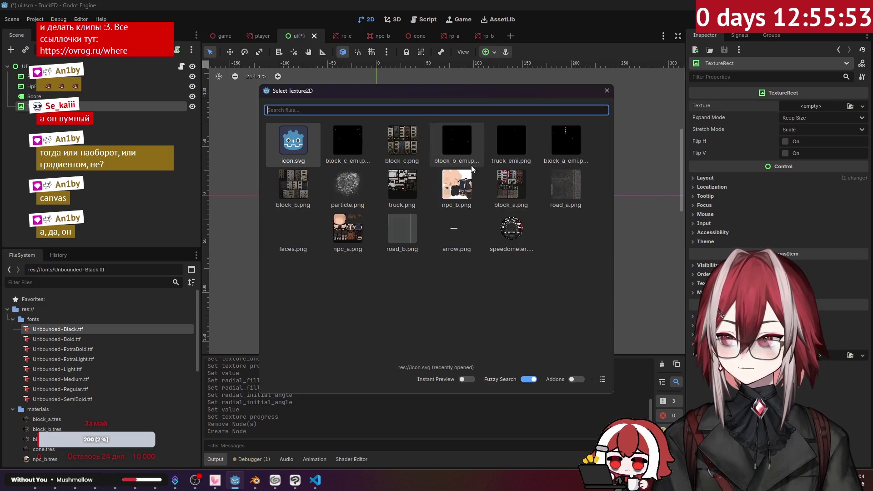
left_click(500, 234)
scroll(503, 234, "down", 6)
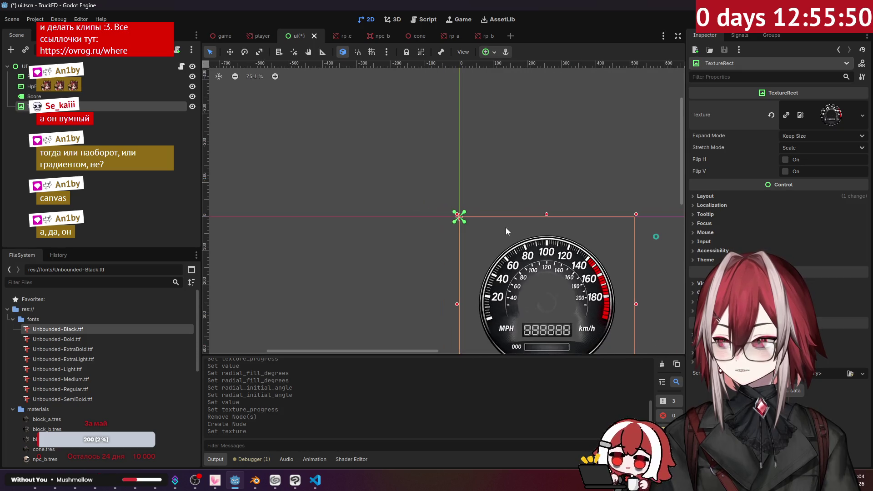
scroll(532, 200, "down", 3)
scroll(348, 164, "right", 5)
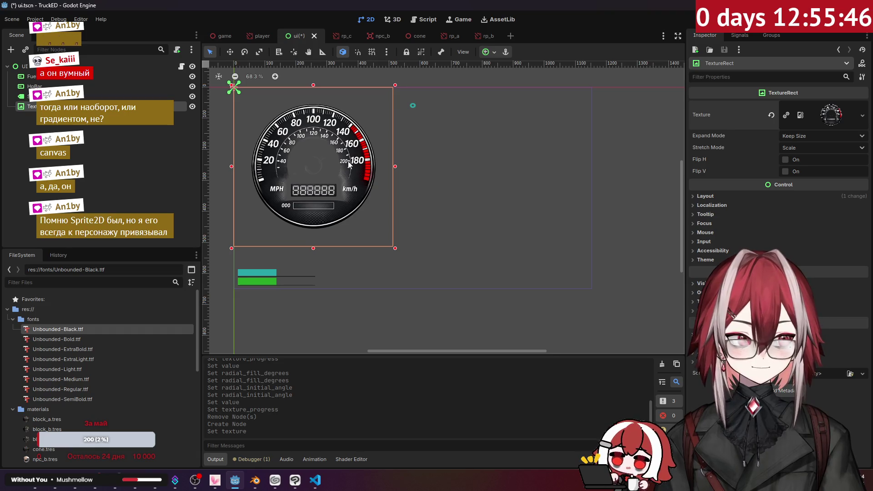
scroll(348, 164, "up", 1)
scroll(449, 177, "left", 5)
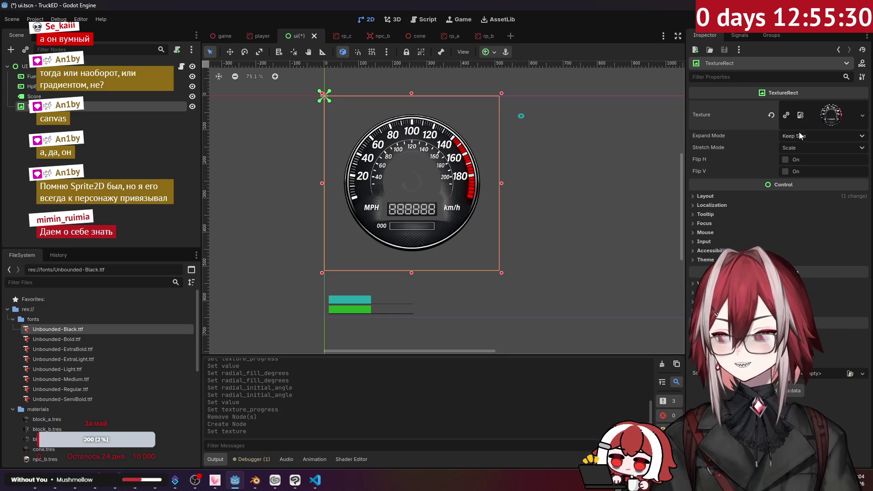
left_click(719, 196)
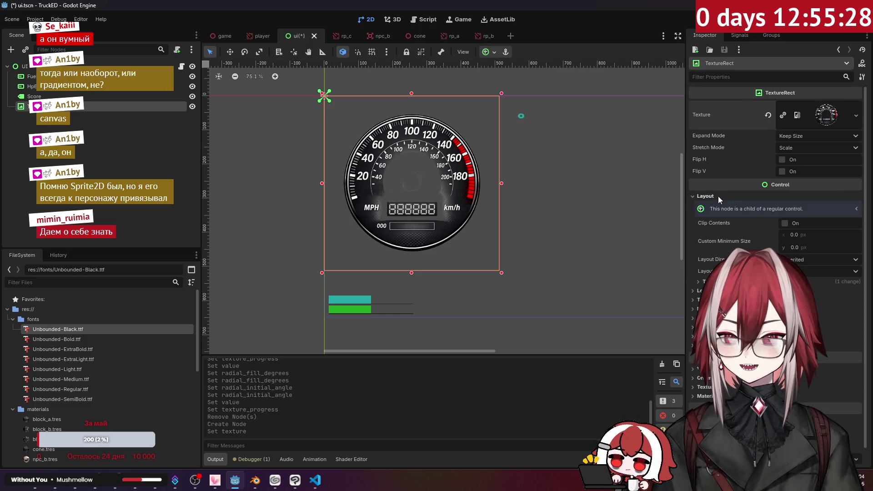
- Set the speedometer TextureRect's Stretch Mode to Keep Aspect
left_click(719, 196)
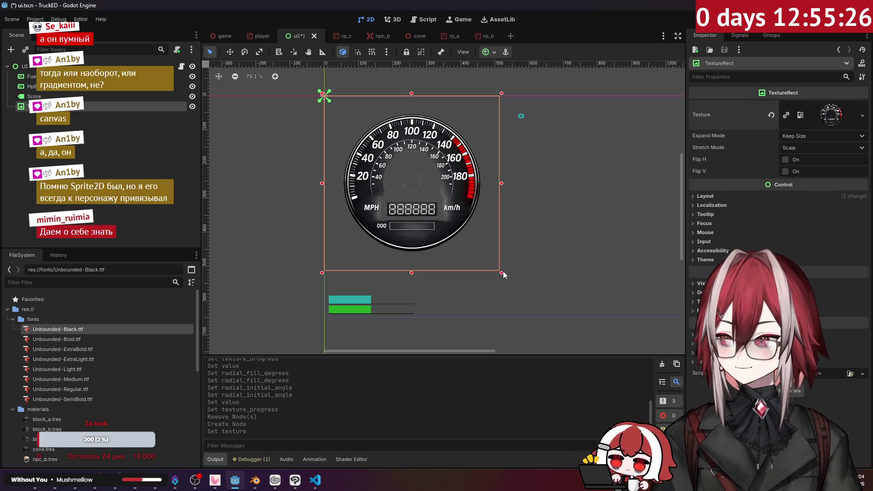
mouse_move(501, 273)
left_mouse_down()
mouse_move(503, 248)
mouse_move(515, 236)
mouse_move(566, 240)
left_mouse_up()
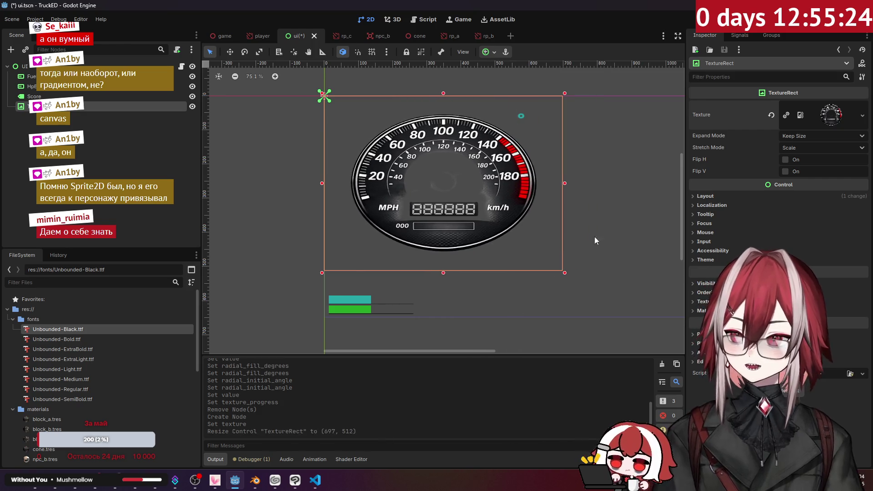
key("ctrl+z")
left_click(817, 136)
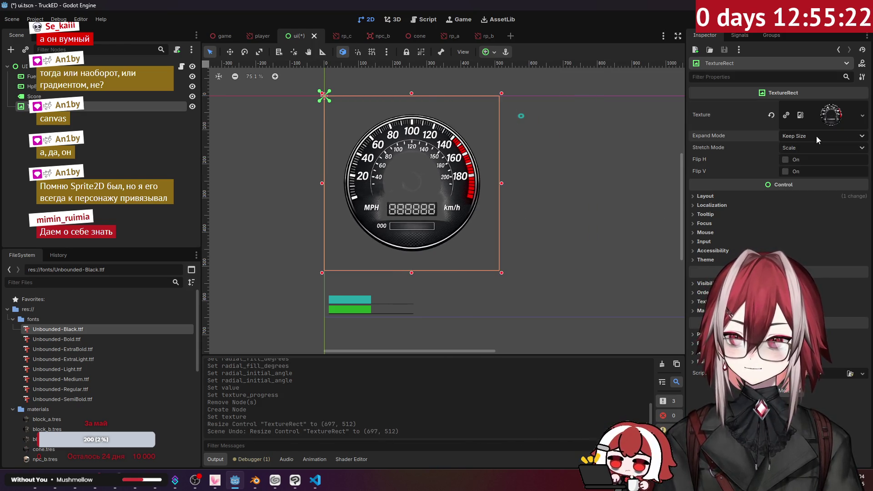
left_click(812, 148)
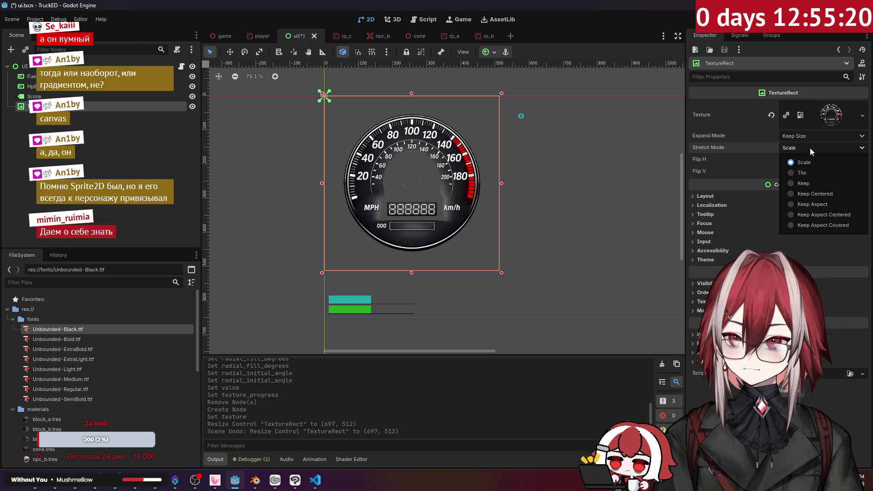
left_click(810, 207)
mouse_move(501, 272)
left_mouse_down()
mouse_move(610, 275)
mouse_move(502, 274)
left_mouse_up()
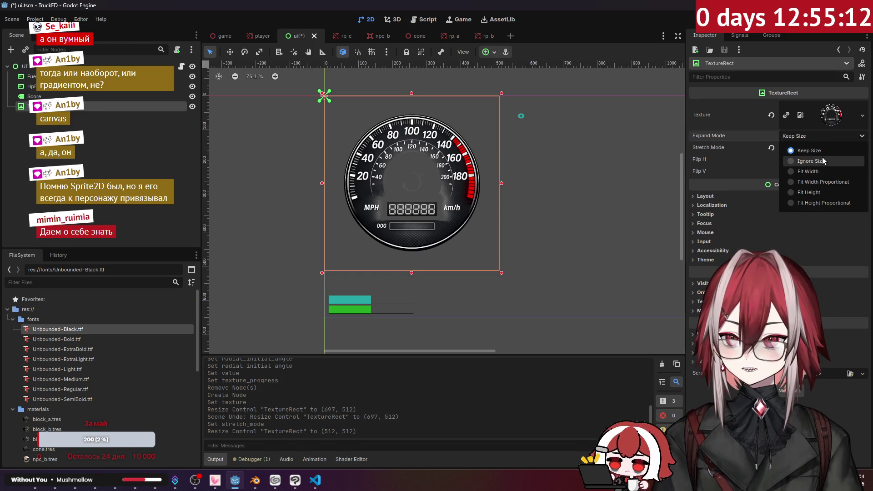
- Switch Expand Mode to Ignore Size and resize the gauge to about 427×367
left_click(819, 182)
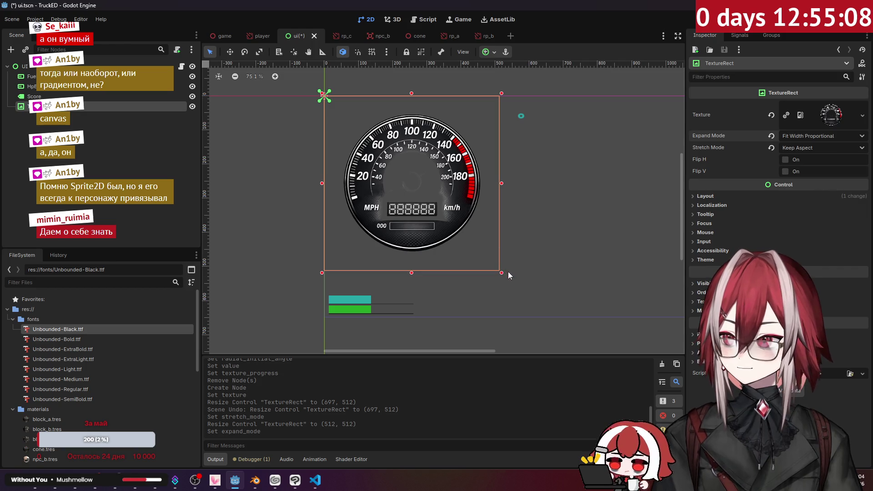
mouse_move(502, 273)
left_mouse_down()
mouse_move(534, 189)
mouse_move(503, 192)
mouse_move(528, 154)
left_mouse_up()
left_click(832, 134)
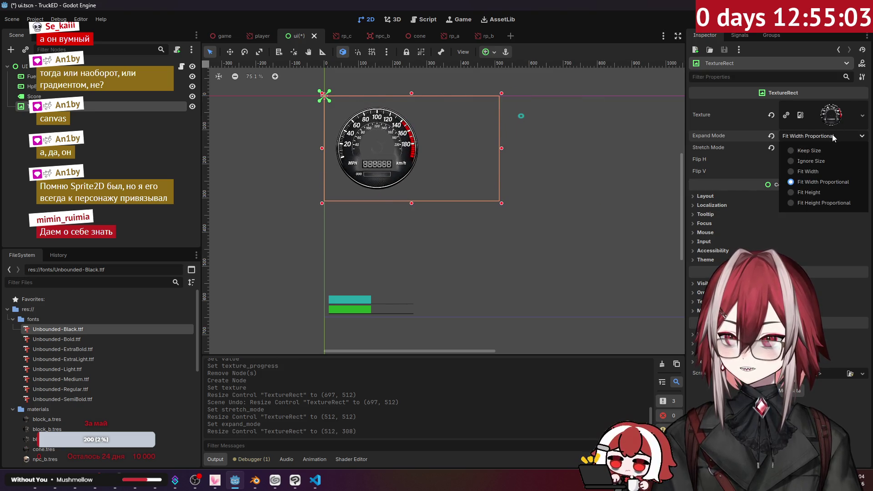
left_click(823, 162)
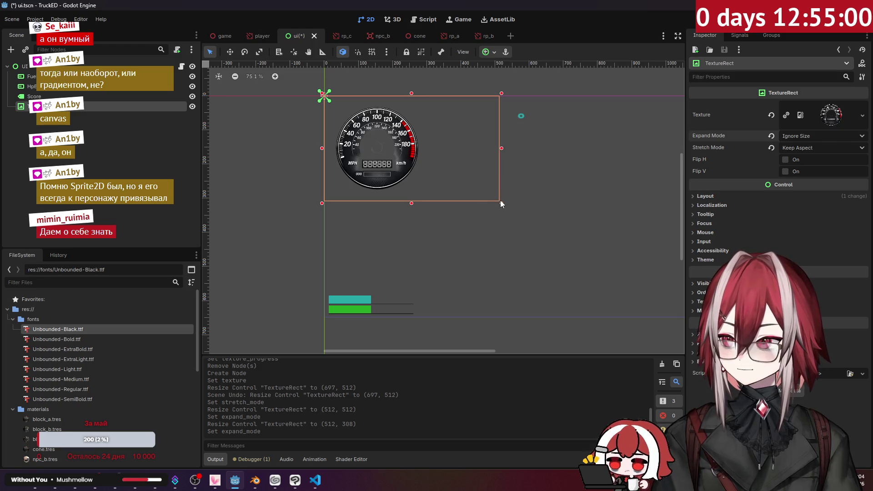
mouse_move(503, 206)
left_mouse_down()
mouse_move(435, 191)
mouse_move(415, 224)
mouse_move(414, 195)
mouse_move(490, 202)
mouse_move(468, 201)
mouse_move(472, 224)
left_mouse_up()
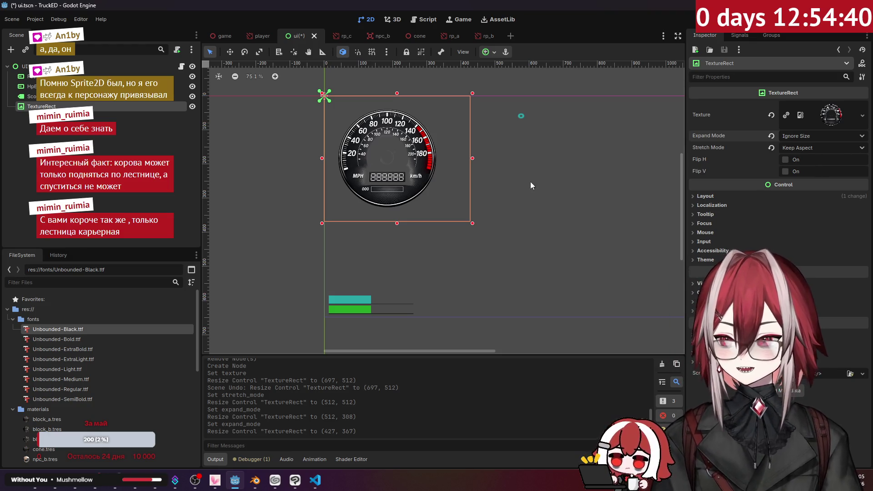
- Move the speedometer gauge toward the right side of the HUD
left_click_drag(540, 191, 423, 157)
mouse_move(298, 135)
left_mouse_down()
mouse_move(610, 258)
mouse_move(602, 259)
mouse_move(607, 293)
left_mouse_up()
scroll(609, 259, "up", 5)
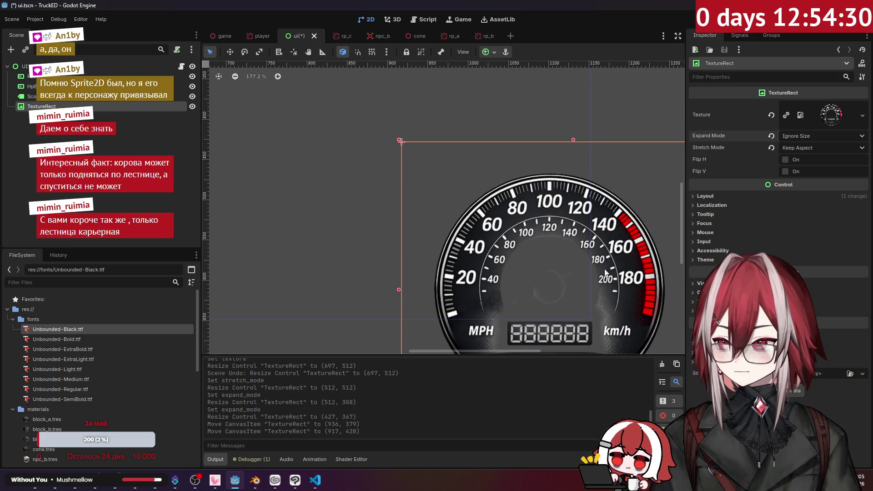
scroll(598, 256, "down", 3)
scroll(598, 256, "down", 1)
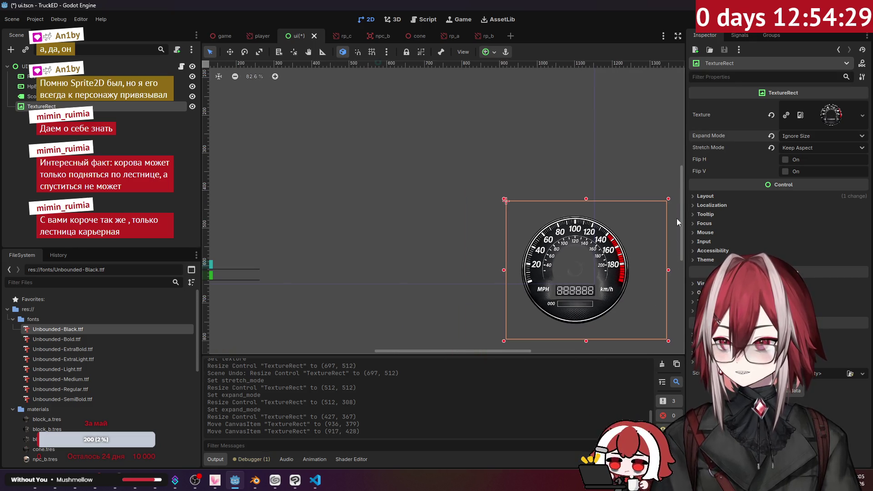
- Set the gauge's Layout Mode to Anchors with the Bottom Right anchors preset
left_click(707, 206)
left_click(707, 205)
left_click(708, 197)
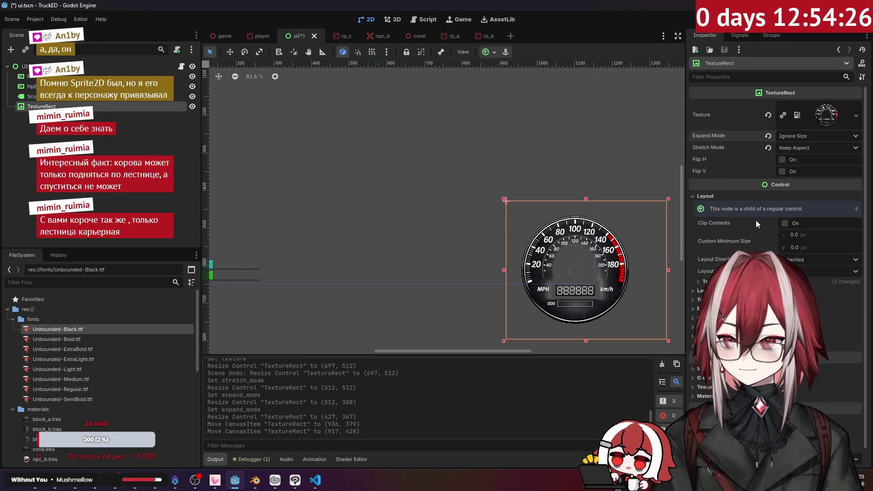
left_click(828, 271)
left_click(828, 293)
left_click(827, 283)
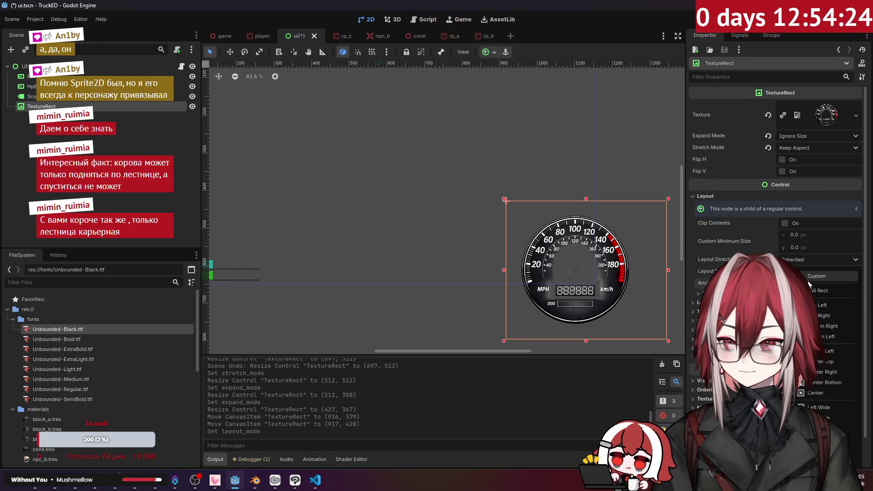
left_click(830, 326)
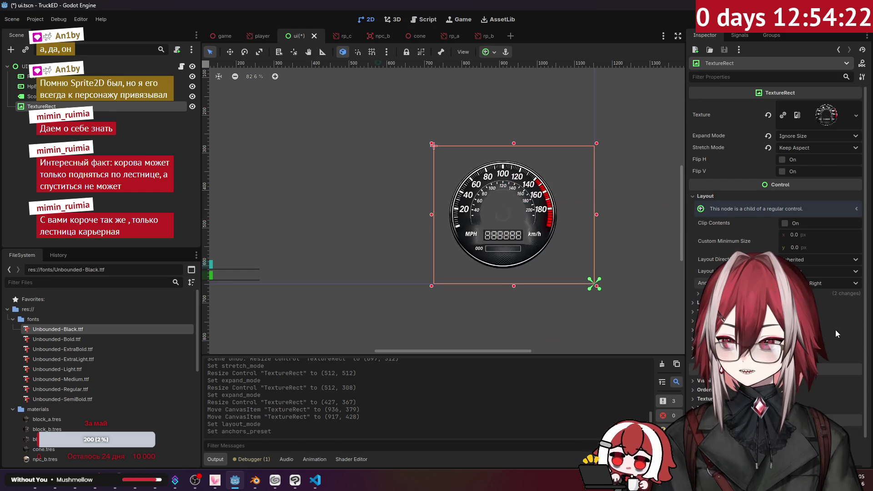
- Fine-tune the gauge's position to about (901, 430) in the bottom-right corner
left_click_drag(547, 229, 609, 282)
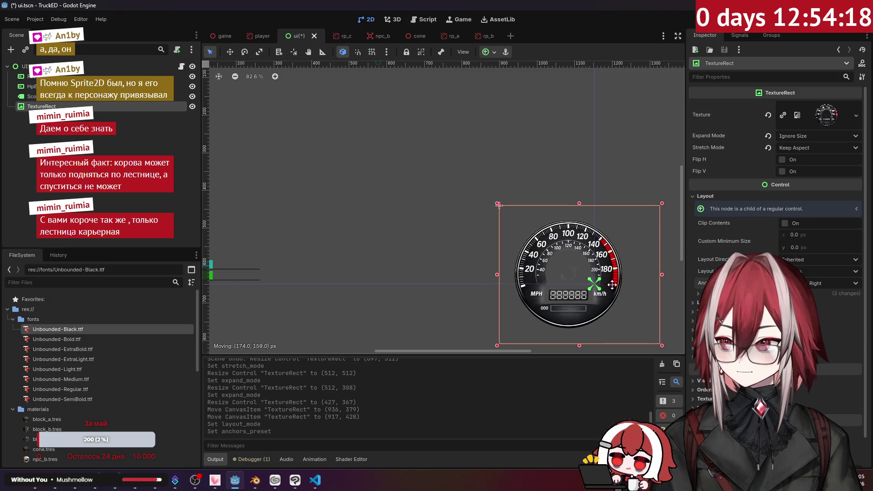
scroll(612, 282, "up", 5)
scroll(612, 282, "up", 5)
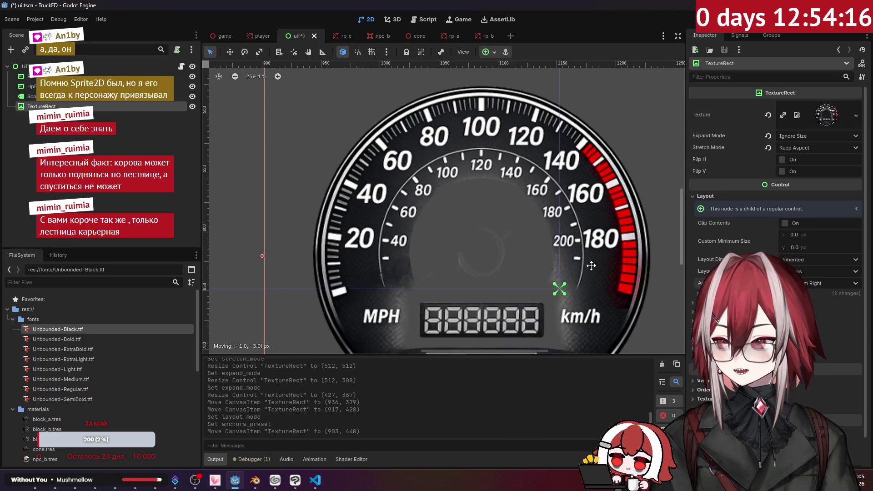
left_click_drag(592, 269, 585, 255)
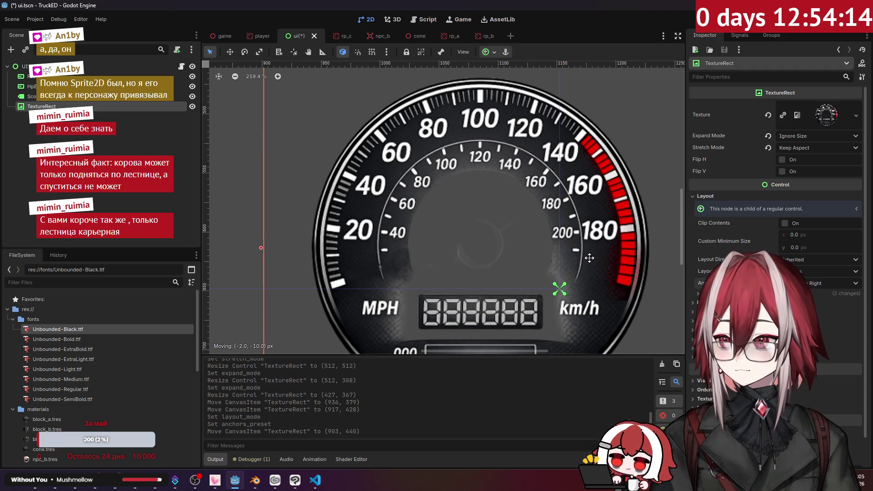
scroll(577, 234, "down", 3)
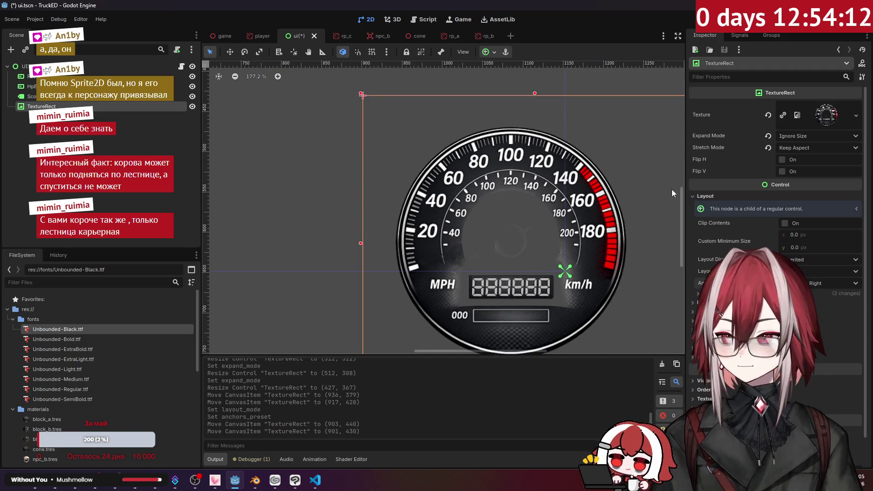
left_click(706, 196)
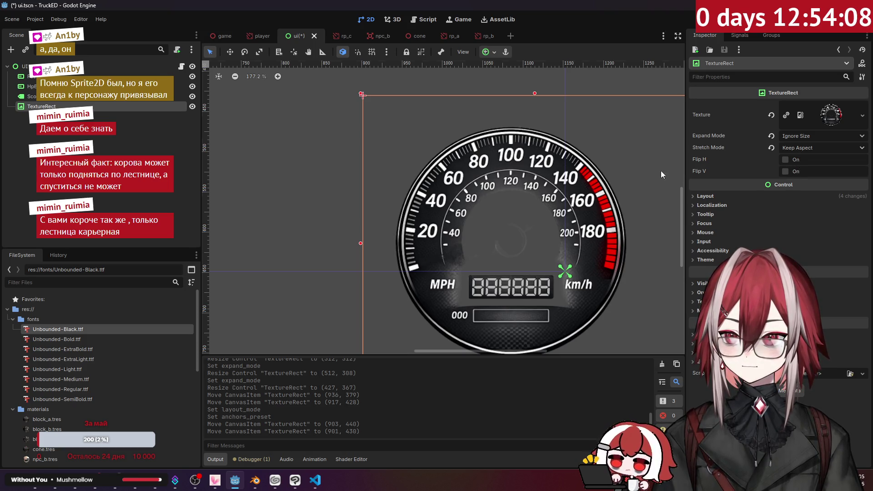
scroll(518, 175, "down", 6)
key("Escape")
- Rename the TextureRect node to Speedometer
double_click(77, 105)
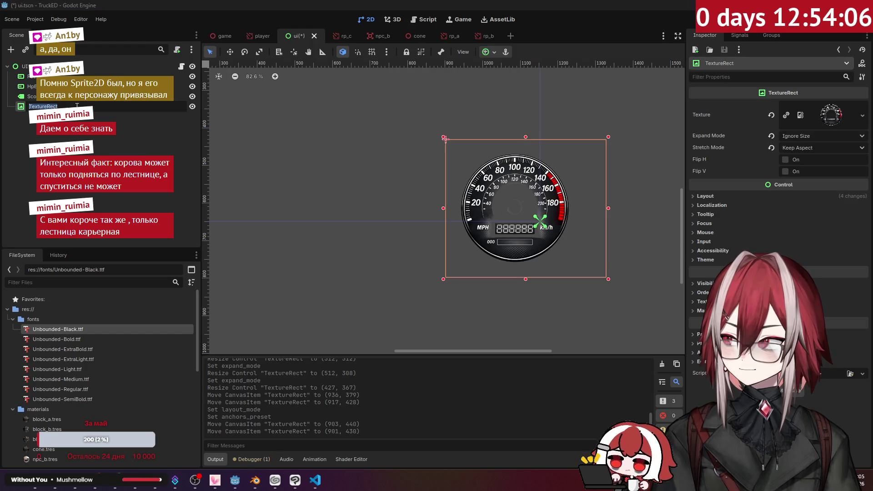
type("speedometer")
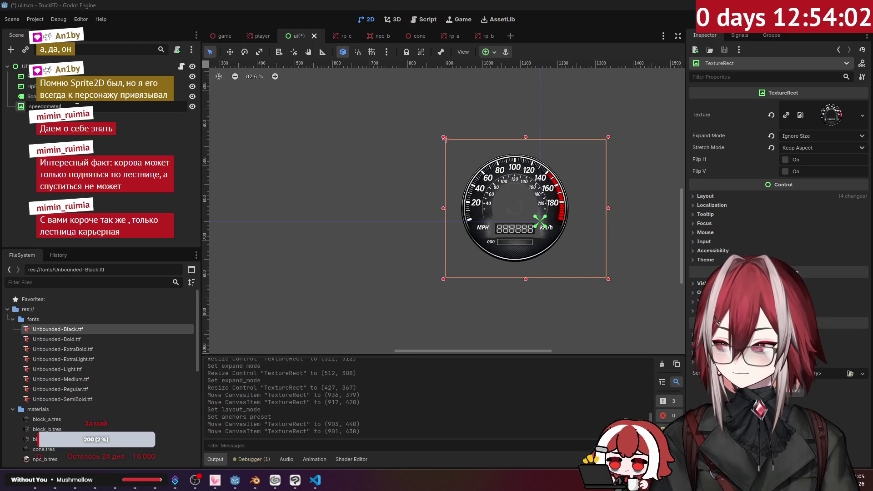
key("Return")
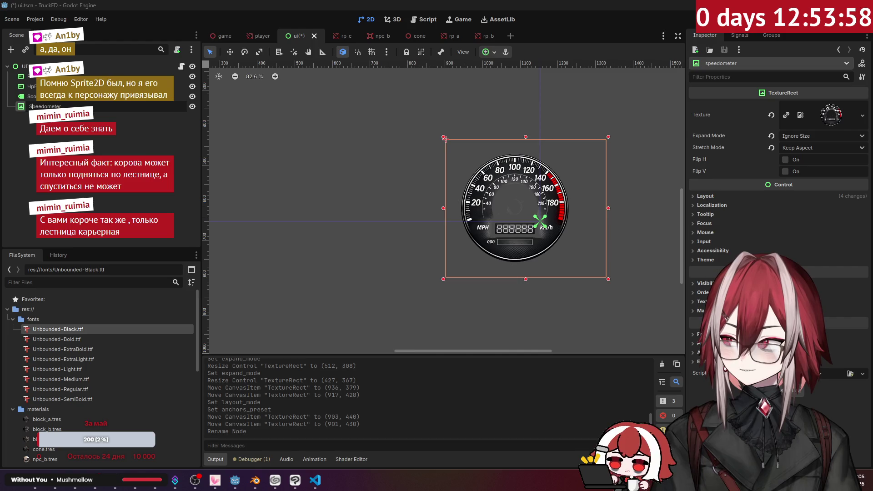
key("Return")
left_click(318, 237)
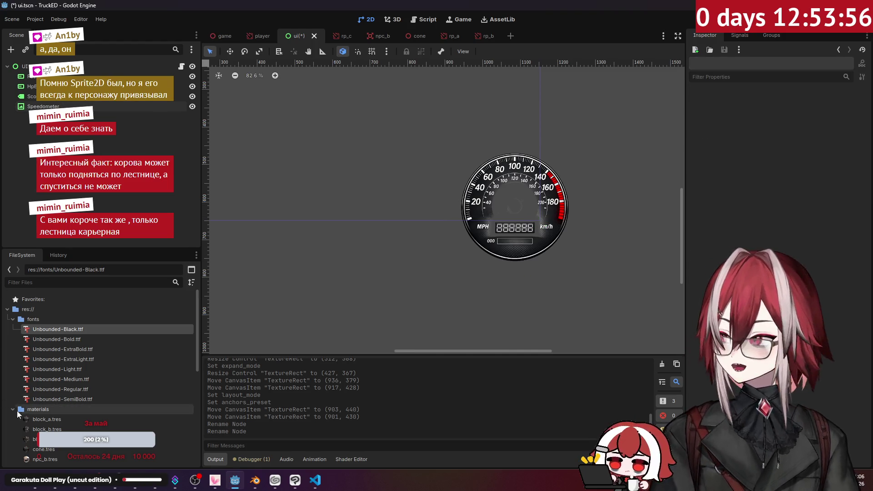
- Add a TextureRect child node under Speedometer
right_click(71, 108)
mouse_move(132, 116)
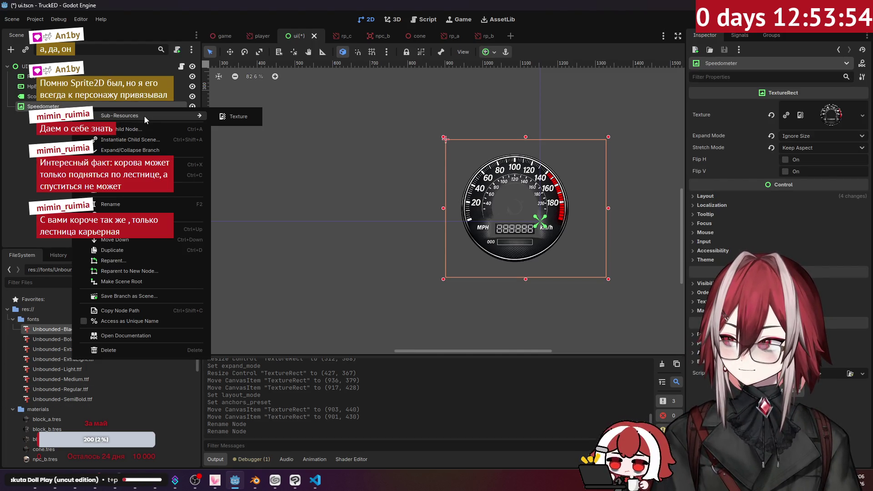
left_click(142, 129)
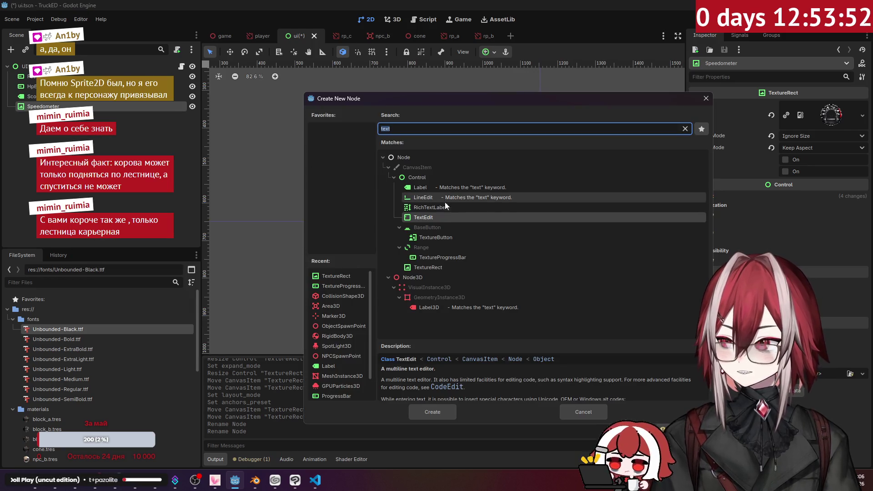
left_click(444, 268)
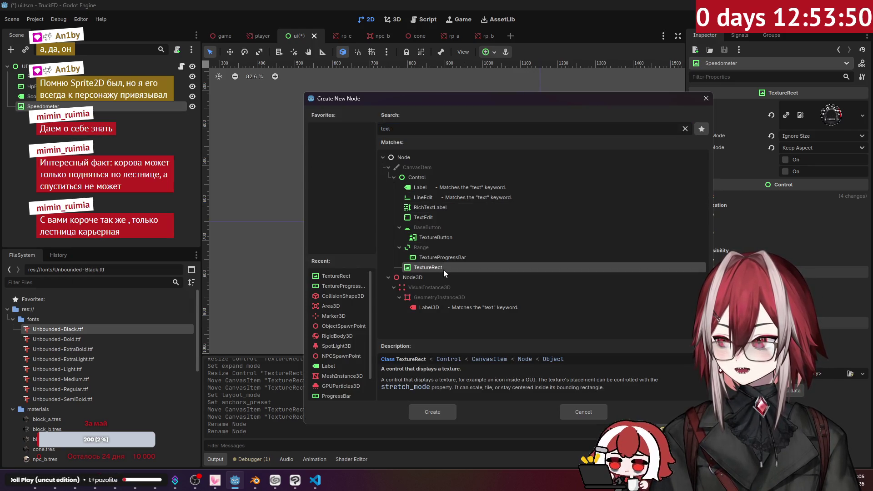
left_click(448, 410)
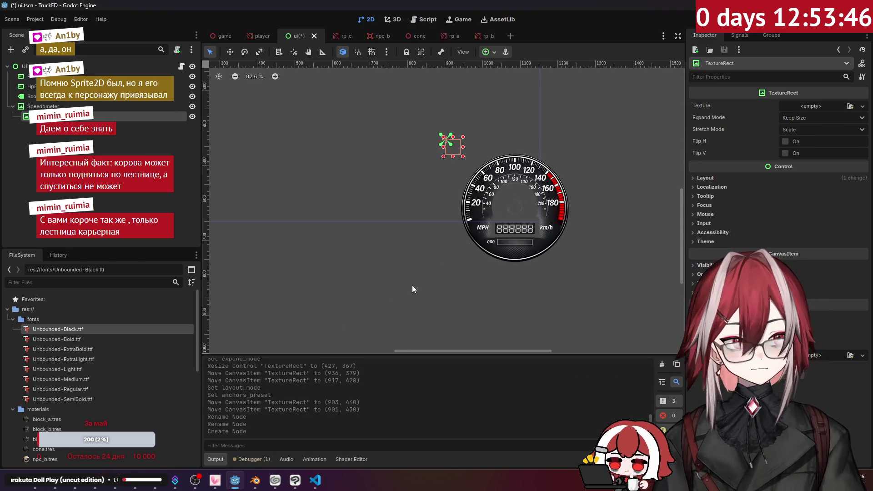
- Give the child the arrow.png texture with Expand Mode Ignore Size
left_click(716, 180)
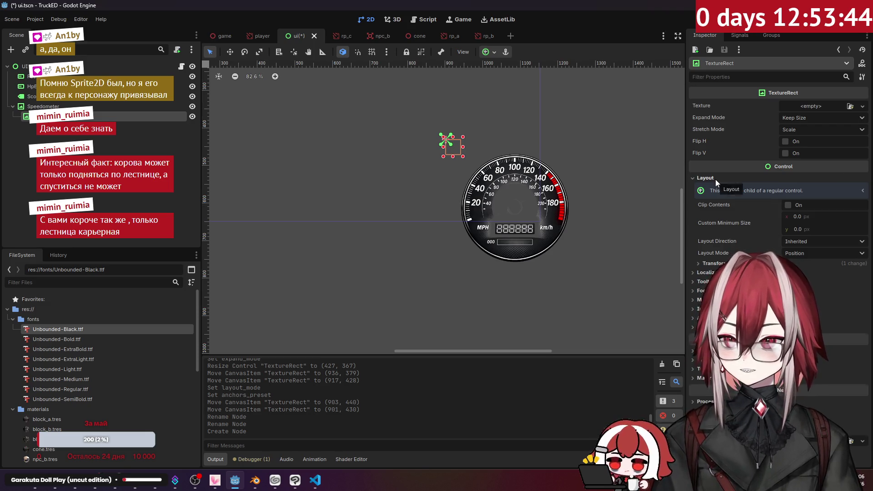
left_click(715, 179)
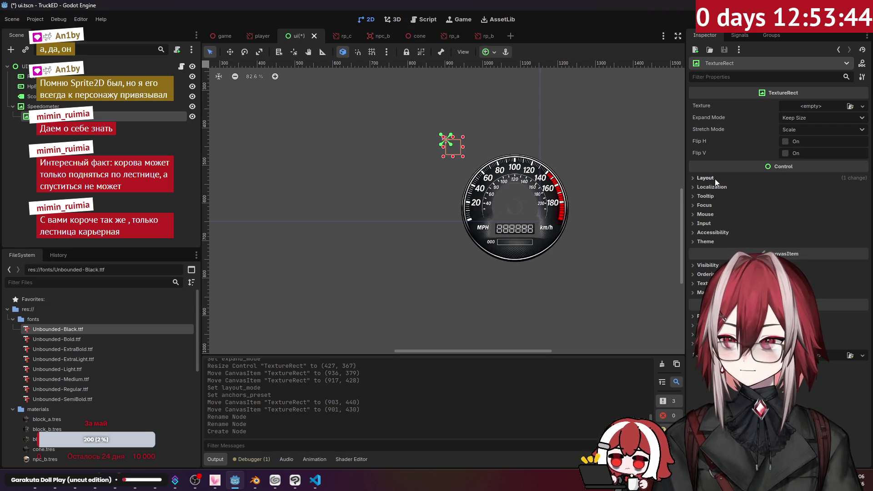
left_click(849, 106)
left_click(512, 226)
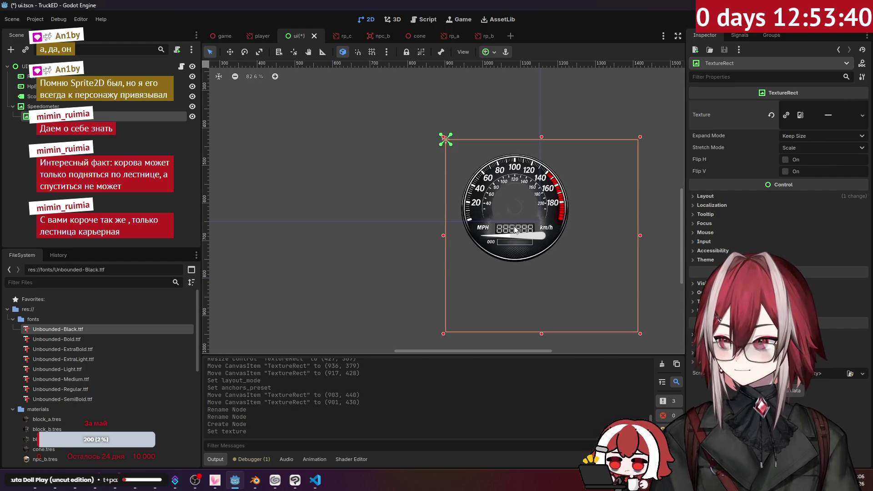
left_click(810, 133)
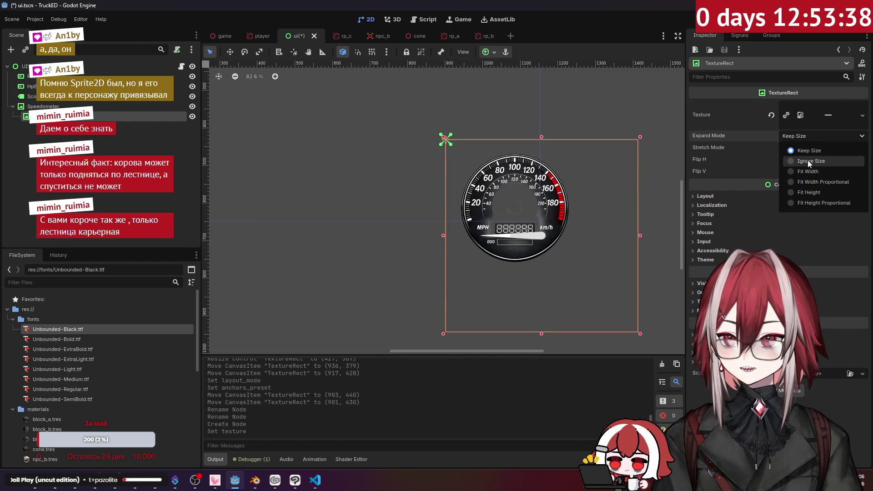
left_click(808, 160)
left_click(807, 146)
left_click(808, 146)
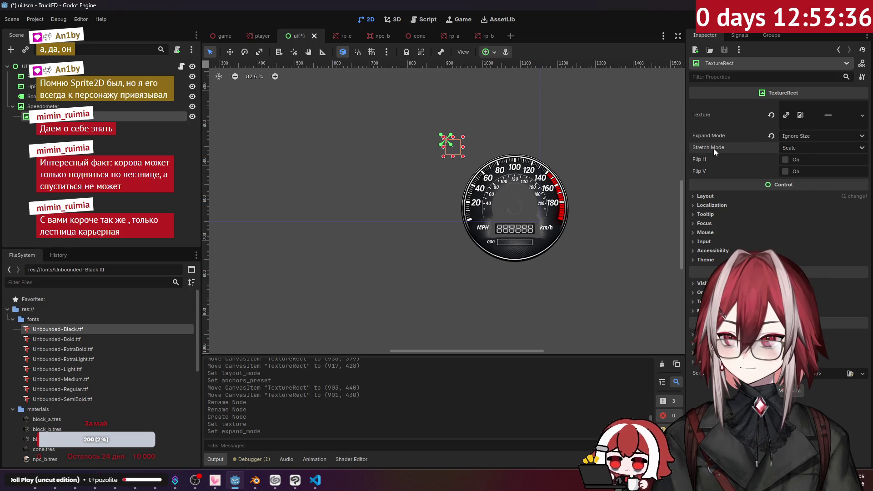
- Set the needle's layout to Anchors with the Full Rect preset
left_click(705, 194)
left_click(813, 271)
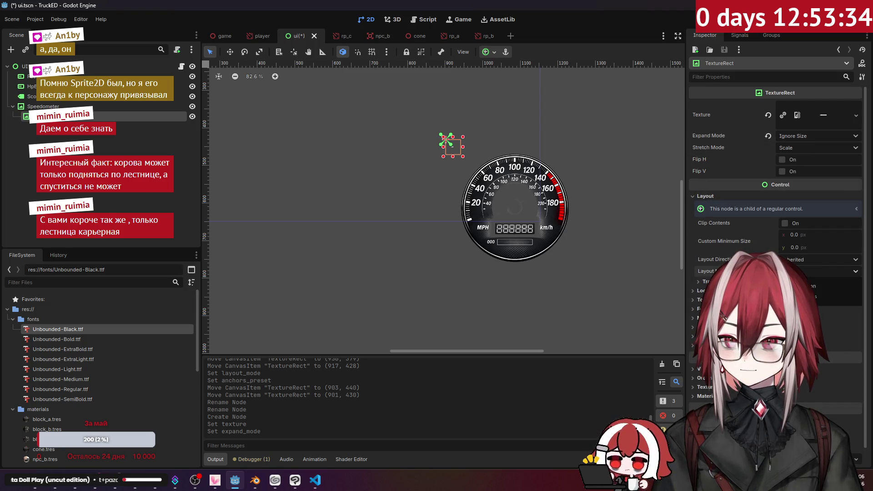
left_click(816, 296)
left_click(816, 283)
left_click(818, 291)
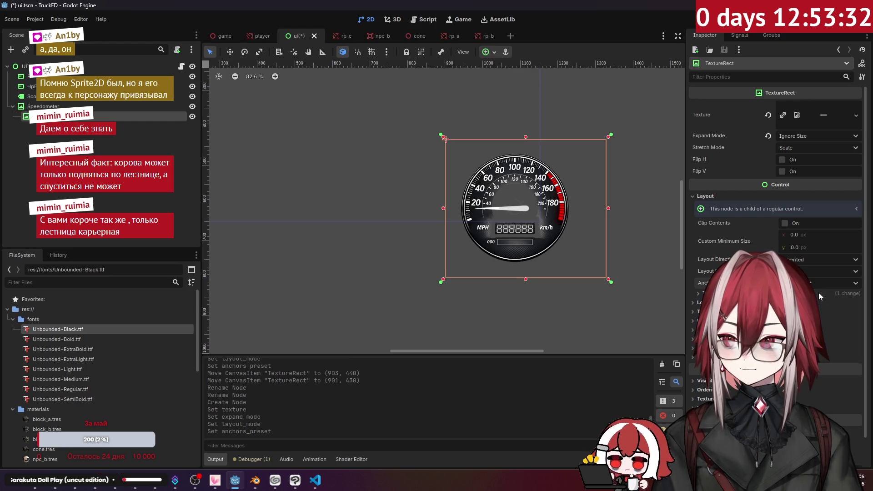
scroll(594, 231, "up", 4)
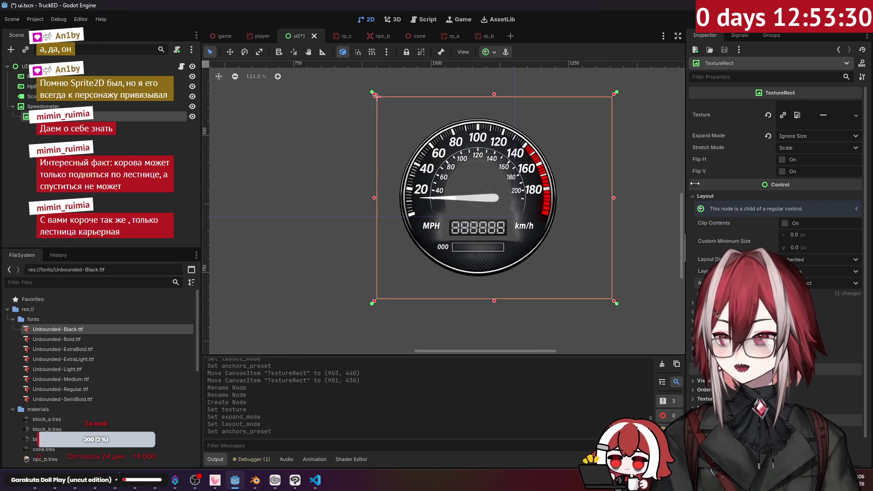
- Set the needle's Stretch Mode to Keep Aspect
left_click(805, 149)
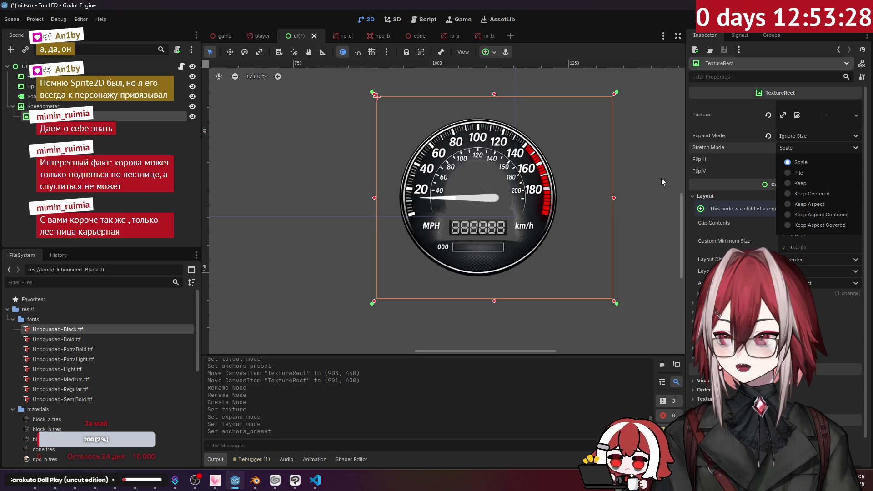
key("Escape")
left_click(43, 106)
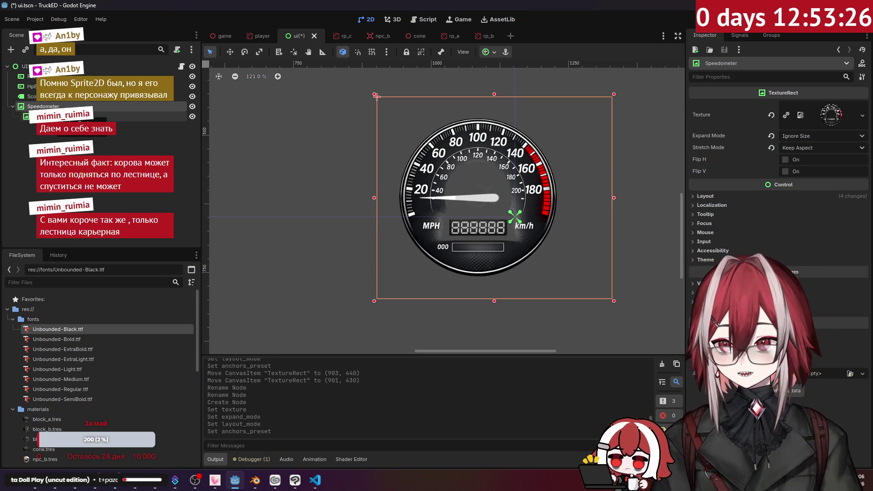
left_click(45, 116)
left_click(795, 148)
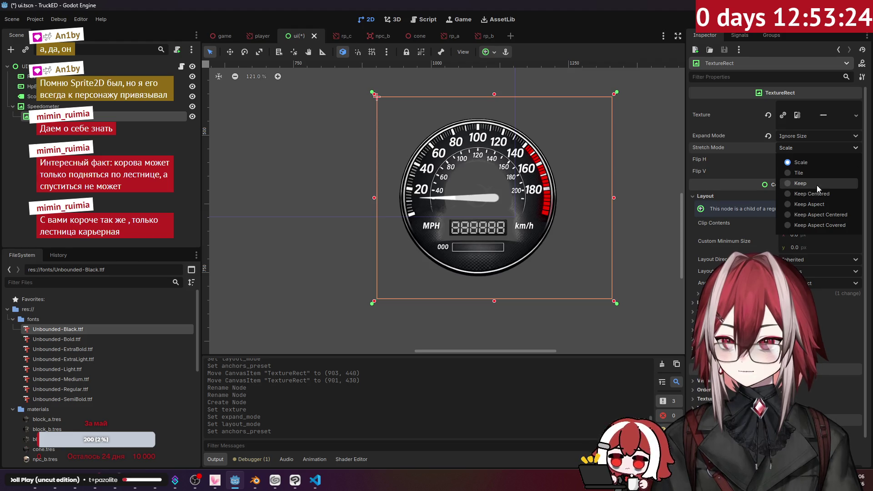
left_click(822, 203)
- Rename the needle node to Arrow, then bring up game.gd in VS Code
left_click(266, 182)
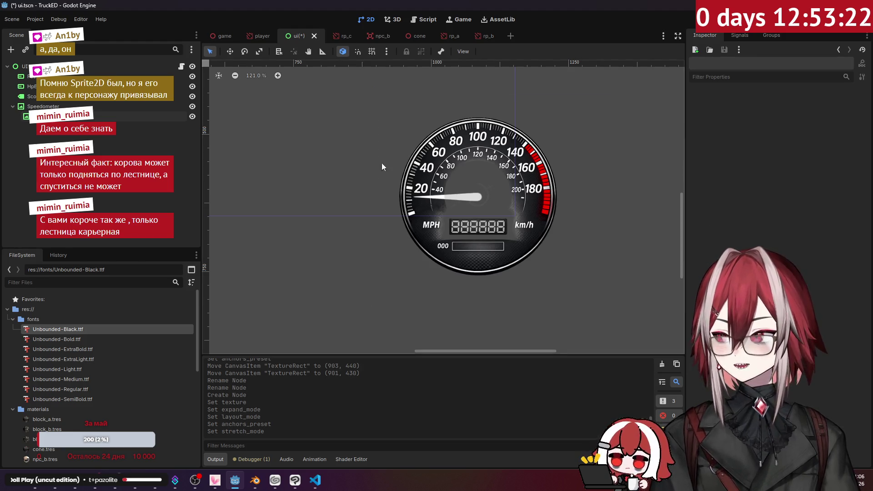
scroll(366, 151, "down", 3)
left_click_drag(358, 144, 433, 191)
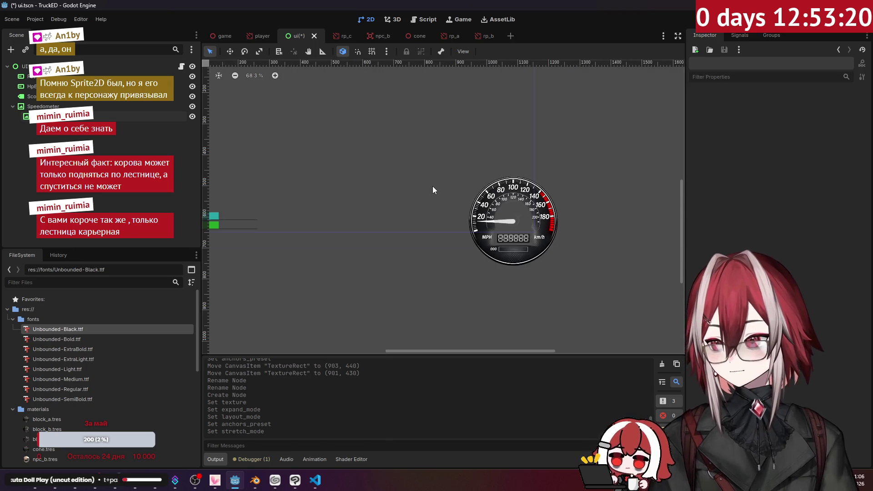
scroll(433, 190, "up", 6)
scroll(432, 186, "down", 9)
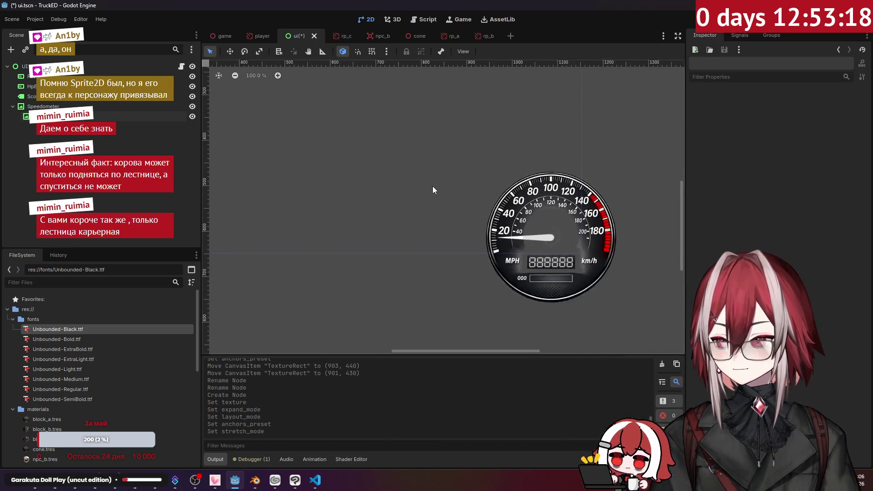
scroll(299, 155, "down", 1)
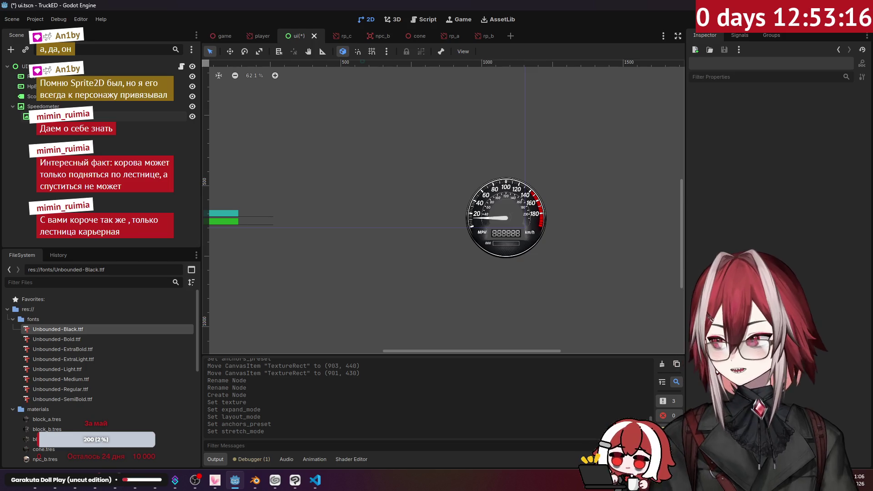
left_click(63, 117)
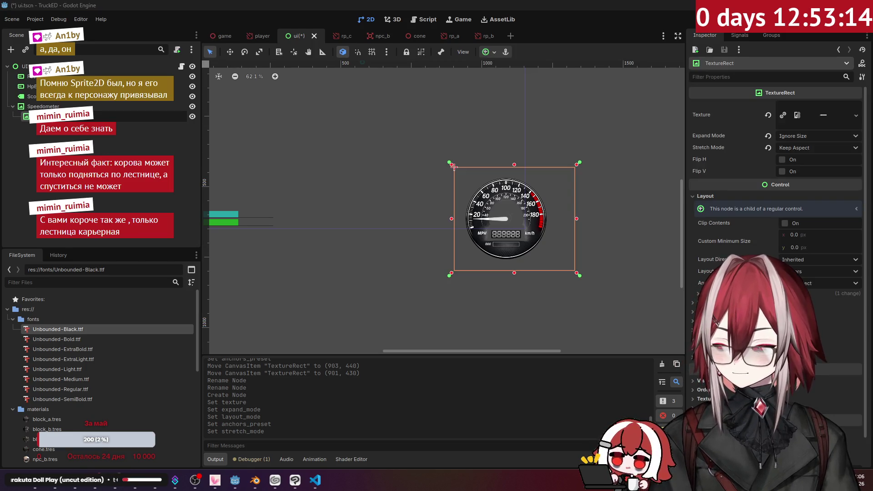
key("Return")
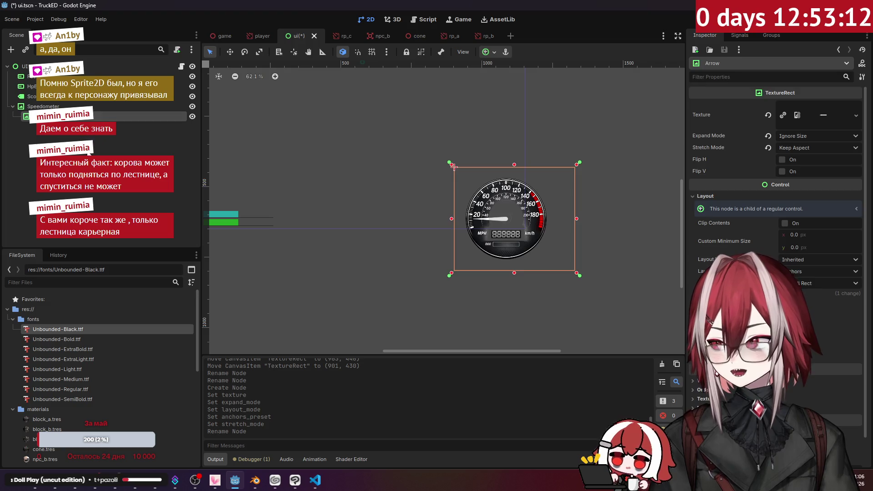
key("Escape")
left_click(315, 479)
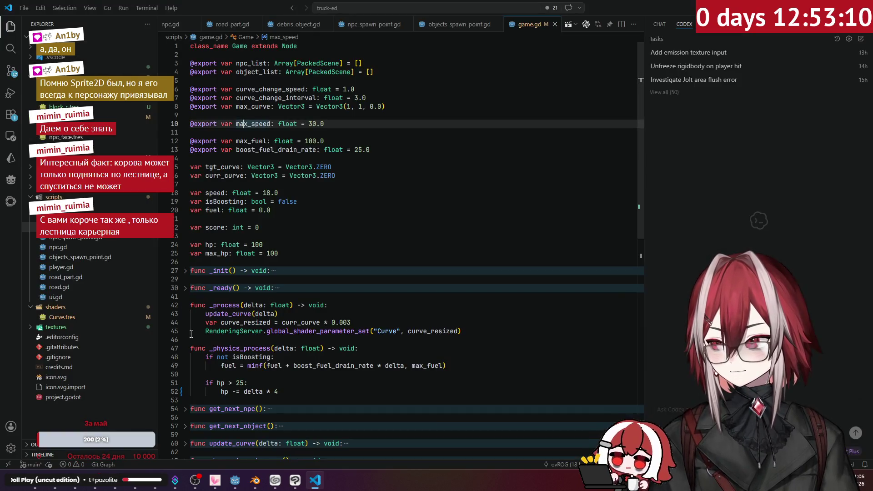
- Create speedometer.gd in the scripts folder, extending TextureRect
right_click(55, 197)
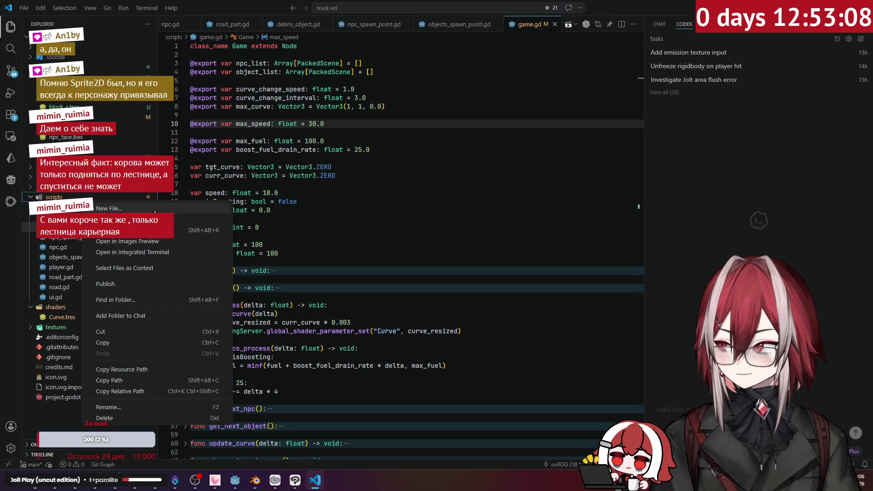
left_click(68, 214)
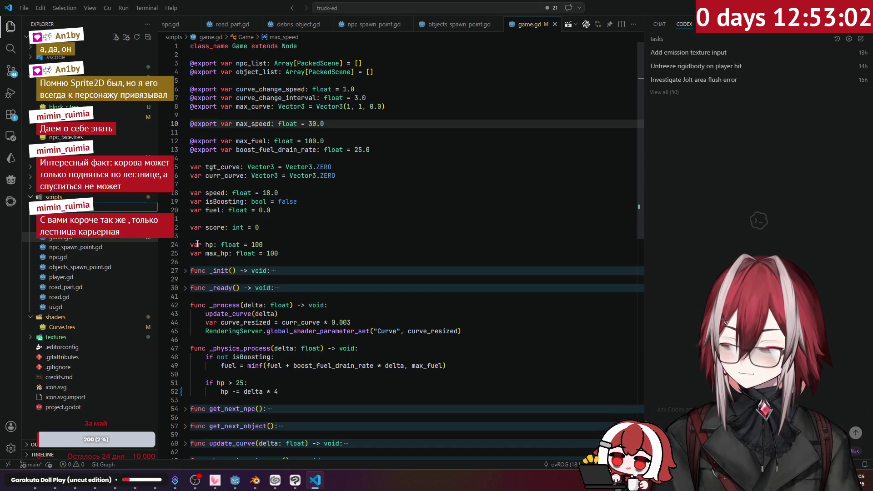
key("Return")
type("ex")
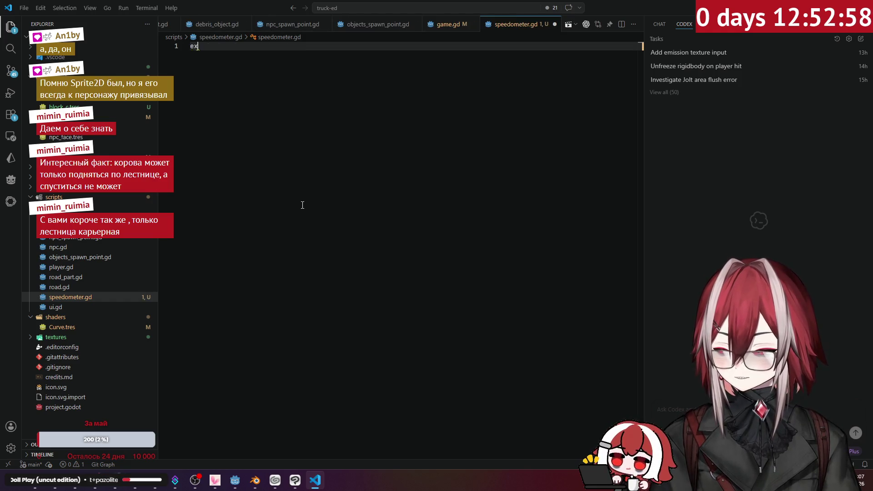
type("tends te")
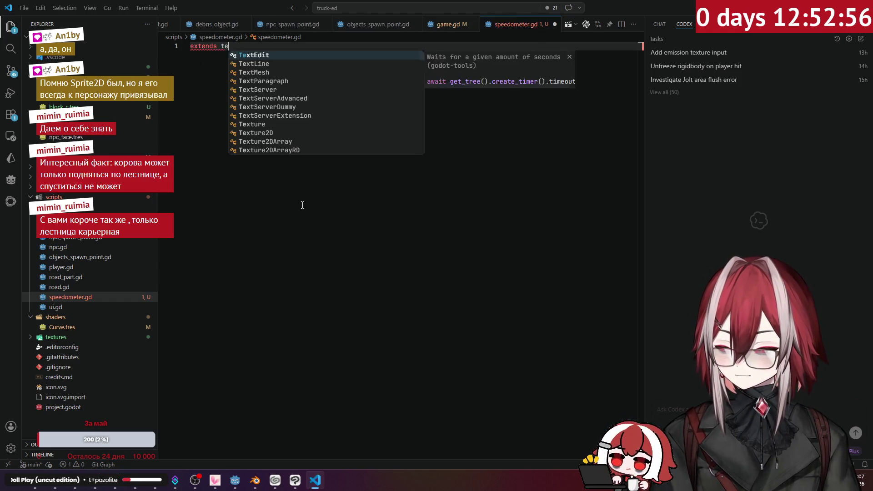
type("xture")
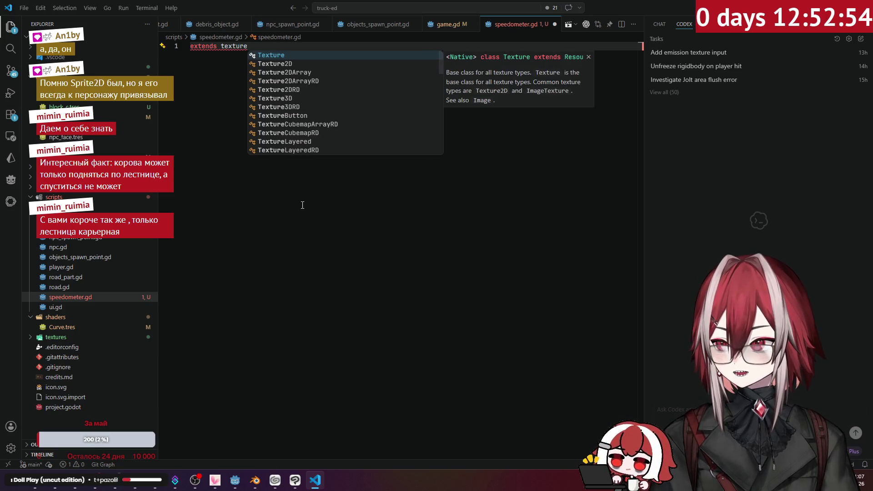
type("re")
key("Return")
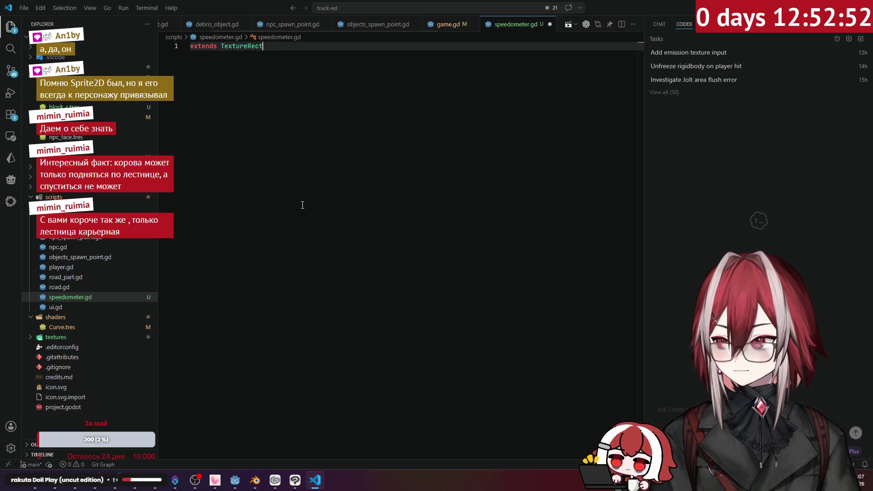
key("Return")
key("Return")
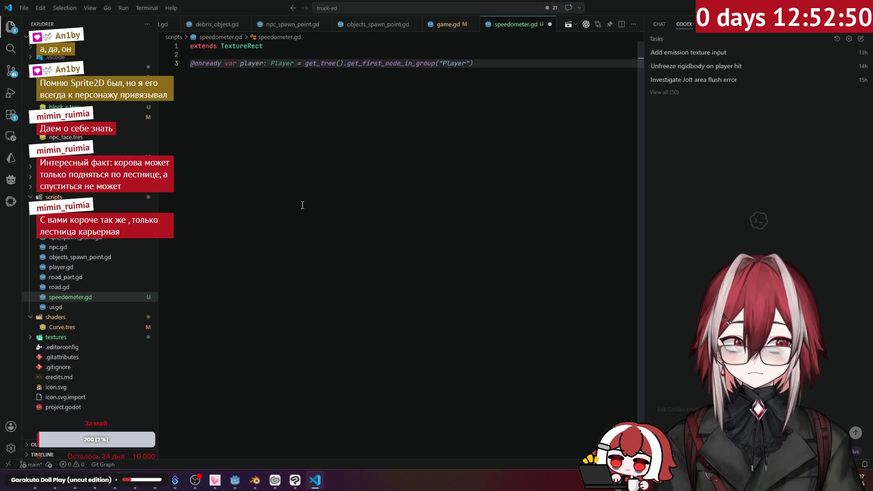
type("@o")
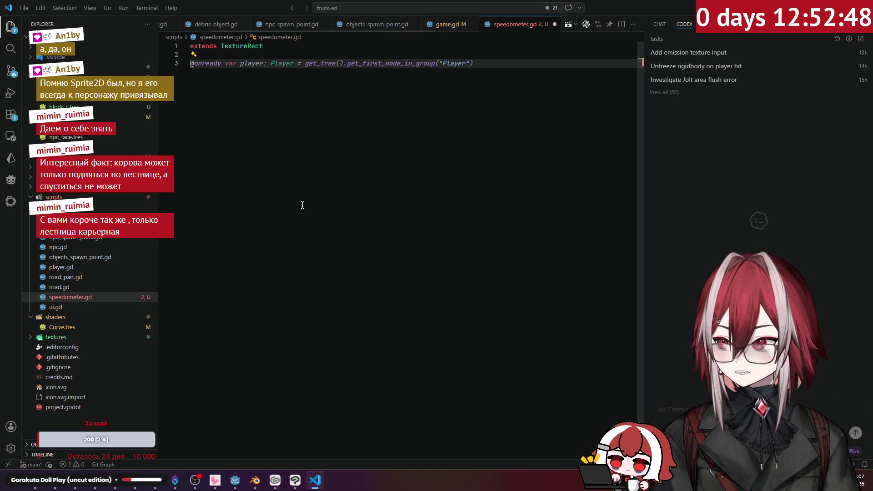
type("nready")
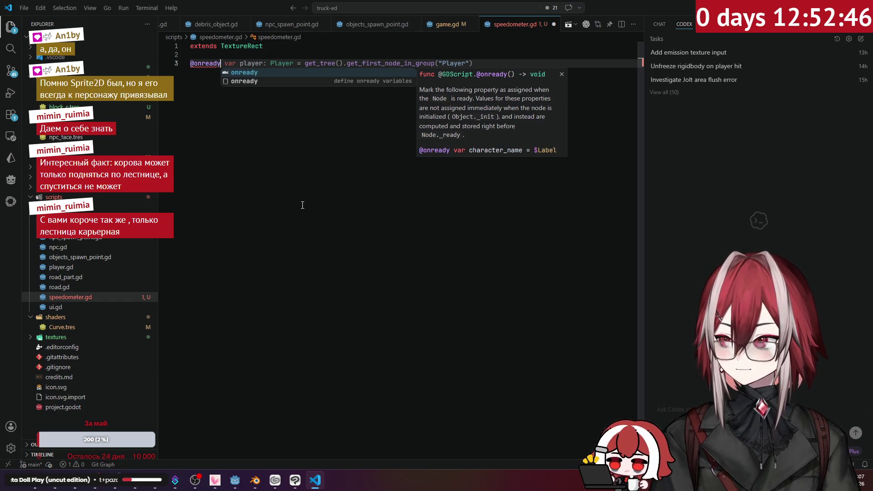
key("Return")
type("var")
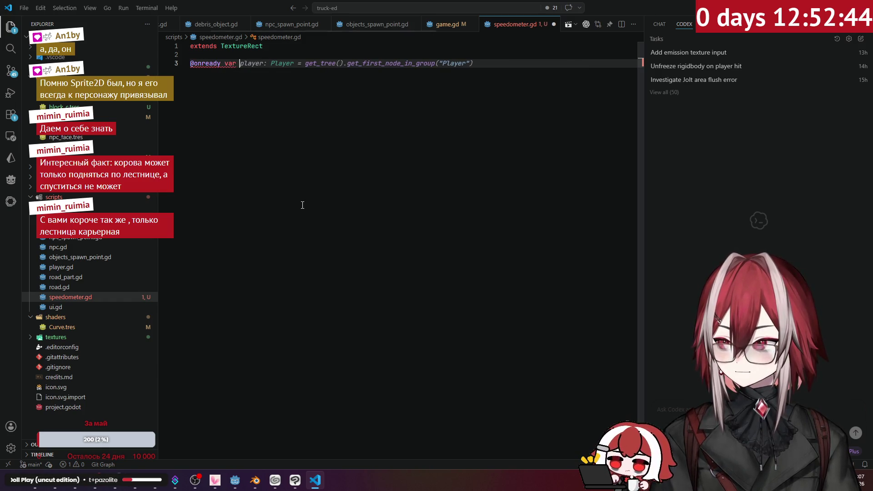
type(" arrow")
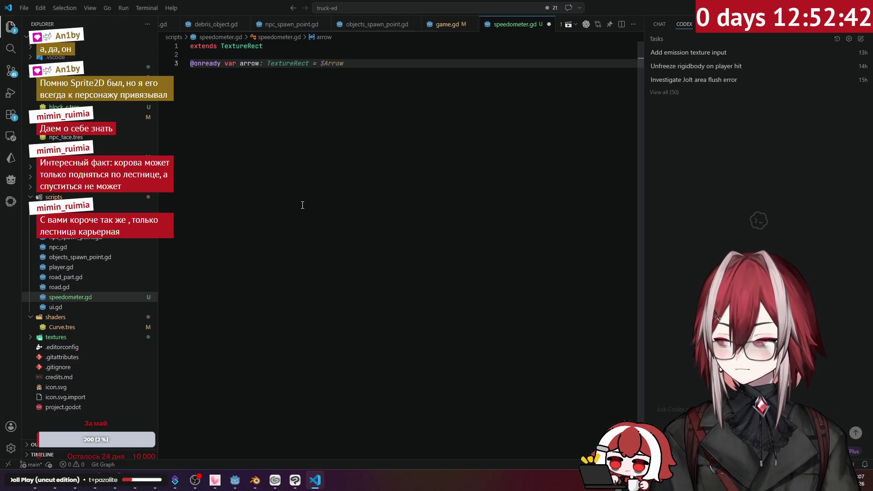
key("Return")
key("Return")
key("Return")
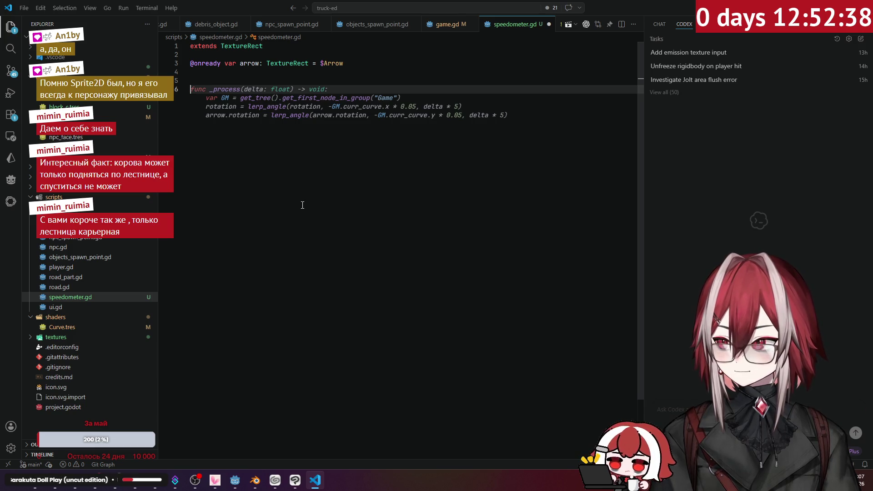
type("func ")
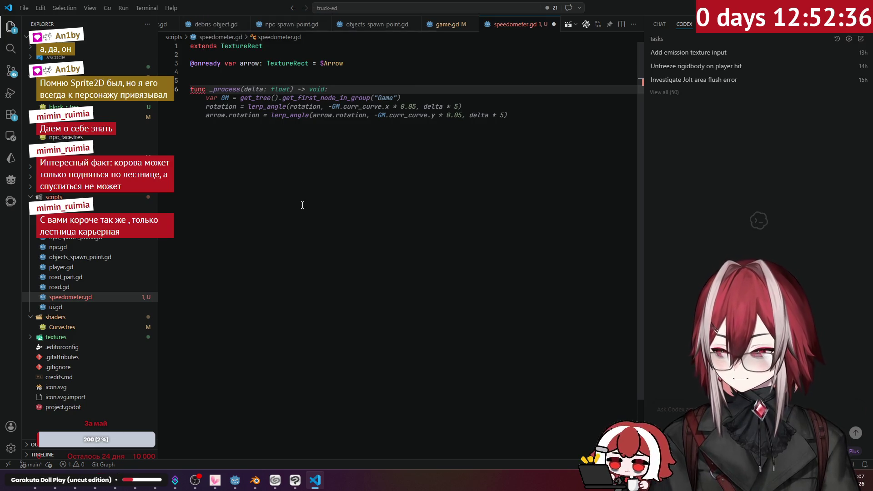
type("_re")
key("Tab")
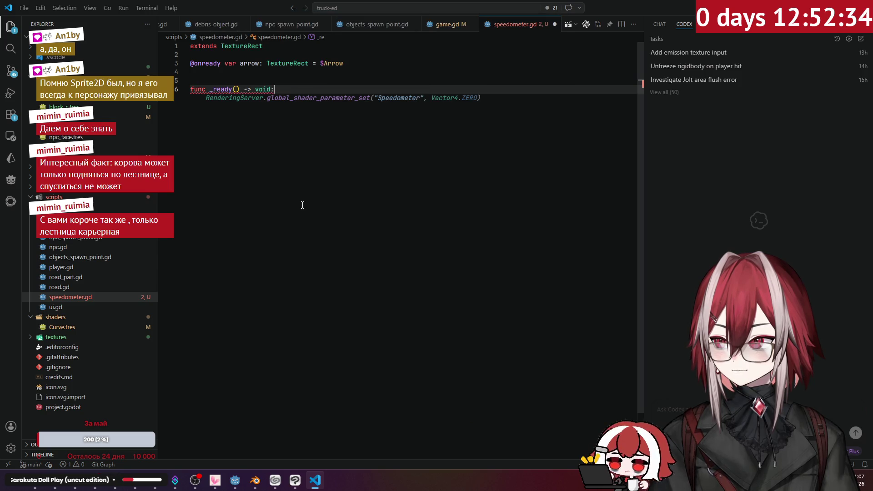
key("Return")
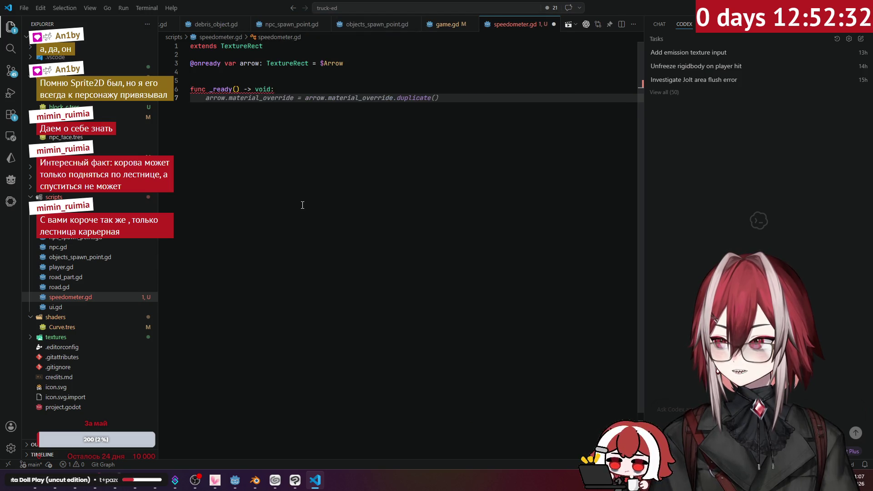
- Declare var GM: Game and assign it with get_first_node_in_group("Game") in _ready
key("Up")
key("Up")
key("Return")
key("Up")
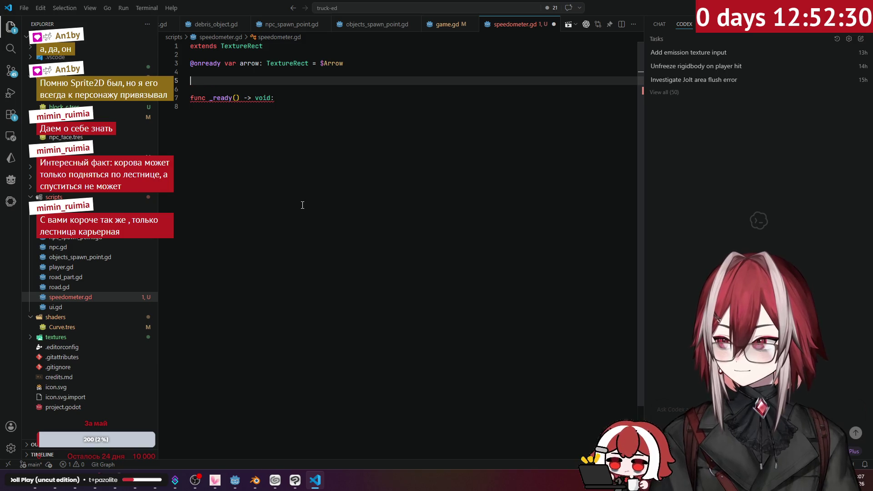
type("ar")
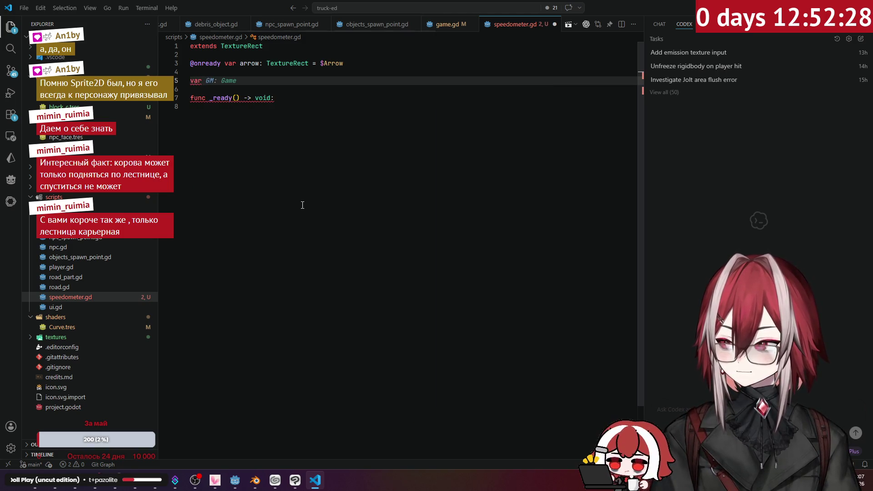
key("Down")
key("Down")
key("Down")
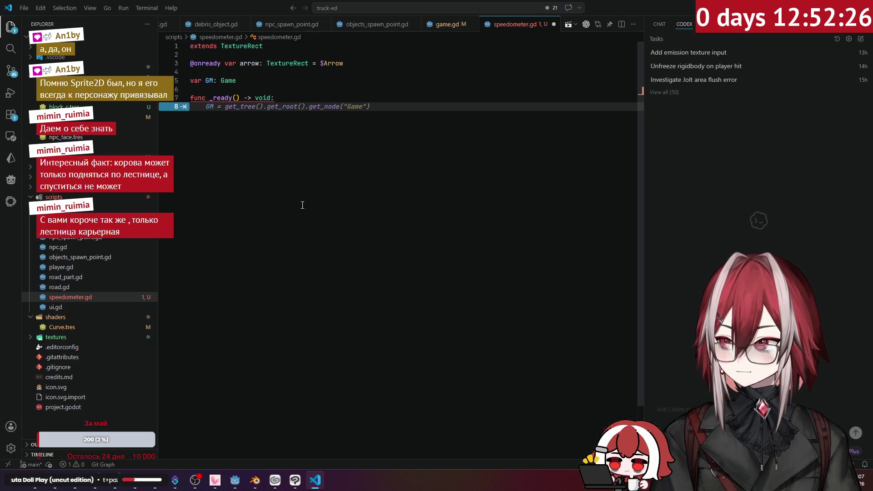
key("Tab")
key("Return")
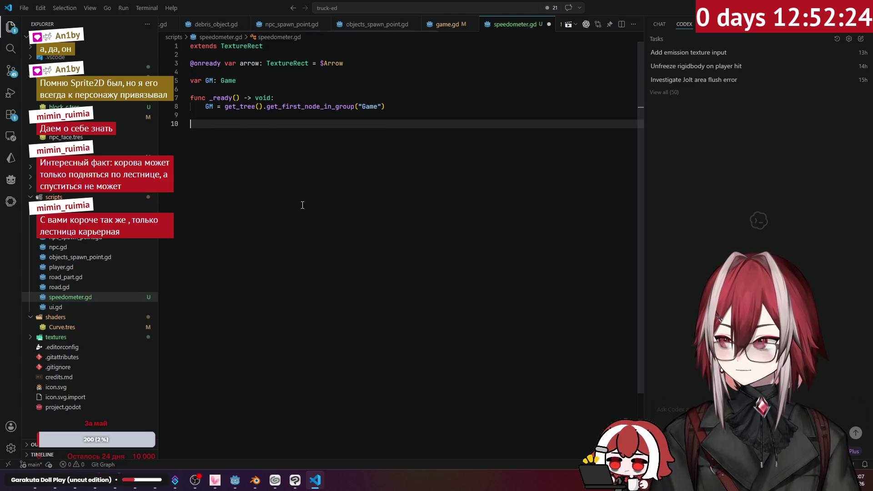
key("BackSpace")
- Add _process lerping arrow.rotation_degrees from -90 to 90 by speed_ratio
key("Return")
key("Return")
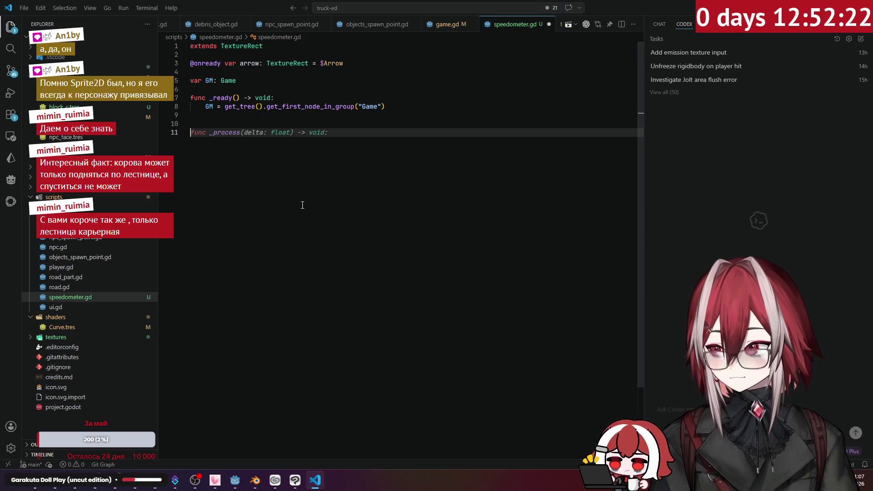
key("BackSpace")
key("Return")
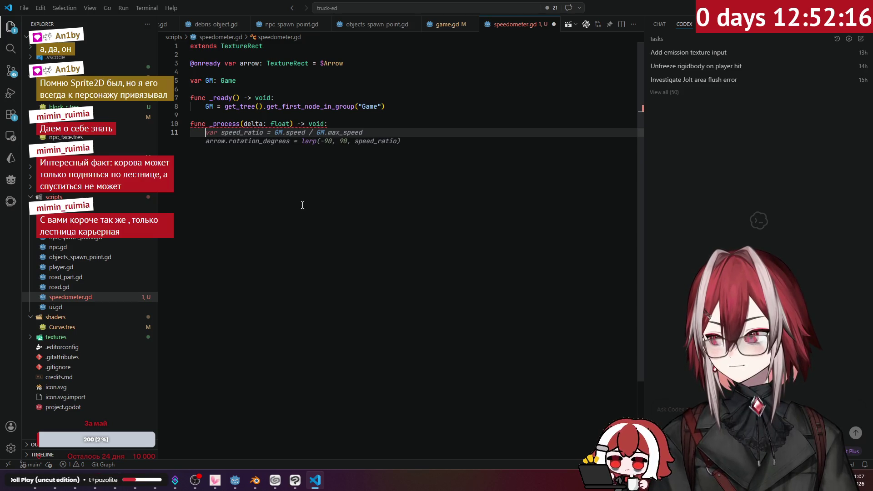
key("Tab")
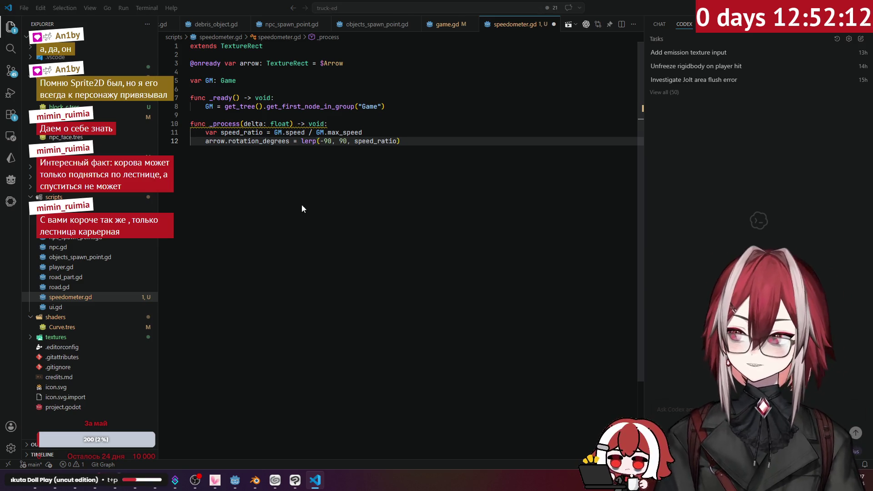
key("alt+Tab")
left_click(506, 217)
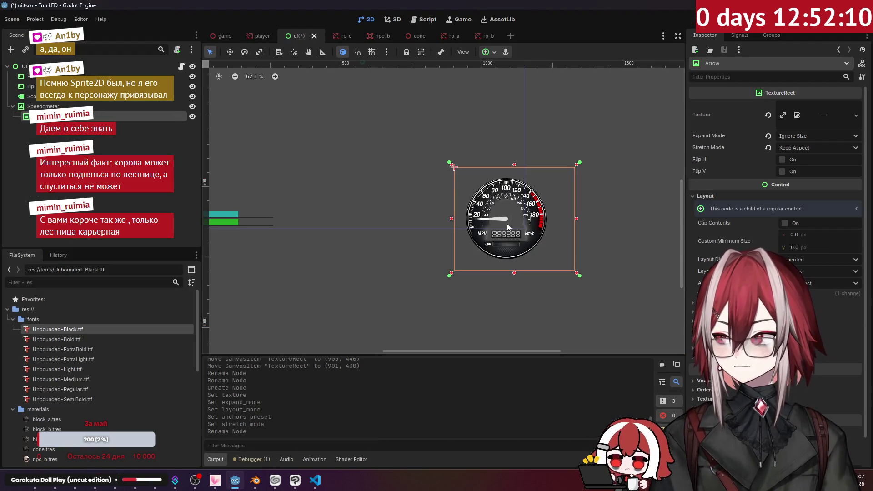
- Reset the Arrow's Pivot Offset to 0 and centre it with a 0.5 pivot offset ratio
scroll(630, 224, "up", 5)
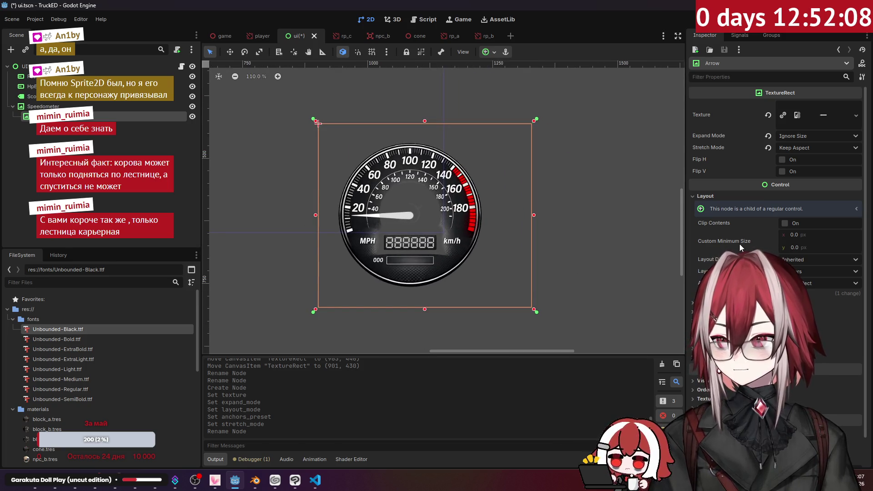
left_click(705, 196)
left_click(710, 197)
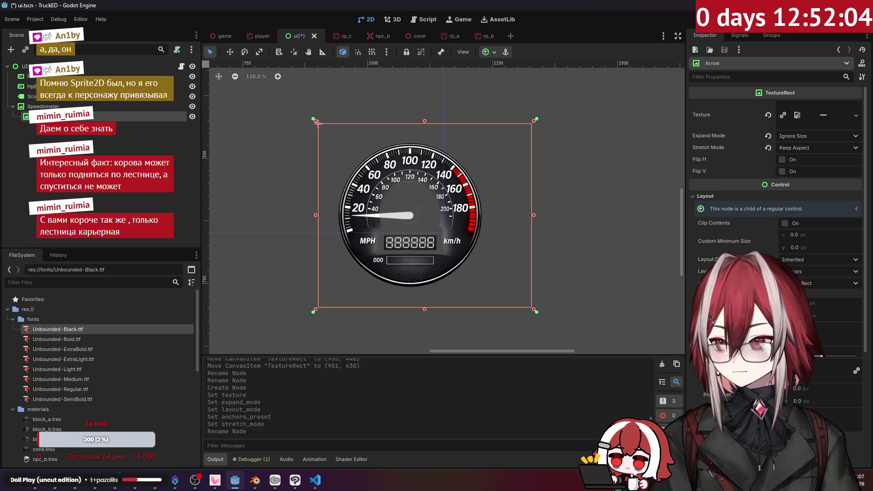
left_click_drag(820, 358, 826, 358)
key("ctrl+z")
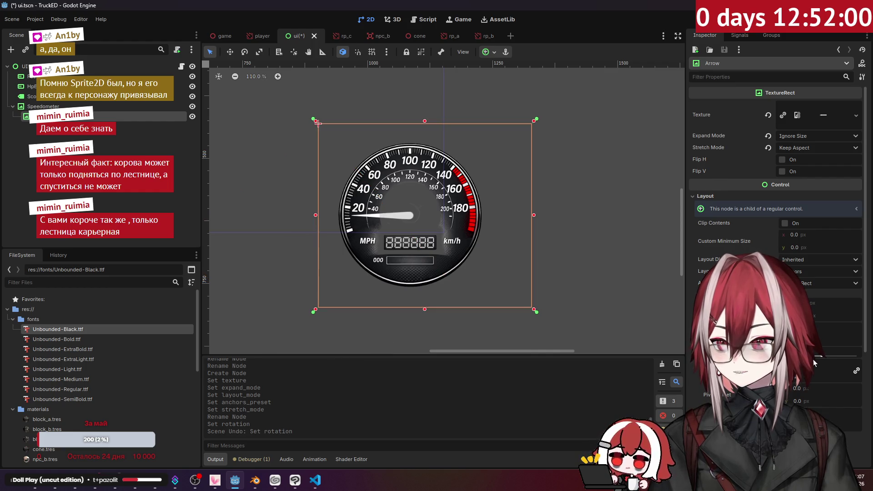
scroll(481, 264, "up", 4)
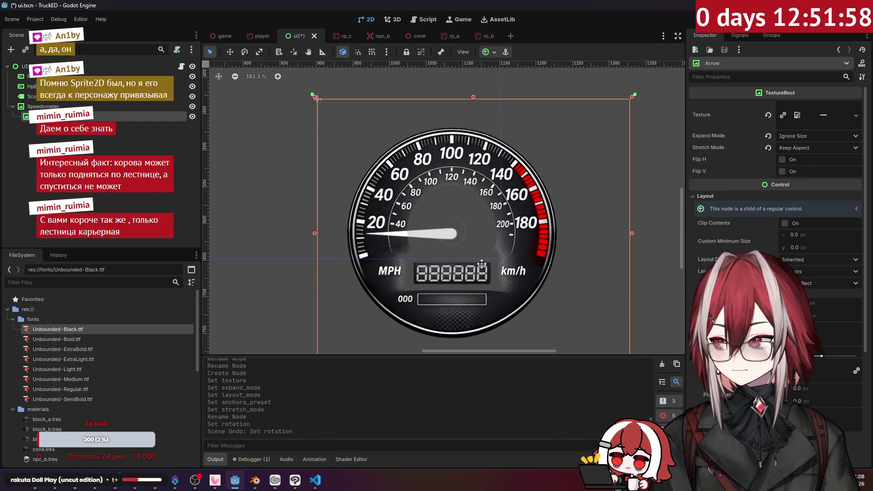
scroll(795, 193, "down", 4)
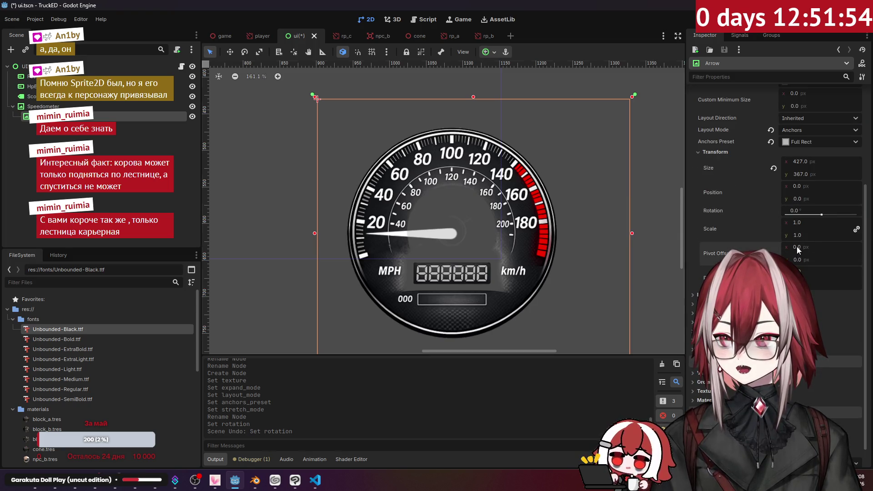
left_click_drag(797, 247, 805, 247)
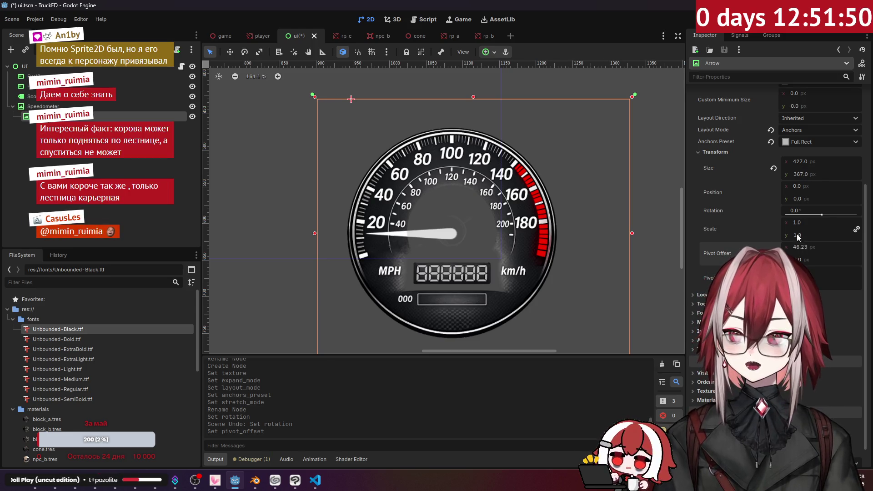
left_click(774, 254)
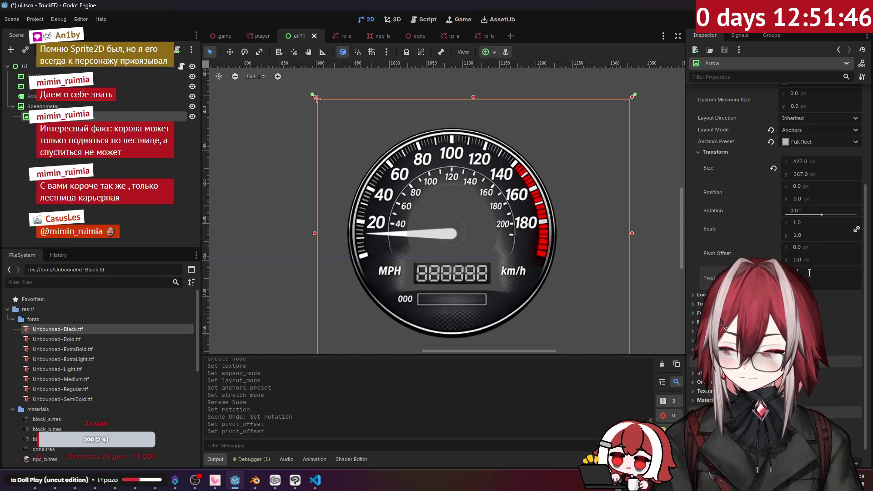
key("Return")
key("Return")
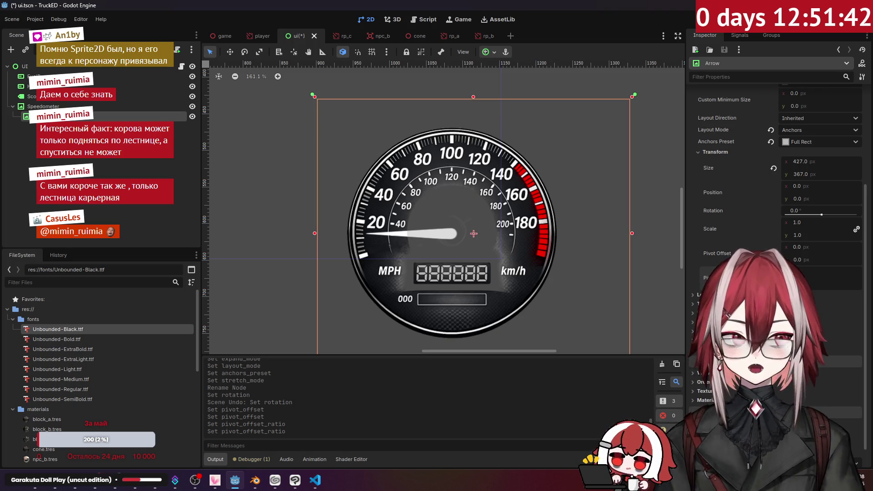
left_click(498, 215)
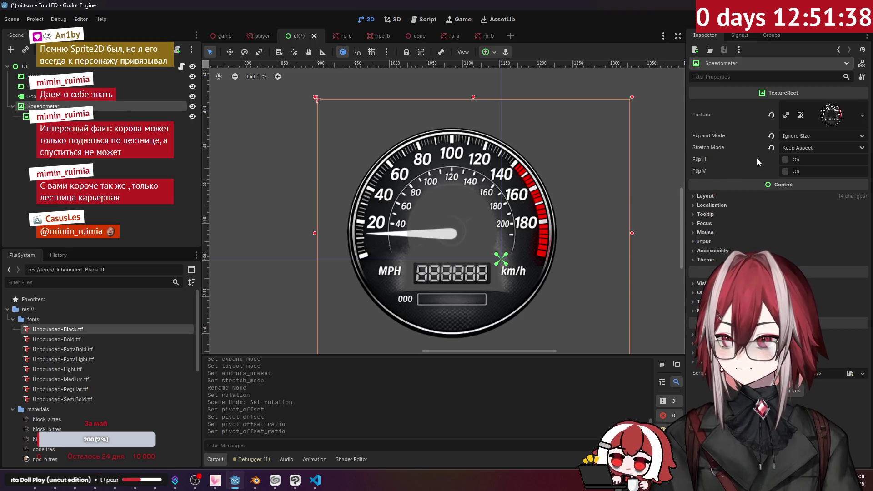
- Square the Speedometer so the Arrow is 360×360, test-rotate it, then reset Rotation to 0°
left_click(710, 195)
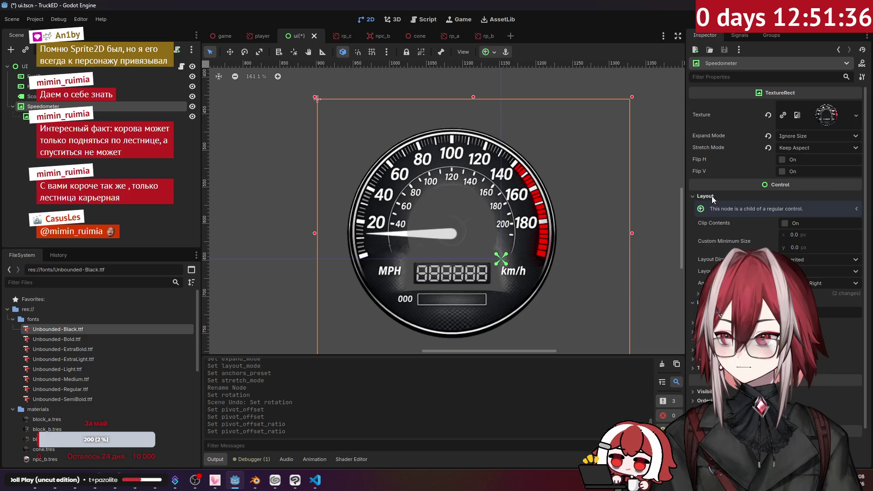
left_click(698, 293)
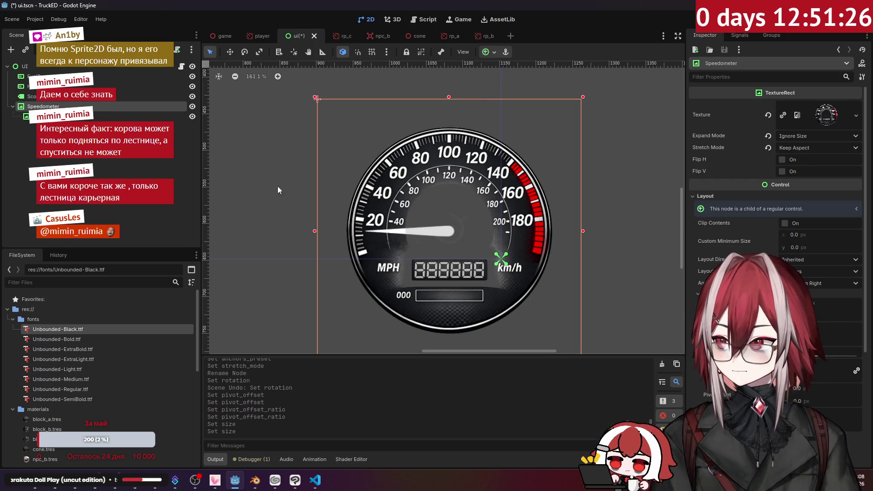
left_click(450, 231)
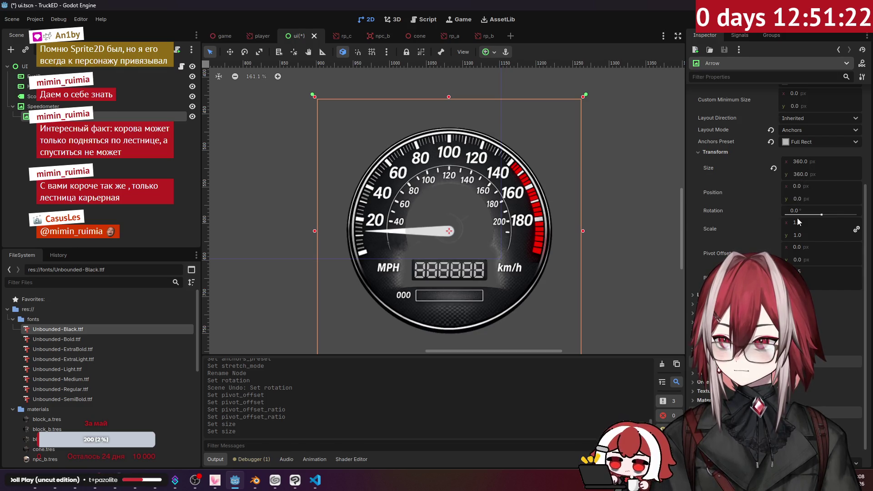
scroll(458, 230, "down", 3)
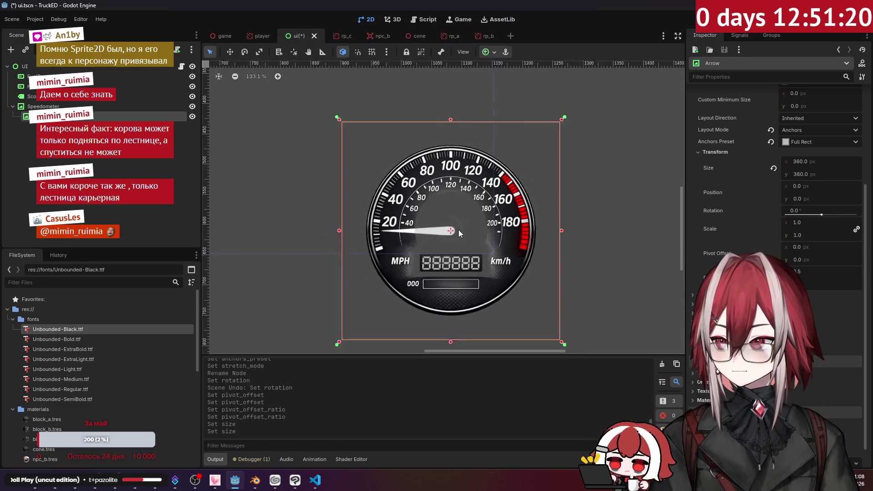
left_click_drag(823, 216, 835, 217)
left_click(803, 210)
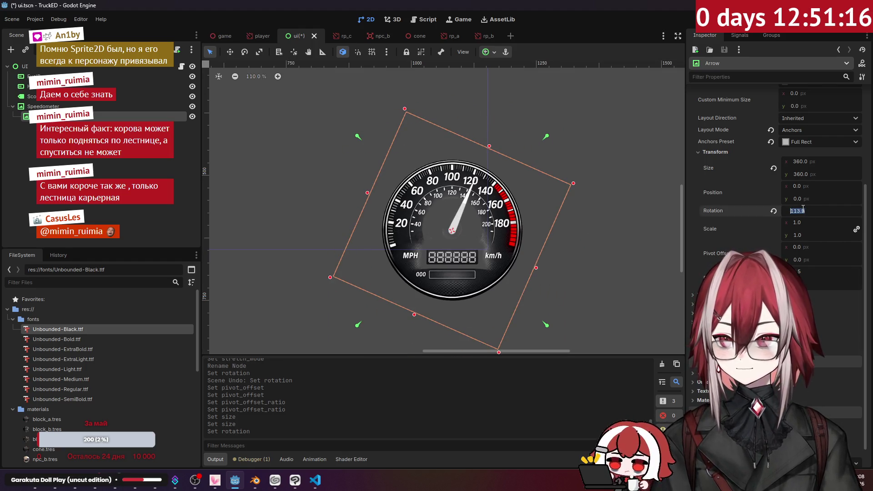
left_click(709, 313)
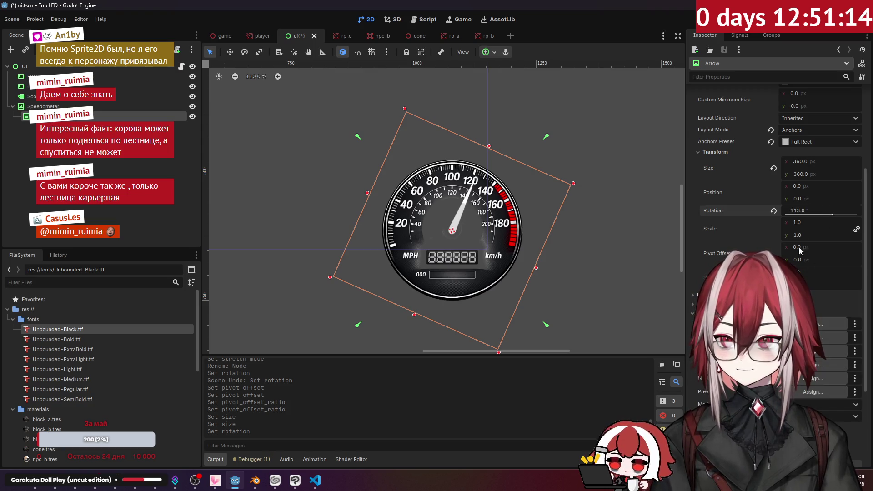
left_click_drag(832, 217, 832, 216)
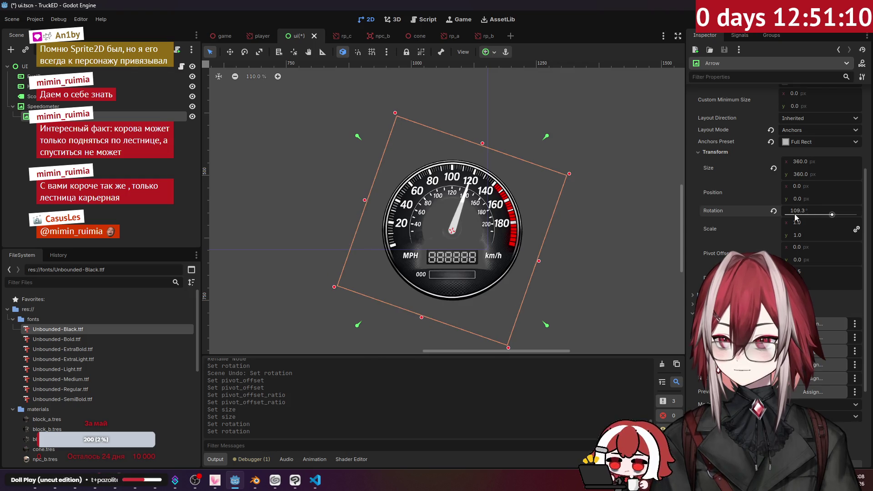
left_click(773, 211)
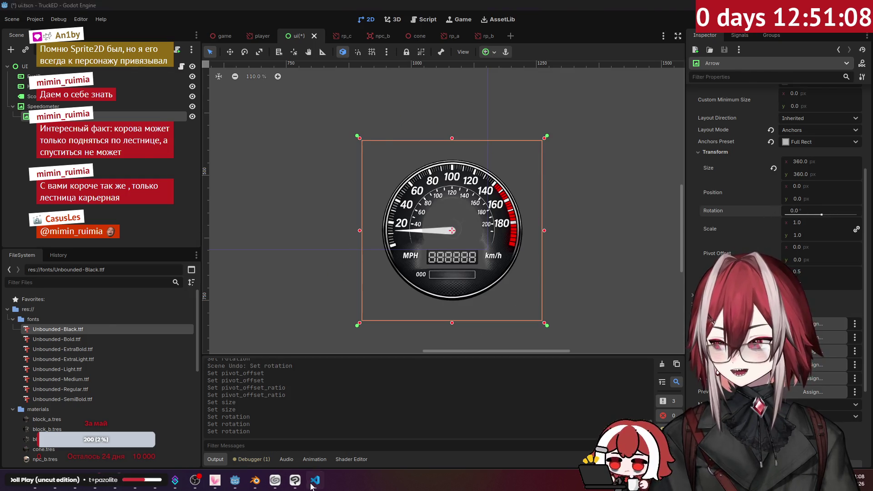
- Change the lerp angles in speedometer.gd from -90/90 to 0/110
left_click(315, 480)
double_click(328, 141)
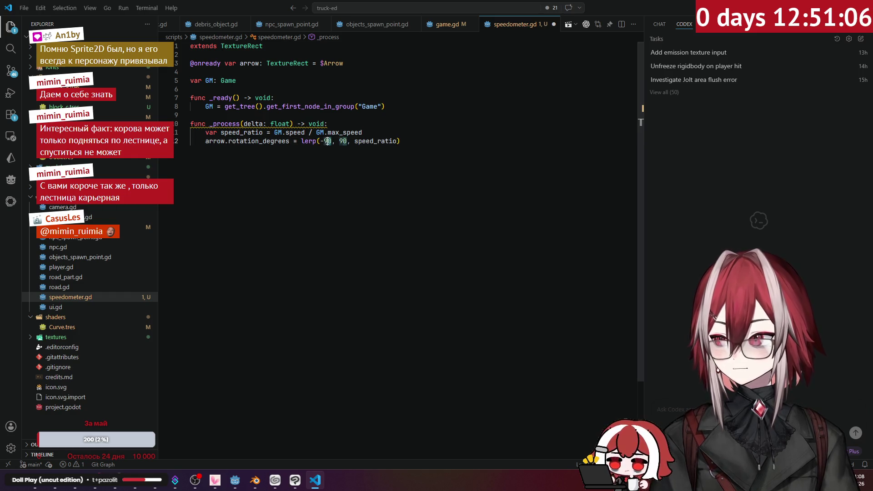
key("BackSpace")
key("BackSpace")
type("0")
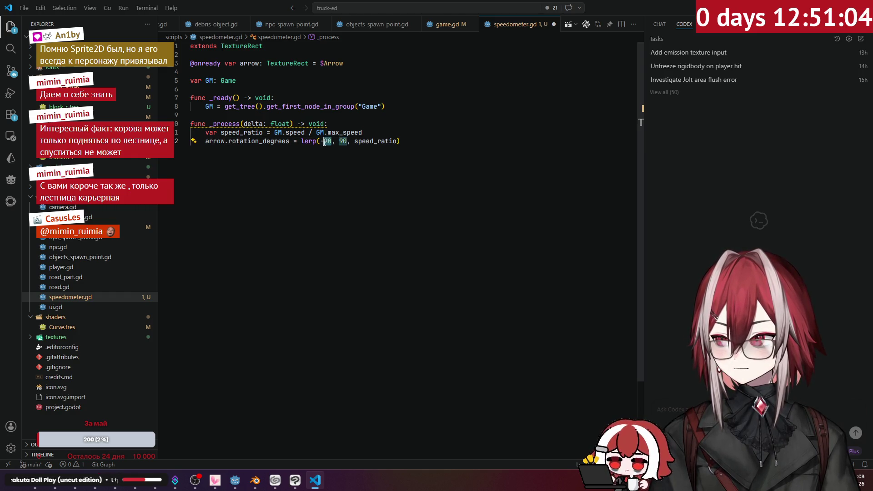
double_click(339, 142)
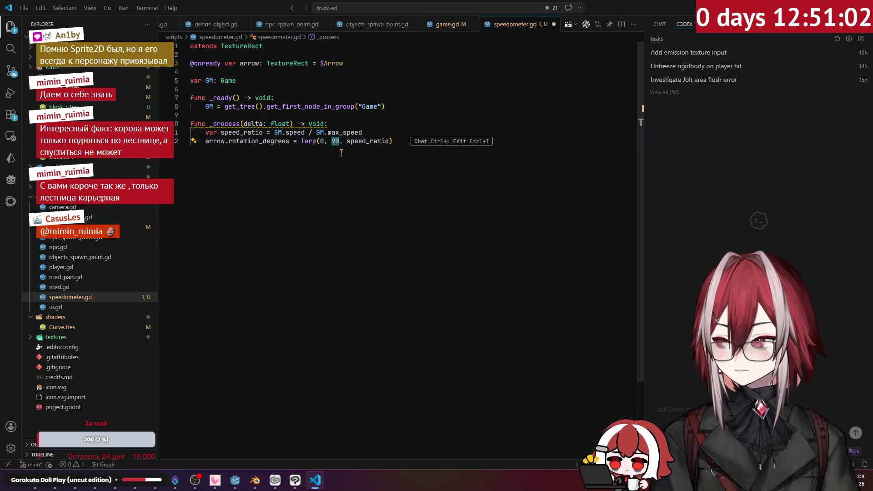
type("11")
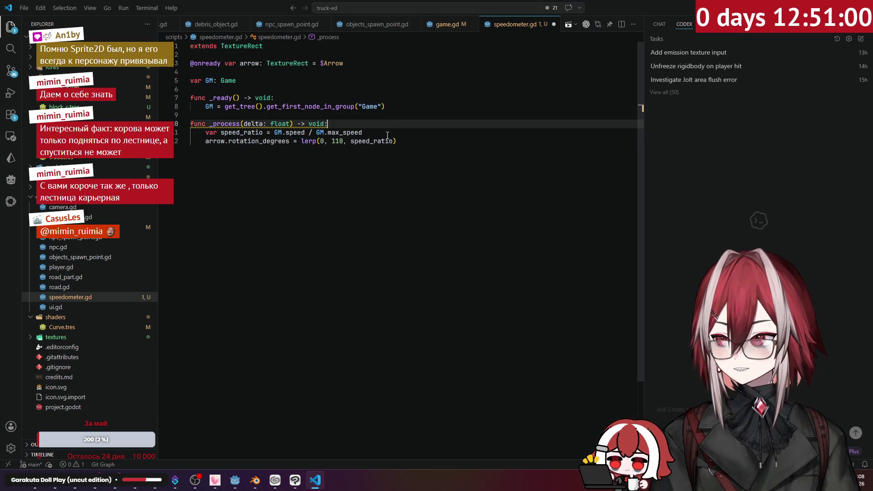
left_click(390, 164)
key("alt+Tab")
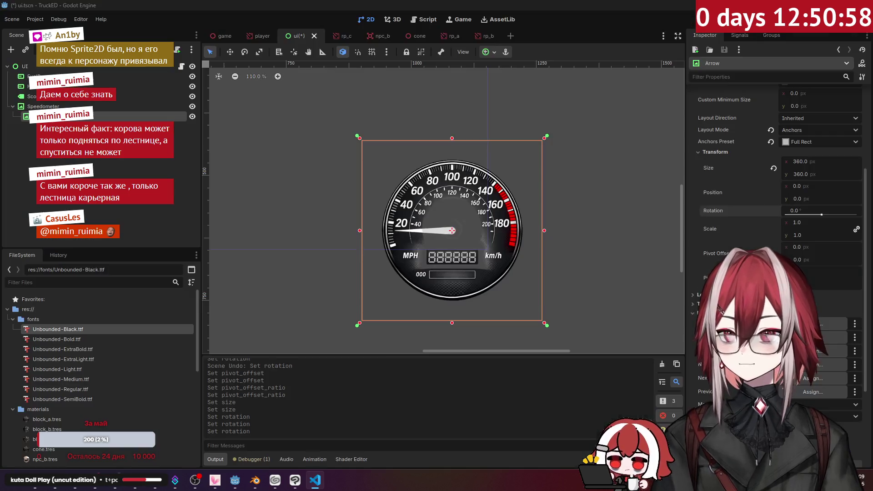
- Drag speedometer.gd from the scripts folder onto Speedometer and run the project with F5
key("Escape")
scroll(62, 408, "down", 5)
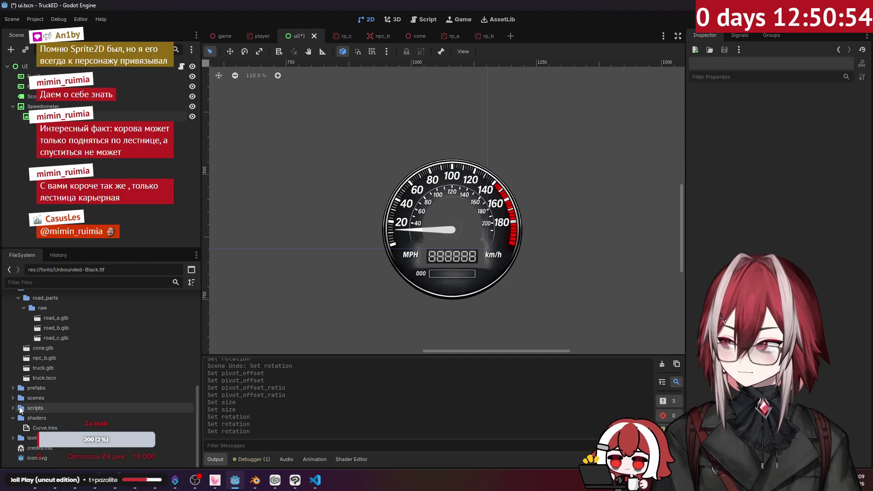
left_click(13, 408)
scroll(67, 410, "down", 3)
left_click_drag(45, 445, 53, 106)
scroll(389, 199, "down", 3)
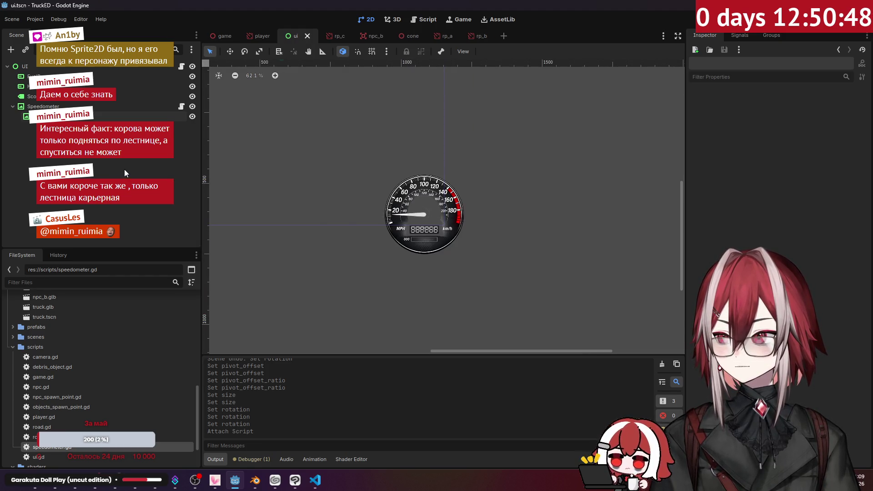
key("F5")
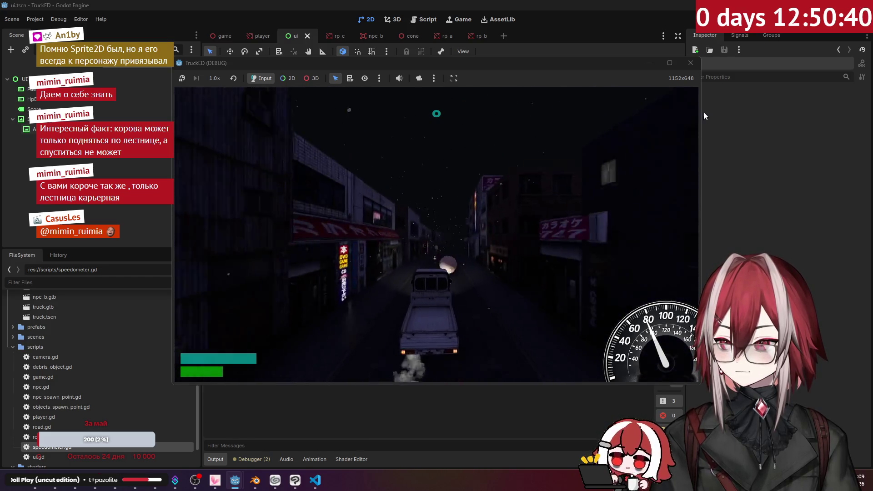
- Replace GM.speed with GM.get_curr_speed() on line 11 of speedometer.gd, then rerun the game from Godot
left_click(691, 64)
left_click(315, 480)
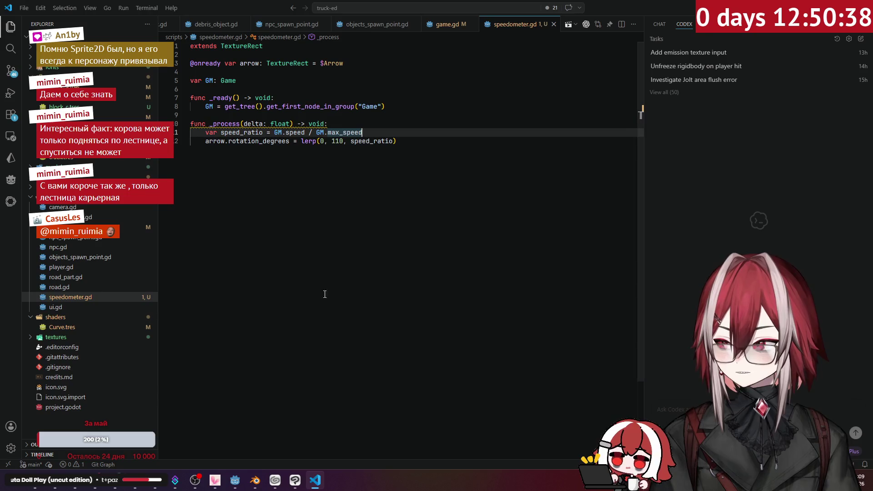
left_click(248, 132)
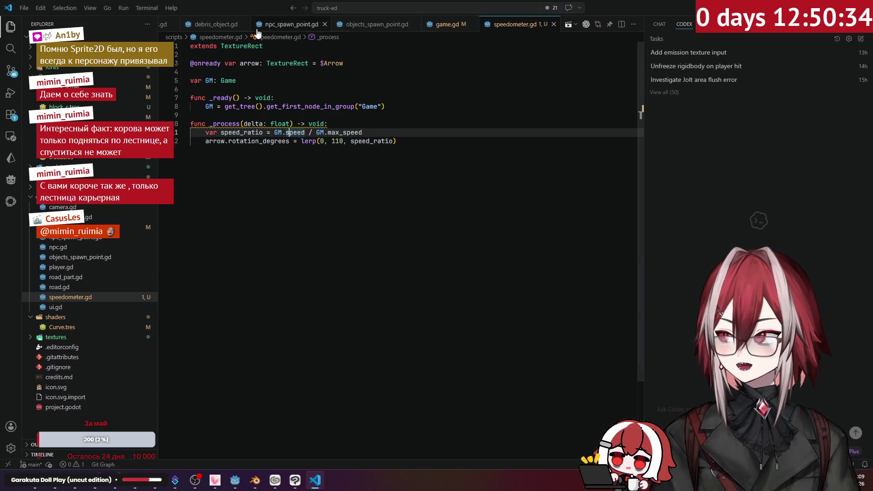
scroll(257, 31, "up", 3)
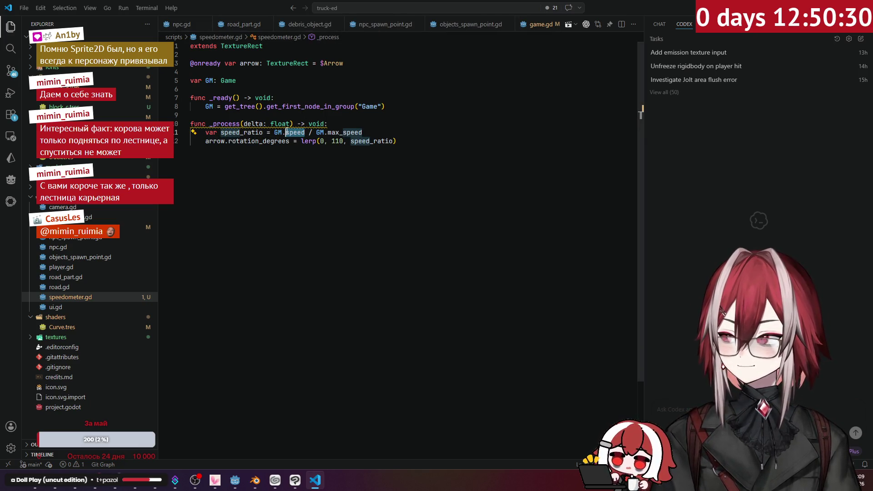
key("BackSpace")
type("get")
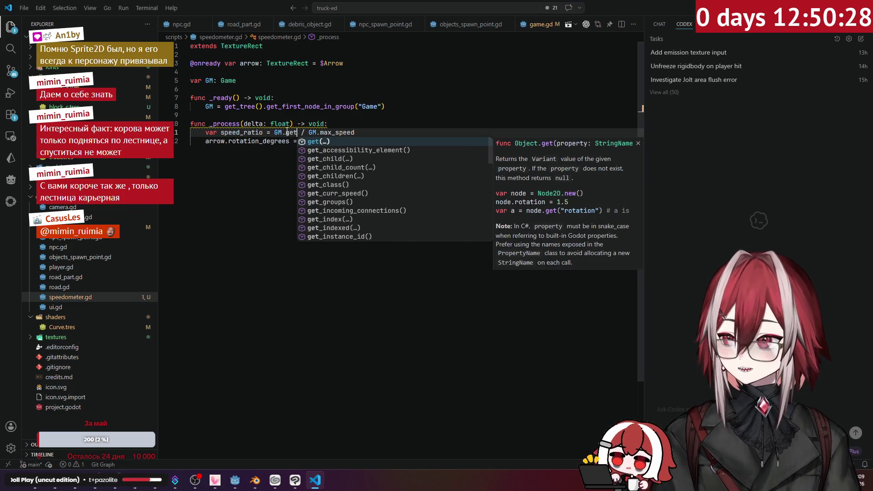
key("Down")
key("Down")
key("Down")
key("Return")
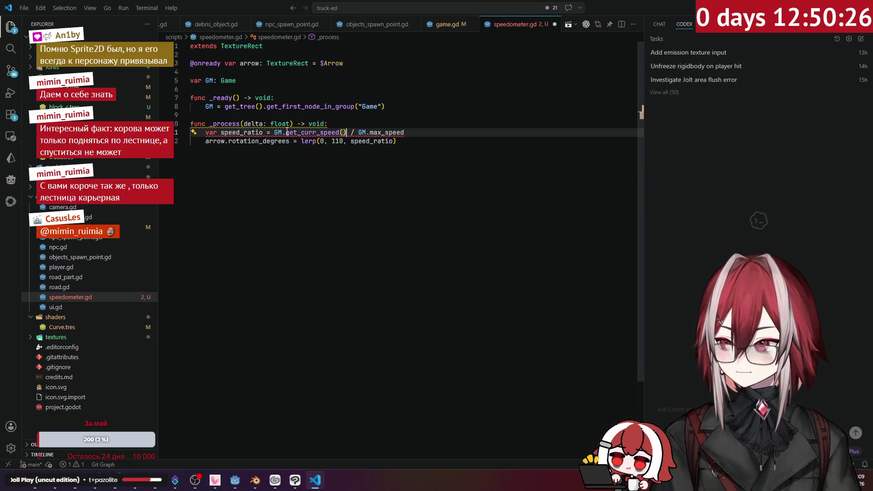
left_click(396, 114)
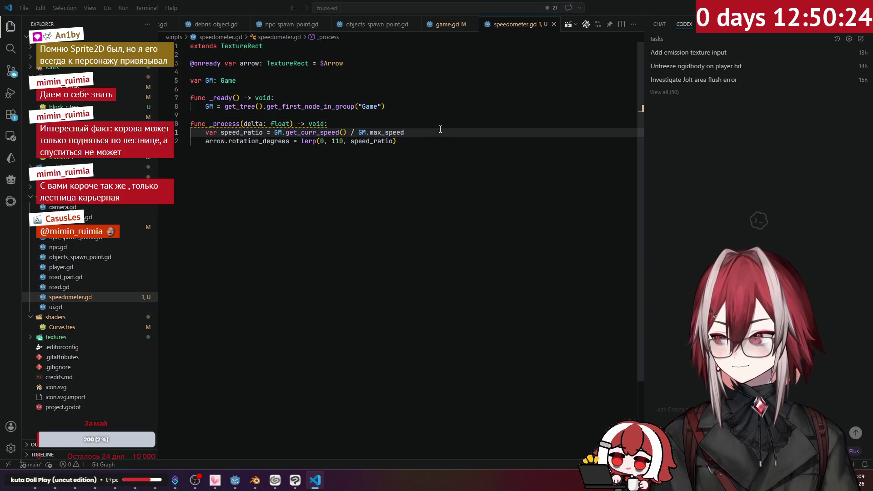
key("alt+Tab")
key("F5")
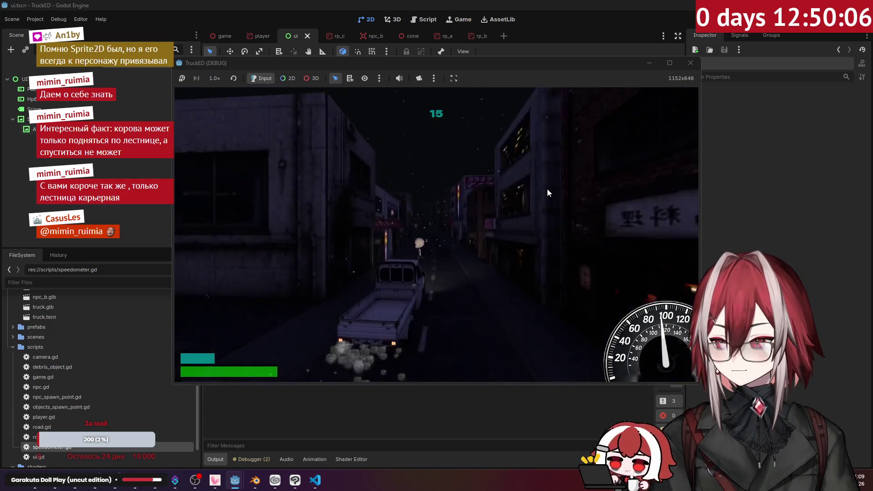
- Close the TruckED test run after checking that the needle follows the truck's speed
left_click(691, 63)
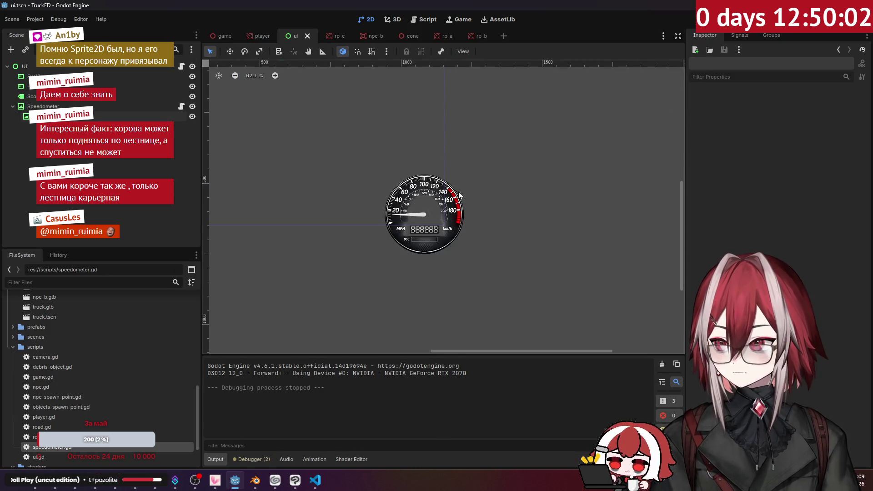
- Select the Speedometer node, undoing the accidental Arrow needle drags
double_click(57, 106)
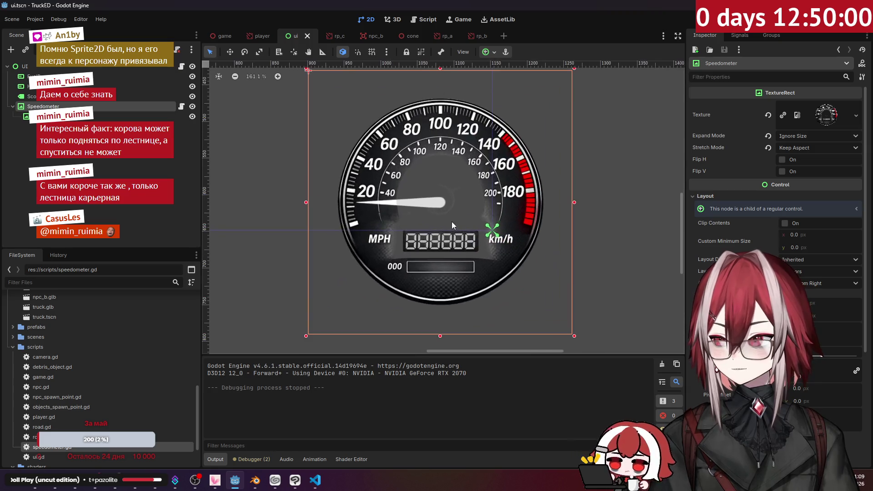
left_click_drag(458, 198, 450, 190)
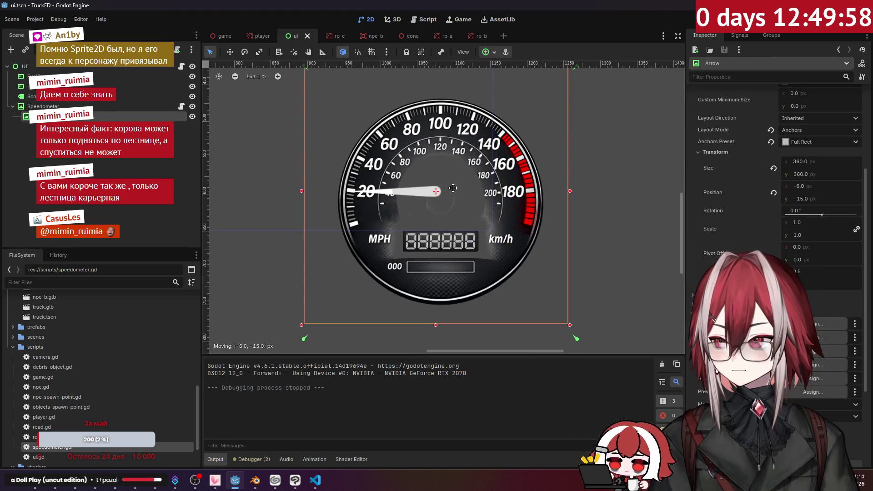
key("ctrl+z")
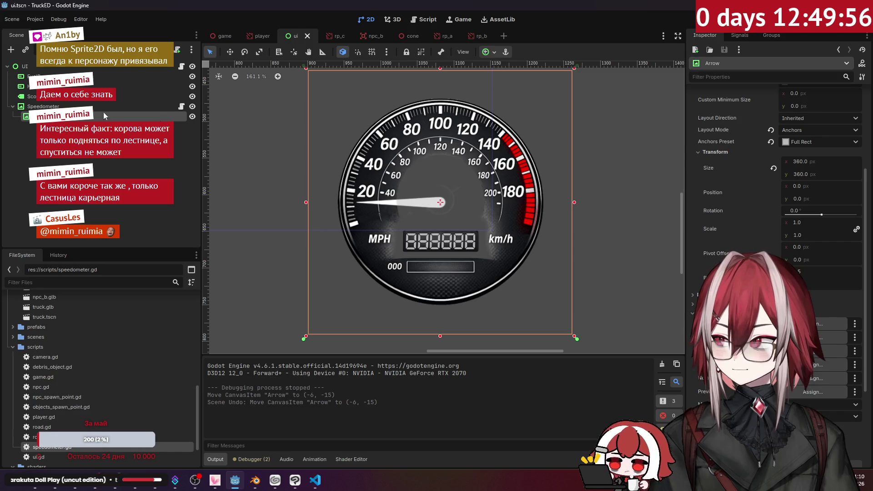
left_click(104, 107)
left_click(135, 117)
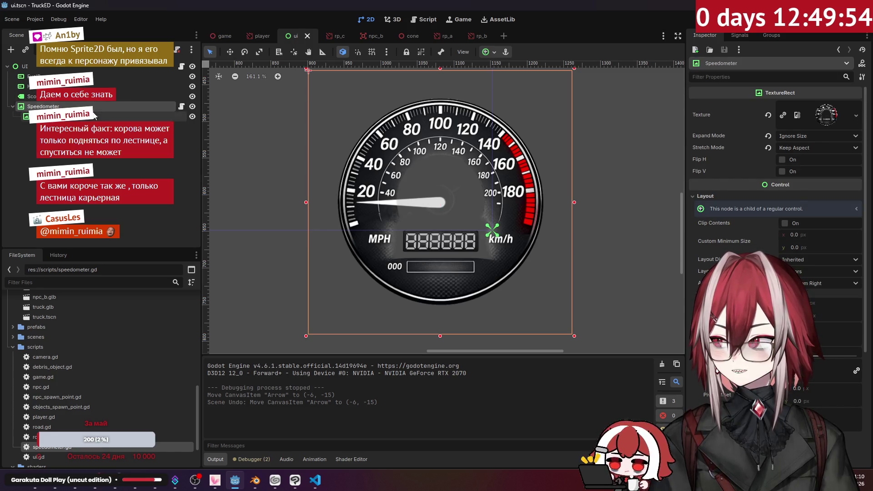
right_click(135, 118)
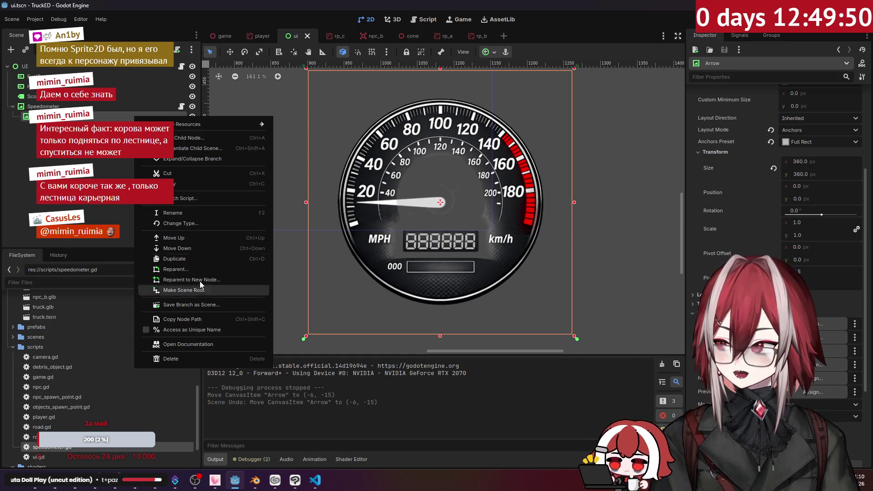
left_click(208, 213)
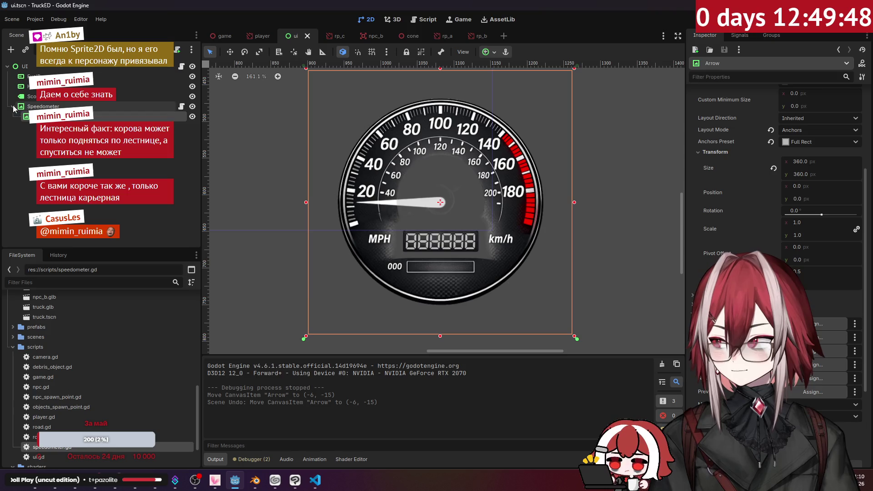
left_click(45, 107)
left_click_drag(413, 183, 377, 151)
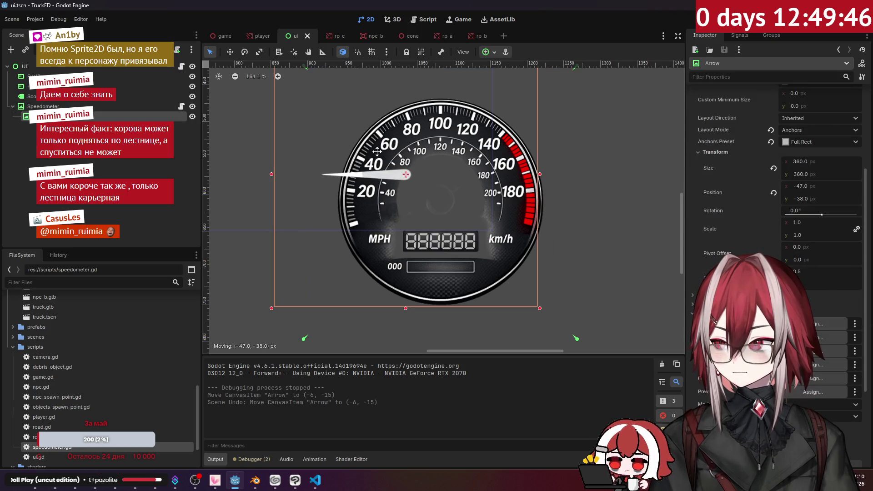
key("ctrl+z")
scroll(435, 182, "down", 2)
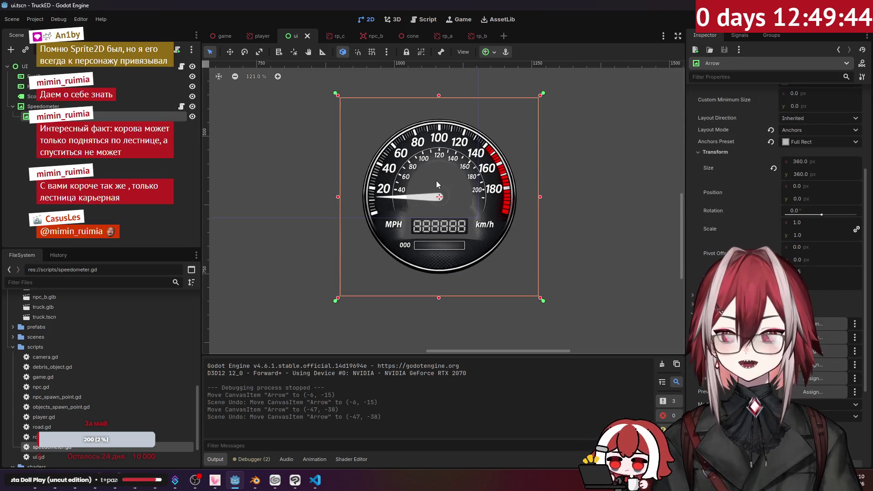
left_click(401, 209)
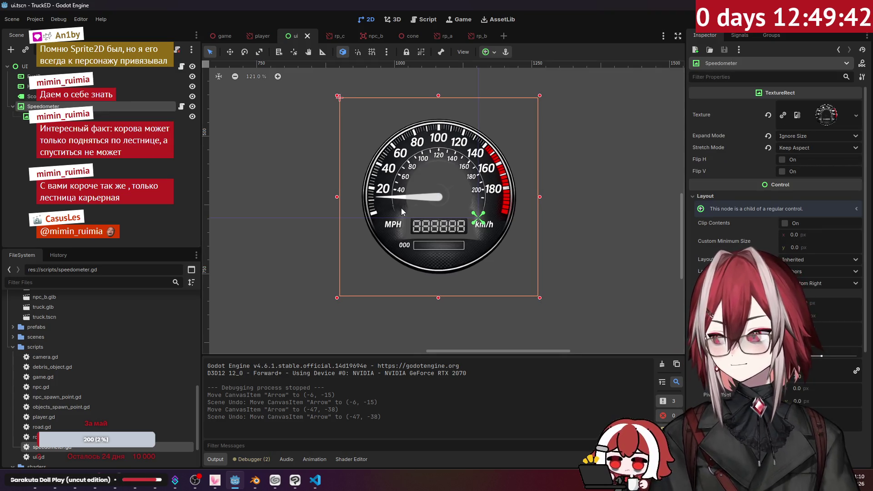
- Nudge the Speedometer left and up to about (830, 394), then save and run the game
key("Left")
key("Left")
key("Left")
key("Up")
key("Up")
key("Up")
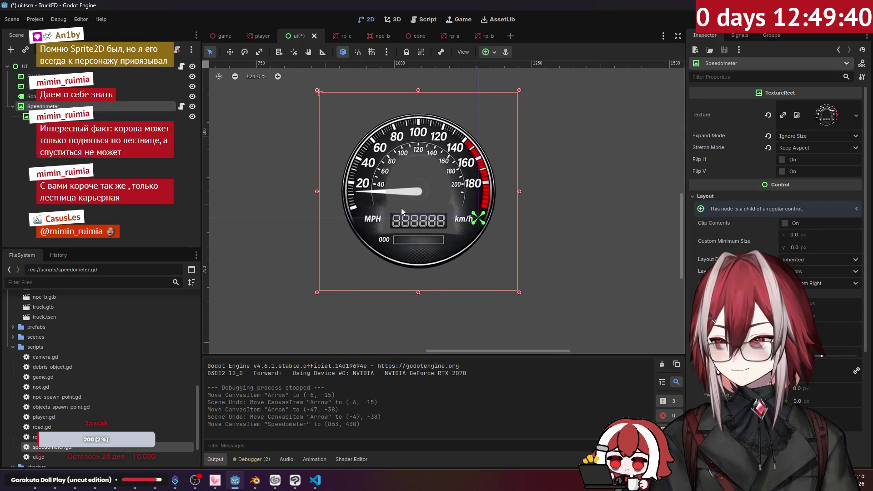
key("Up")
key("Up")
key("Up")
key("Left")
key("Left")
key("Left")
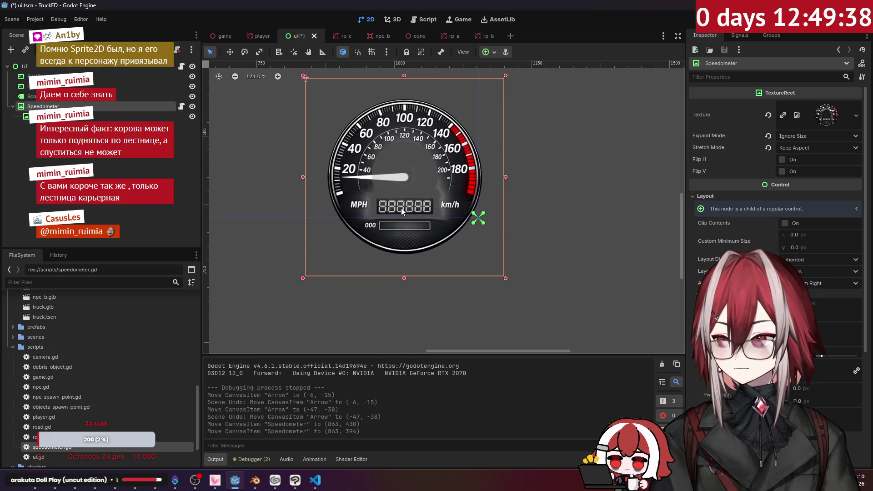
key("Left")
key("Left")
key("Left")
left_click(269, 162)
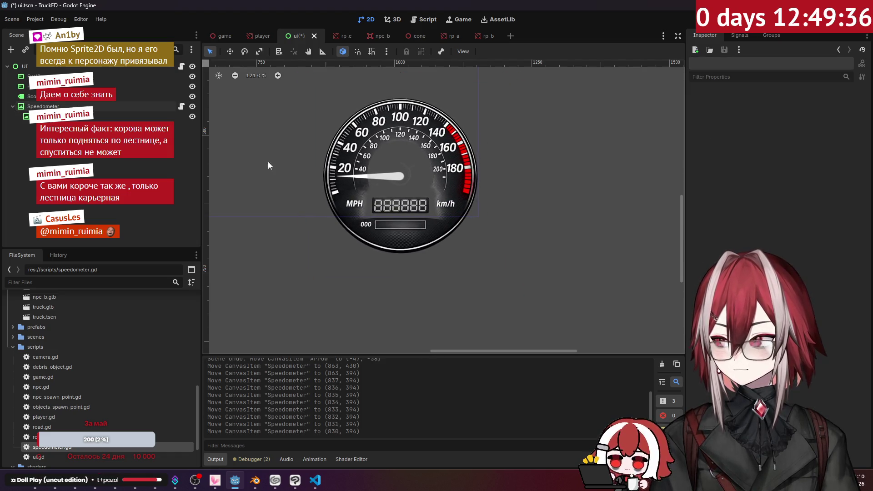
key("F5")
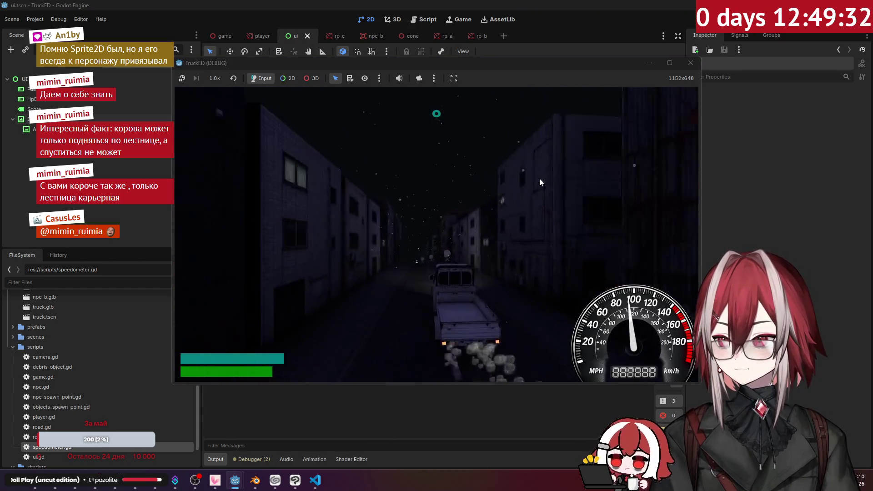
- Nudge the Speedometer gauge right and down, then save and run the game
left_click(690, 63)
left_click(430, 154)
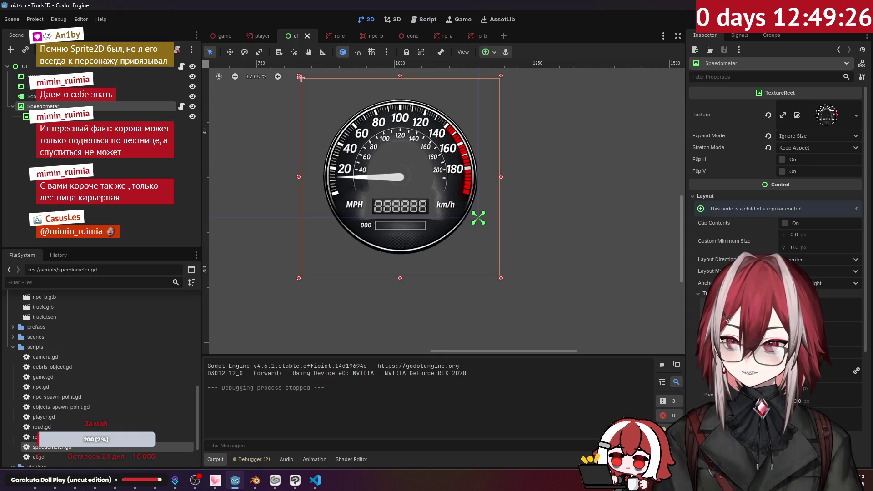
key("ctrl+z")
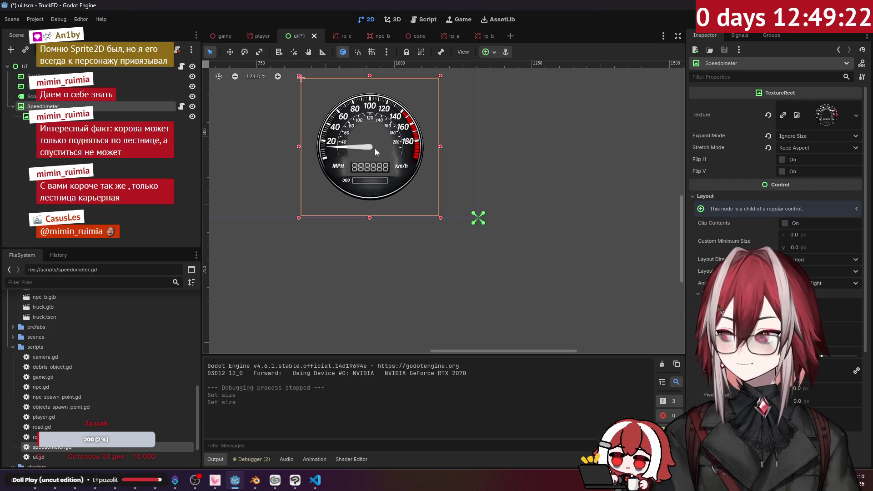
key("Right")
key("Right")
key("Right")
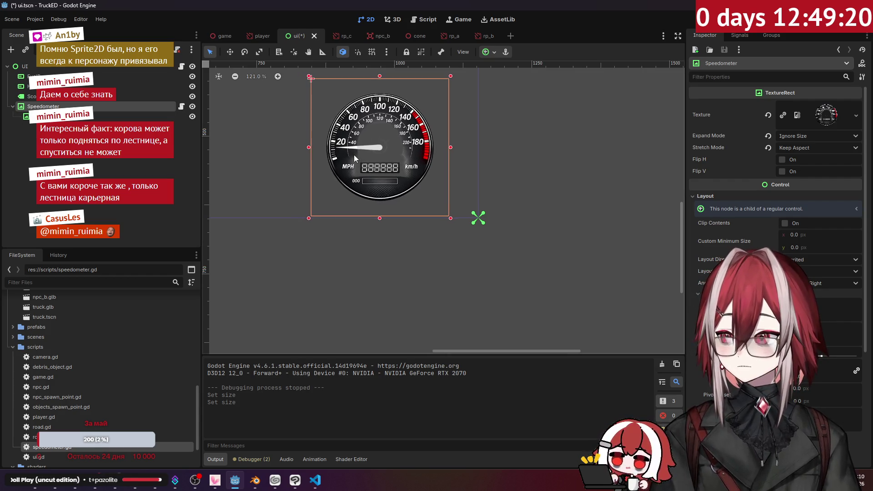
key("Down")
key("Down")
key("Down")
key("Down")
key("Down")
key("Down")
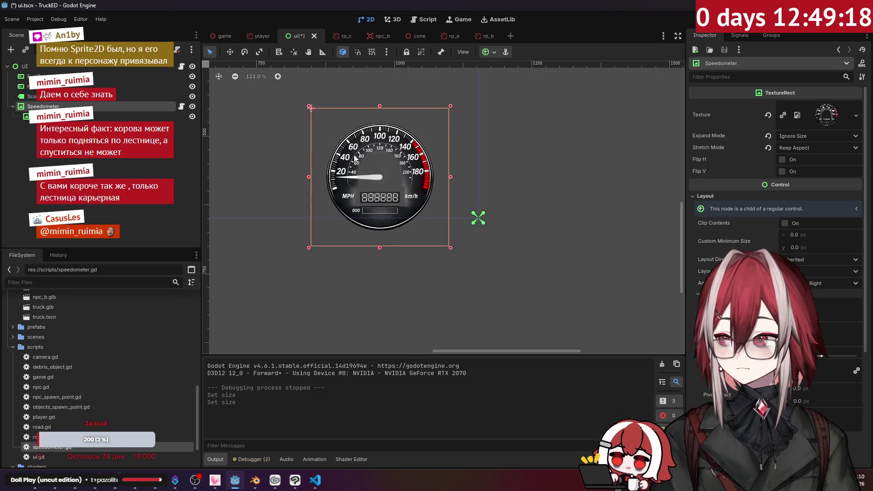
key("Right")
key("Right")
key("Right")
key("Right")
key("Right")
key("Right")
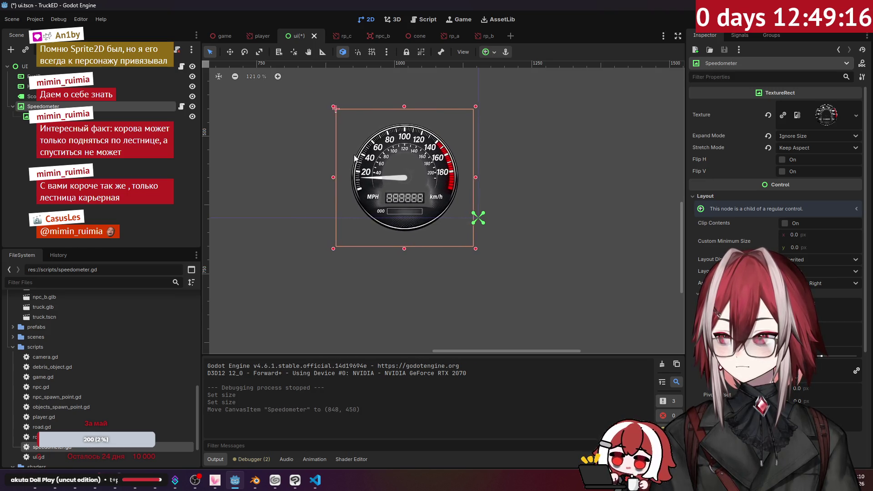
key("Left")
left_click(280, 127)
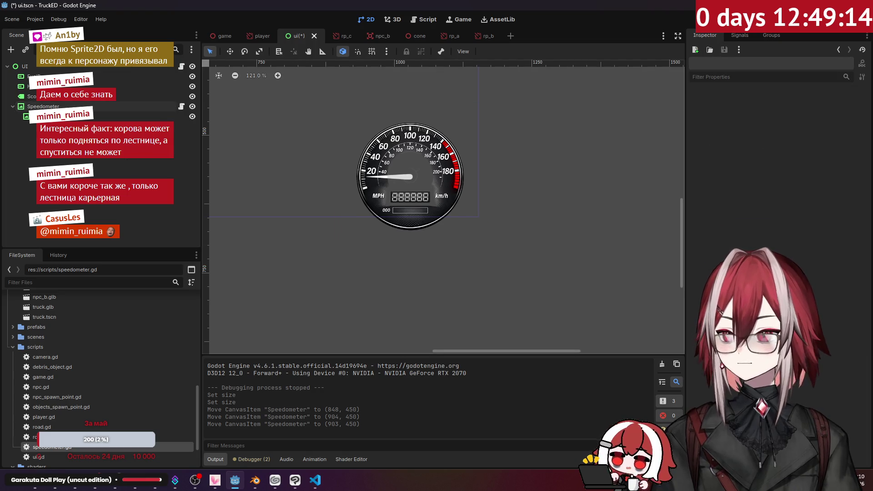
key("F5")
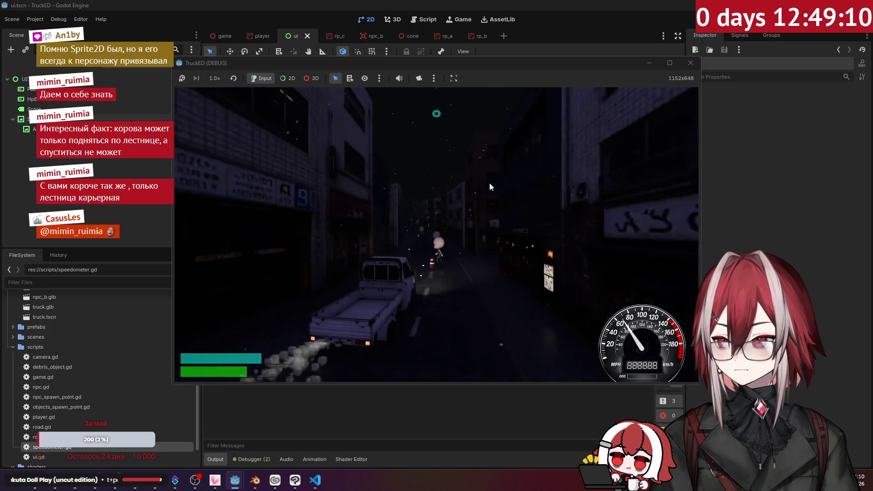
- Shift the gauge further down and right to about (922, 470), then save and test it in-game
left_click(691, 63)
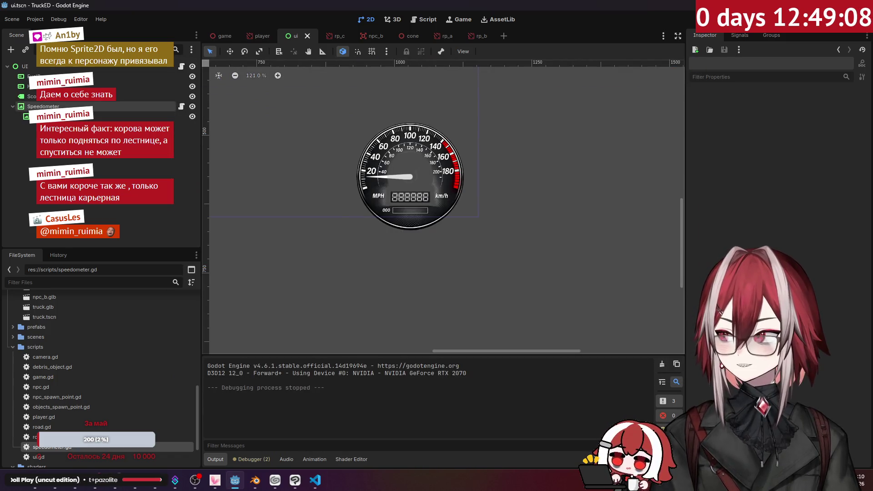
left_click(419, 170)
key("Down")
key("Down")
key("Down")
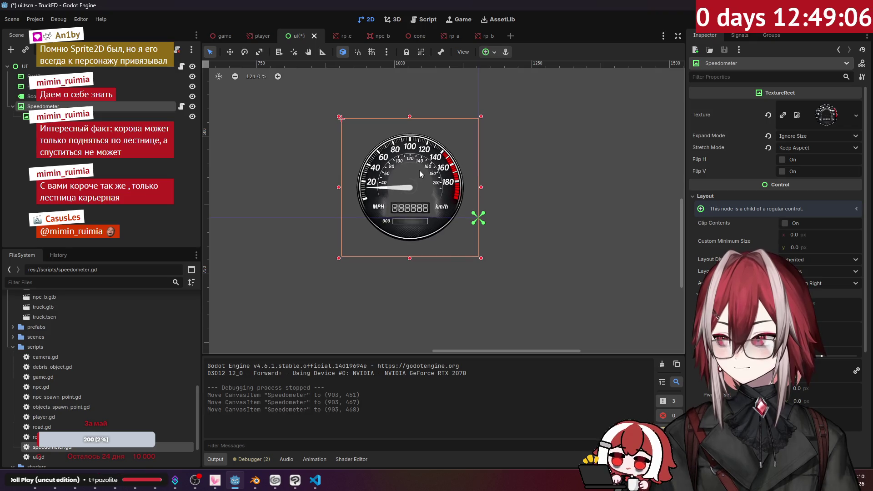
key("Down")
key("Down")
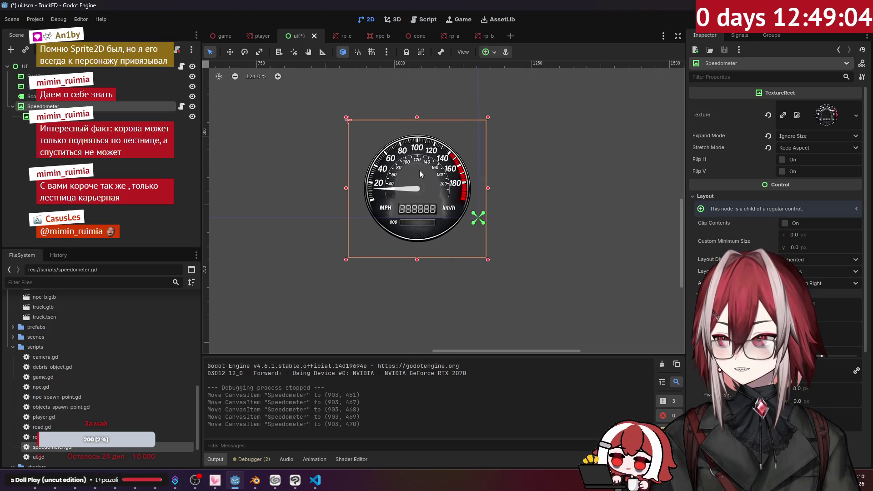
left_click_drag(419, 170, 428, 170)
left_click(213, 160)
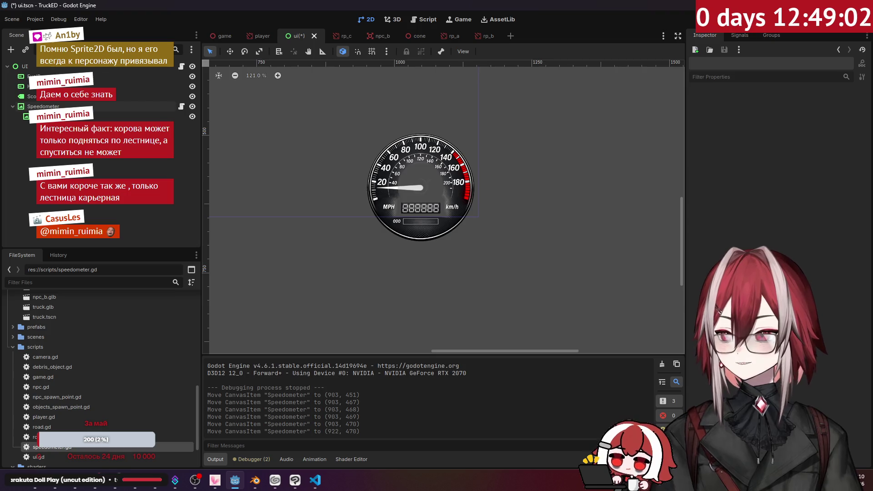
key("F5")
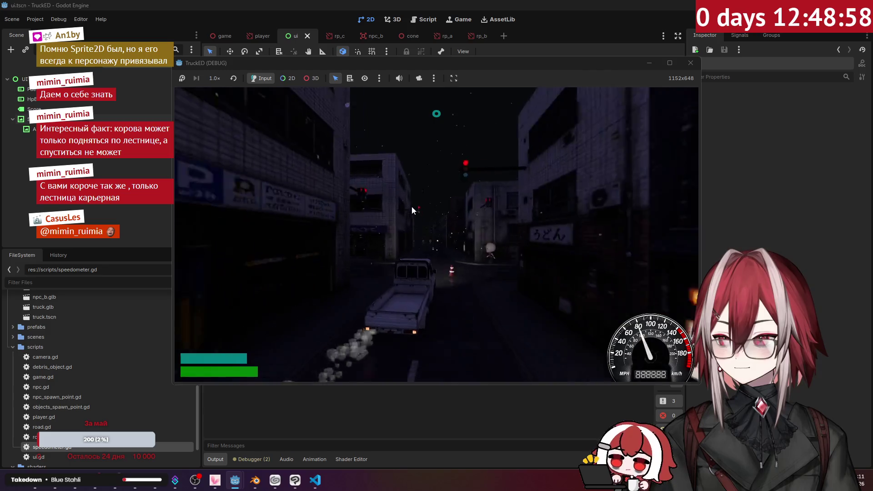
left_click(691, 63)
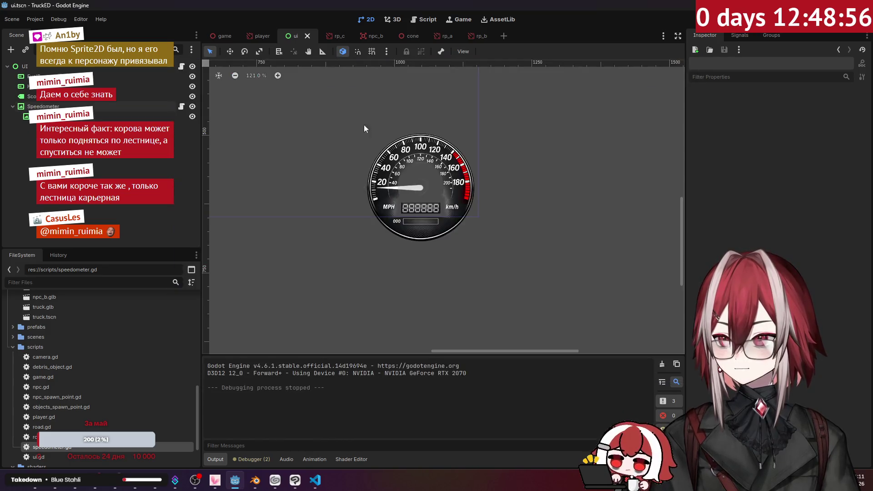
- Lower the Speedometer gauge to about (922, 507)
left_click(445, 168)
left_click_drag(444, 167, 445, 177)
key("Down")
key("Down")
key("Down")
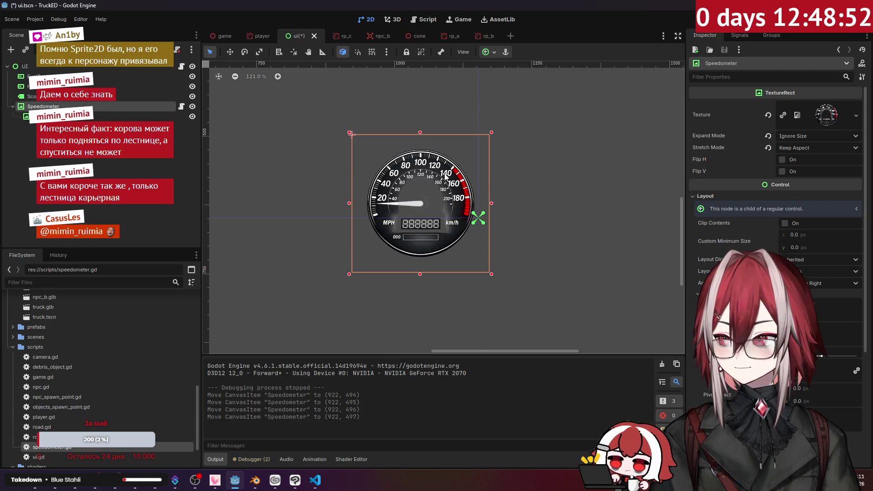
key("Down")
key("Down")
key("Down")
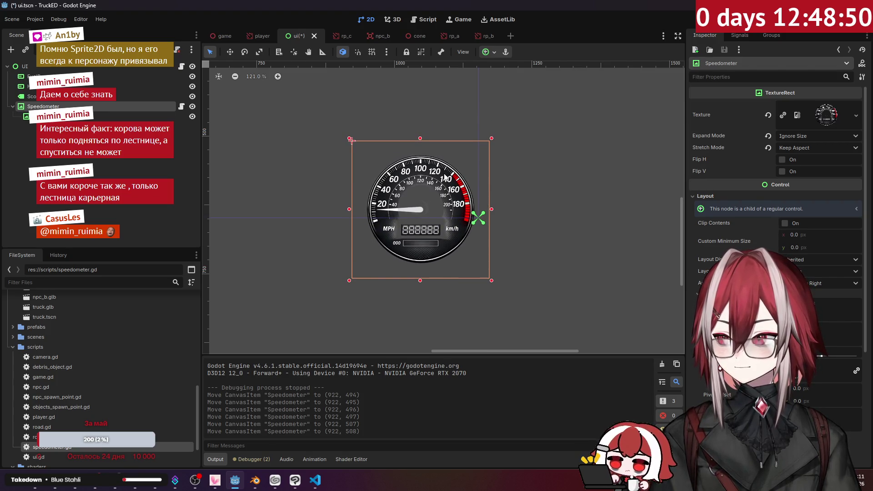
key("Up")
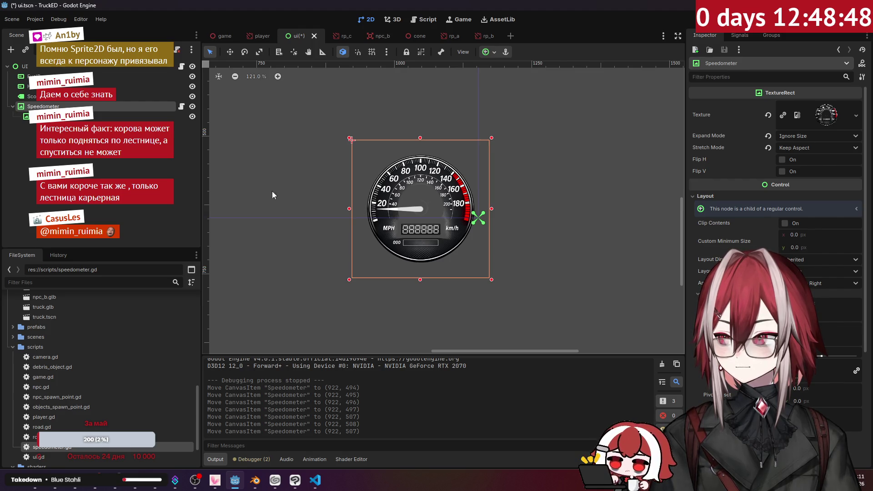
left_click(126, 214)
- Test-rotate the Arrow needle, then reset its Rotation to 0
left_click(421, 209)
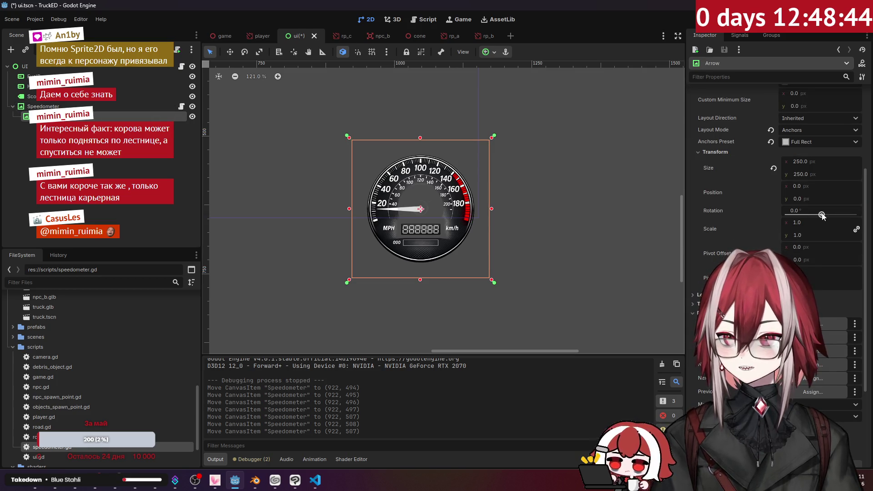
left_click_drag(822, 215, 821, 216)
type("0")
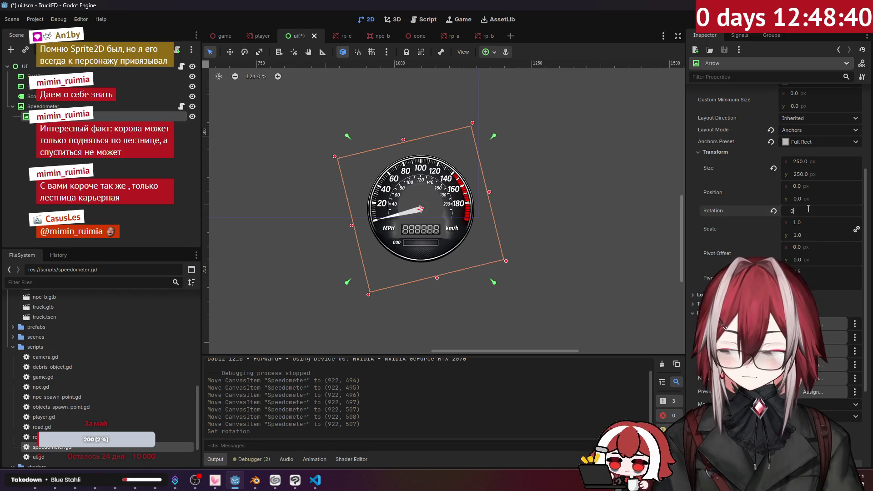
key("Return")
- Change the needle's lerp start angle from 0 to -13 in speedometer.gd
left_click(315, 480)
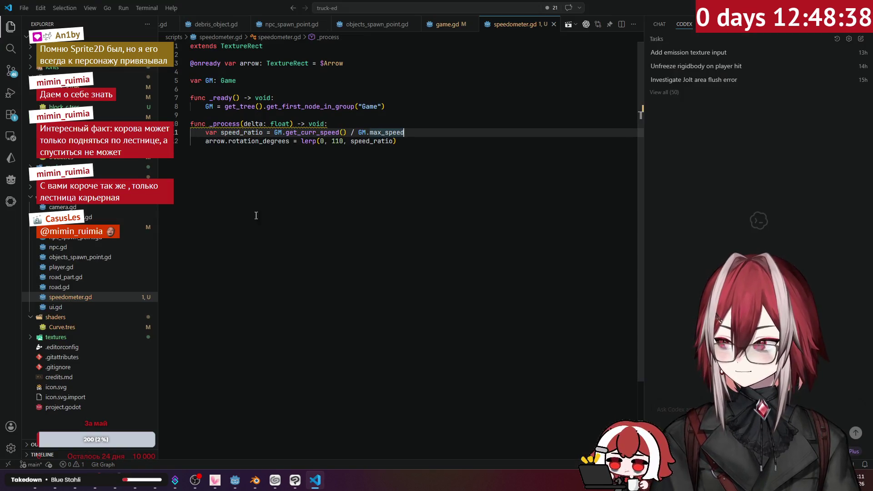
left_click(328, 141)
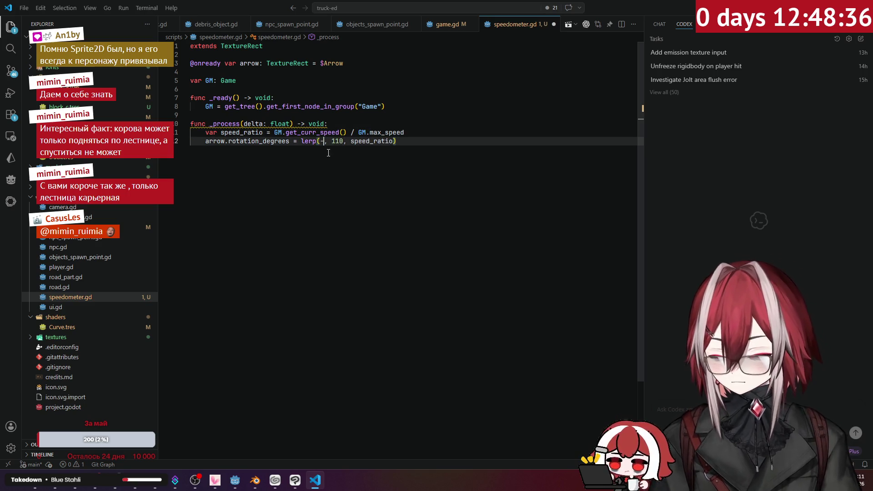
type("13")
left_click(449, 132)
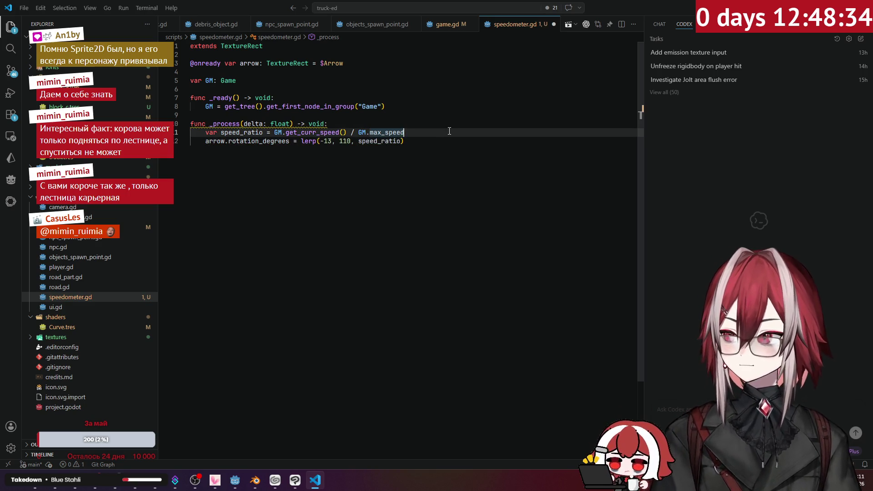
key("alt+Tab")
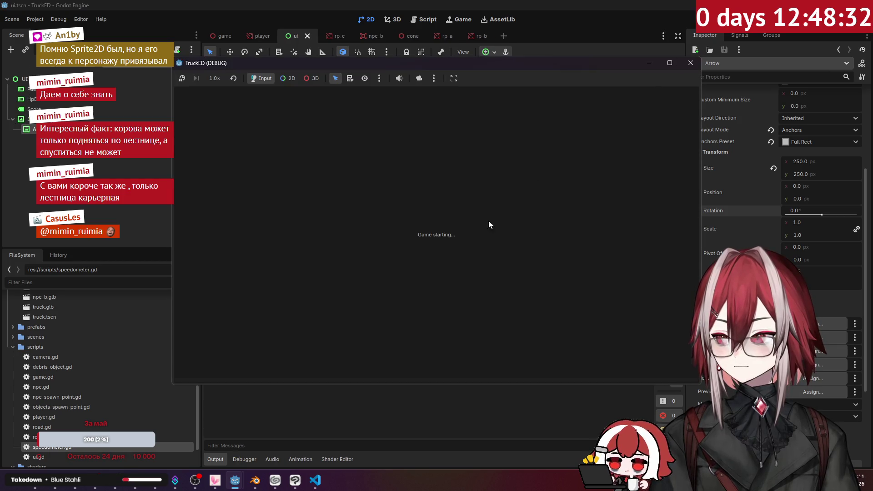
- Stop the game, raise the Speedometer to about (922, 496), and save and run again
key("a")
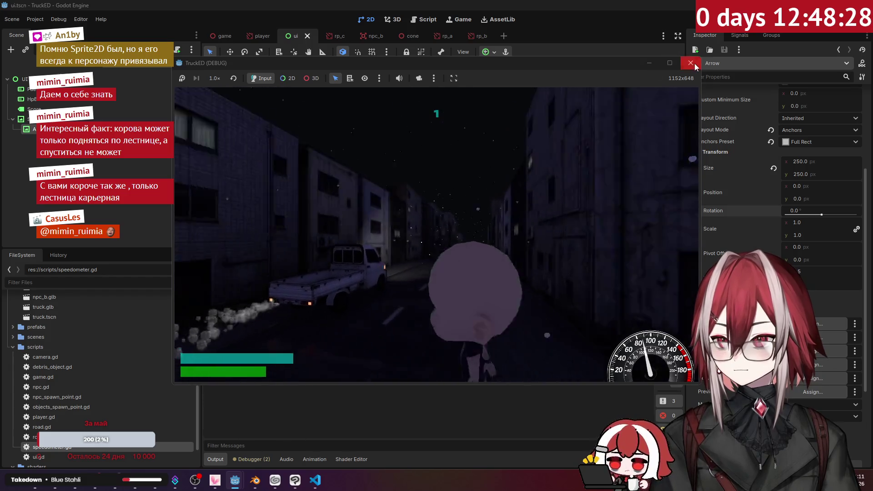
key("F8")
left_click(350, 139)
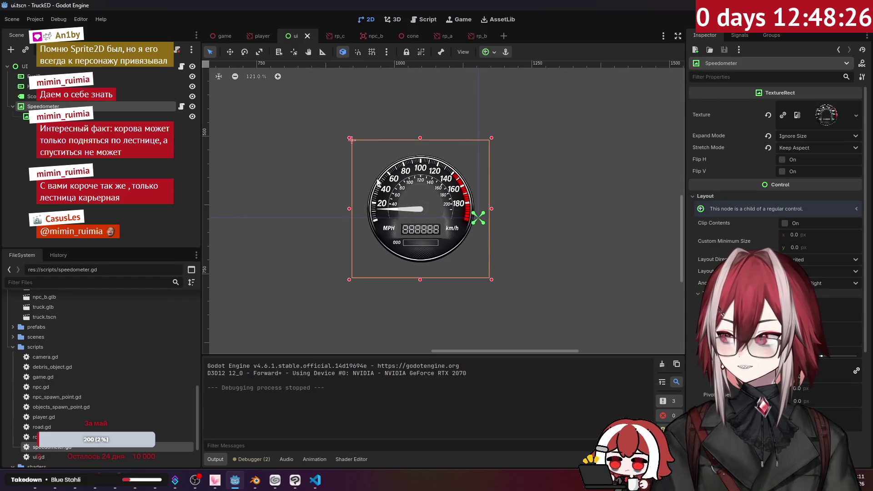
key("Up")
key("Up")
key("Up")
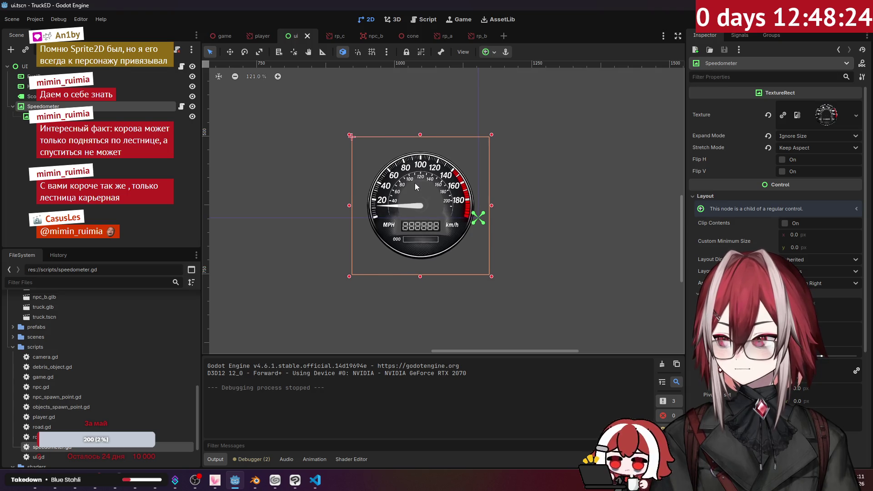
key("Down")
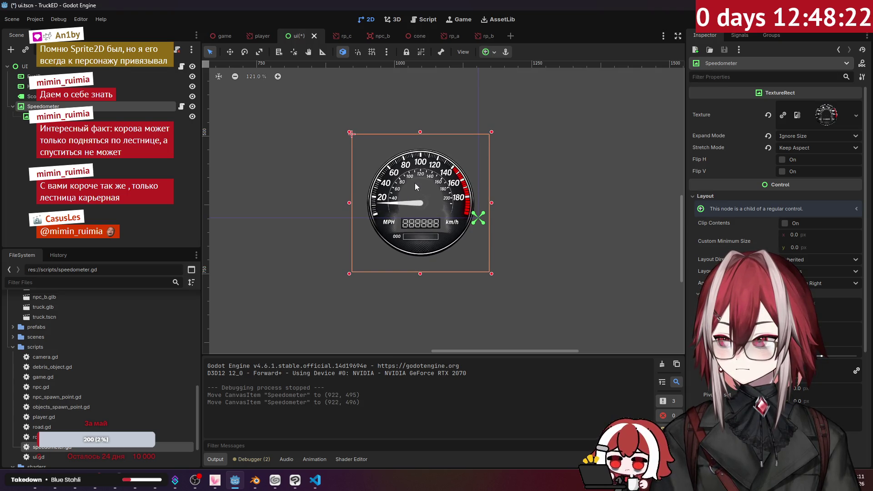
key("Escape")
key("F5")
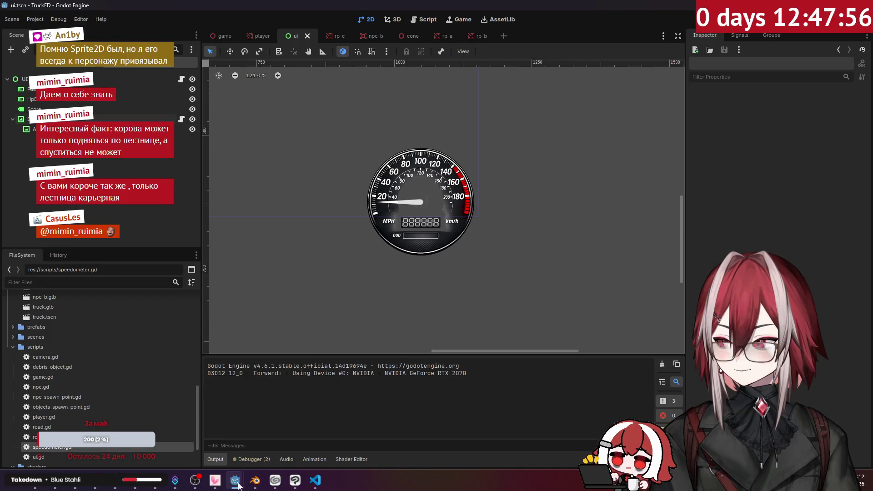
- Check the gauge placement in the game window, then stop the run
mouse_move(234, 480)
left_click(273, 432)
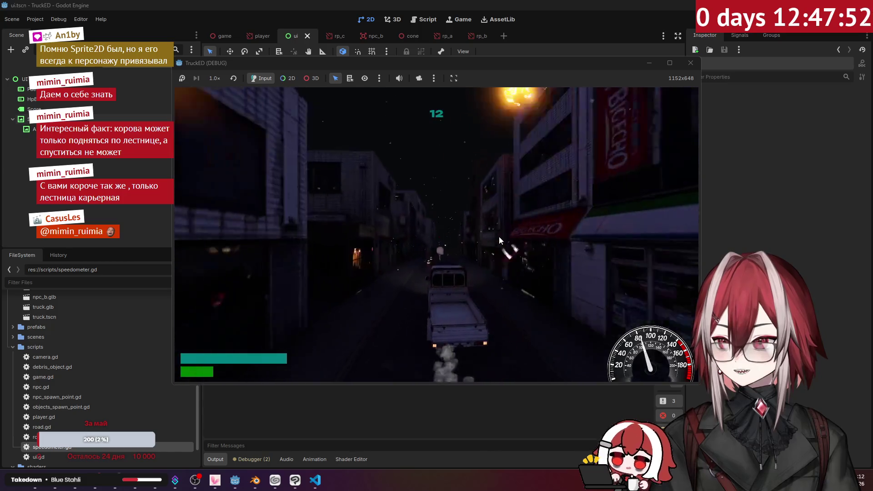
key("F8")
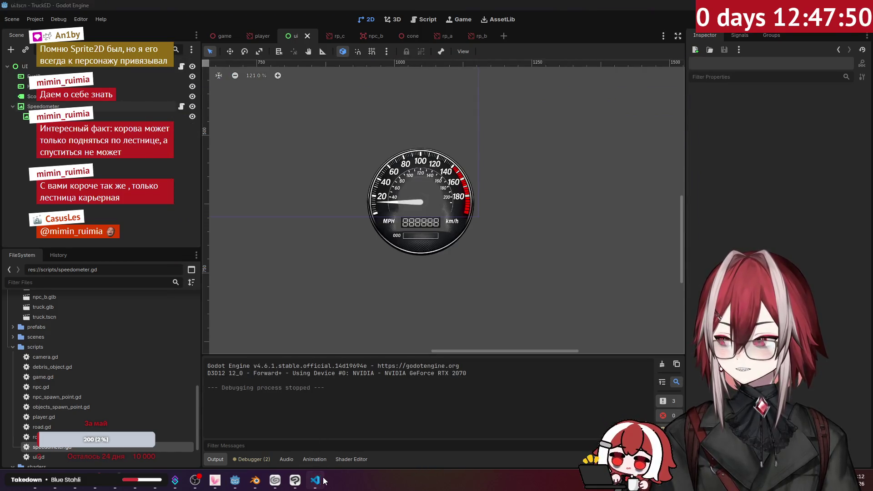
- Select lines 11–12 of speedometer.gd and start a Codex request reading 'can you add a'
key("alt+Tab")
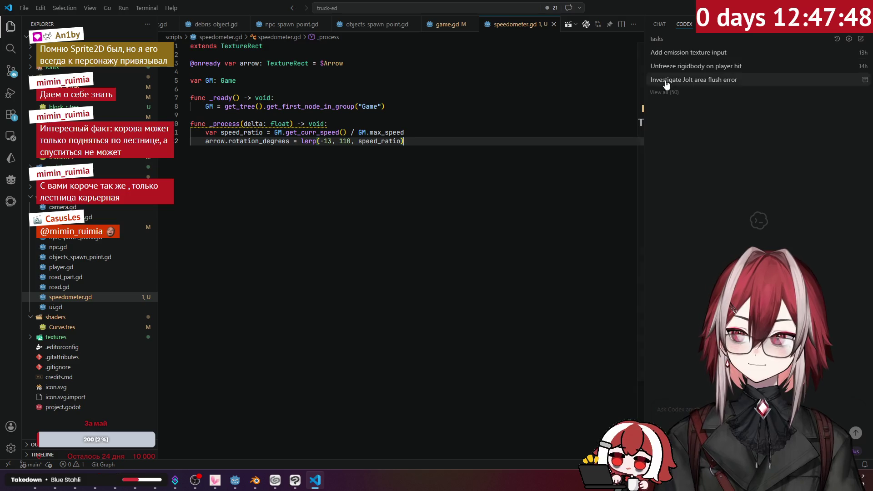
mouse_move(405, 141)
left_mouse_down()
mouse_move(186, 141)
mouse_move(206, 133)
left_mouse_up()
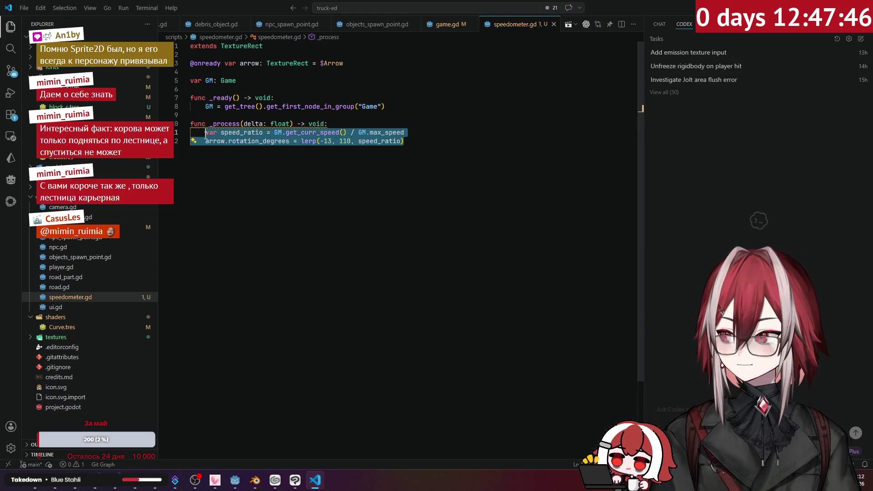
left_click(691, 403)
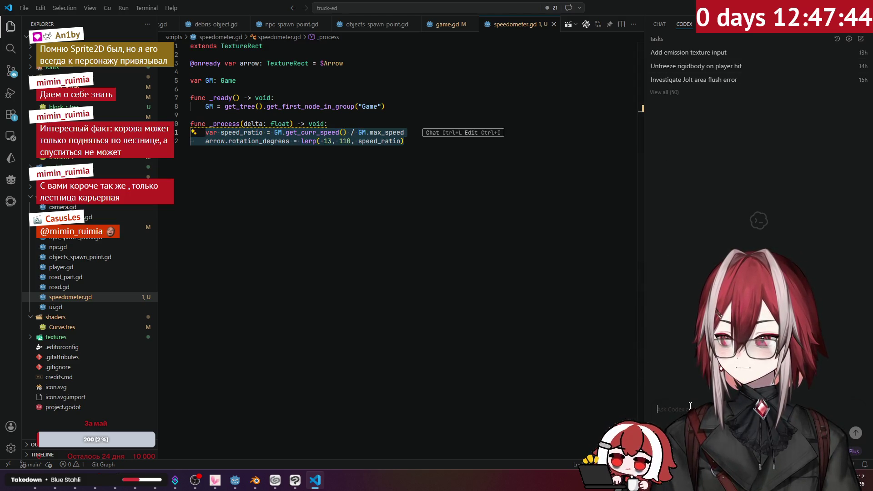
type("can yo")
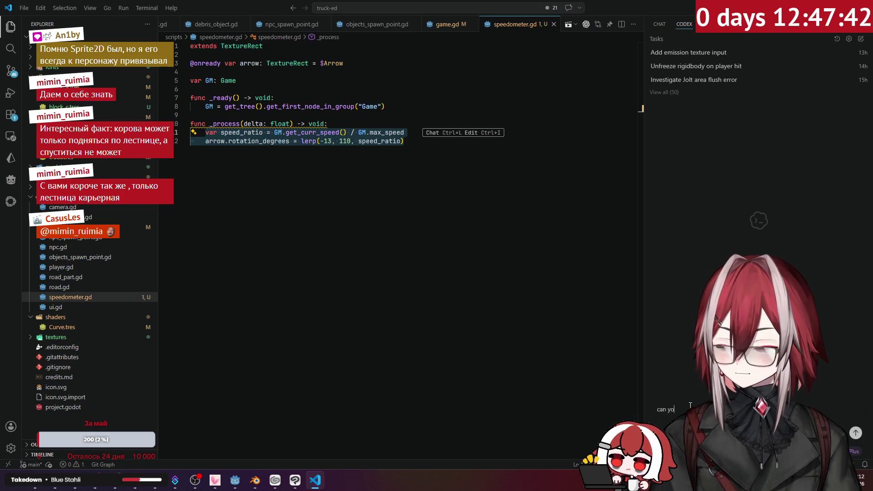
type("u add")
type(" a")
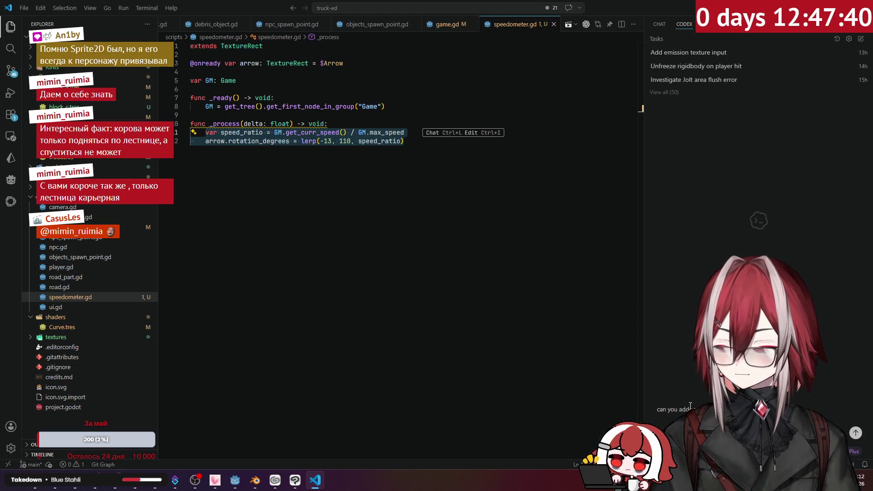
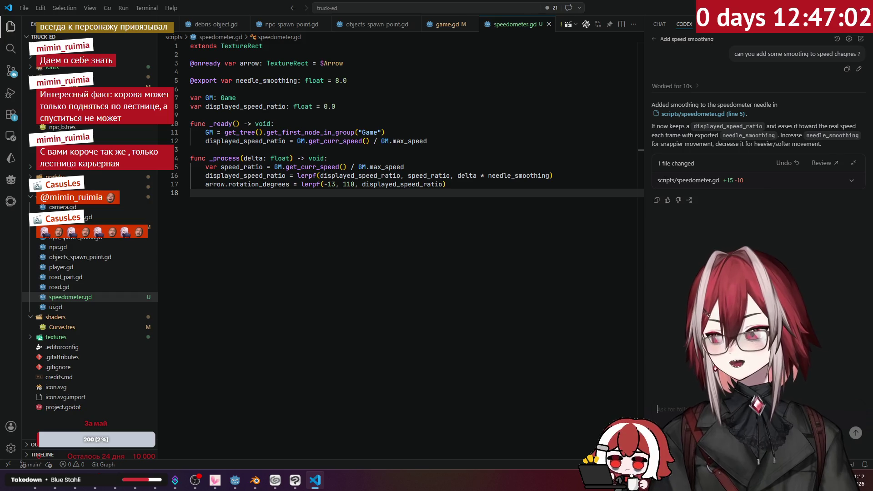
- Check the needle_smoothing line in speedometer.gd, then return to Godot's ui.tscn scene
left_click(426, 165)
key("alt+Tab")
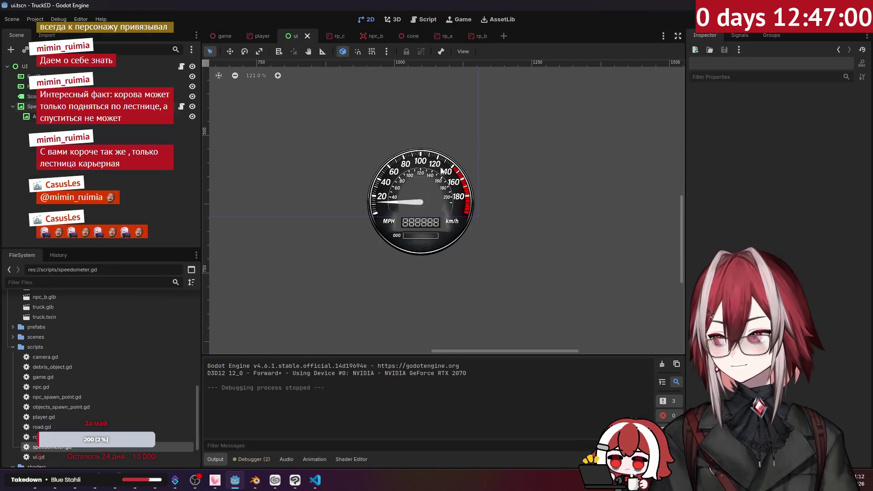
key("F5")
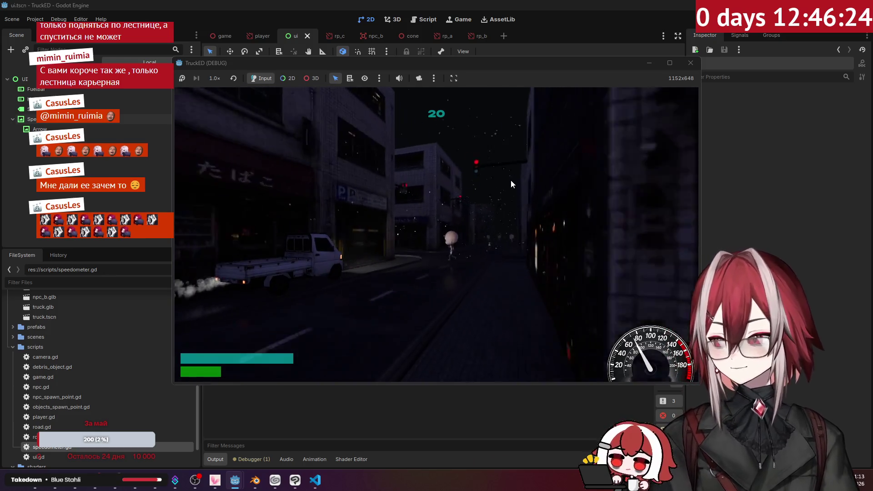
left_click(698, 64)
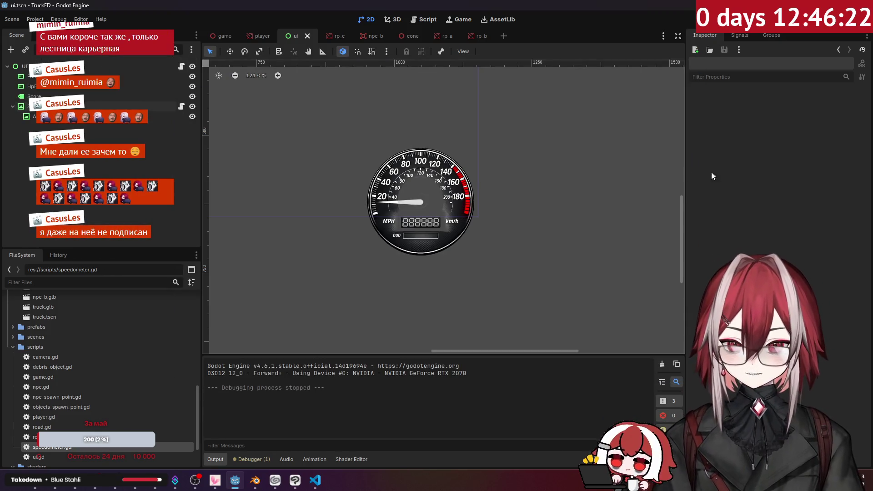
left_click(351, 133)
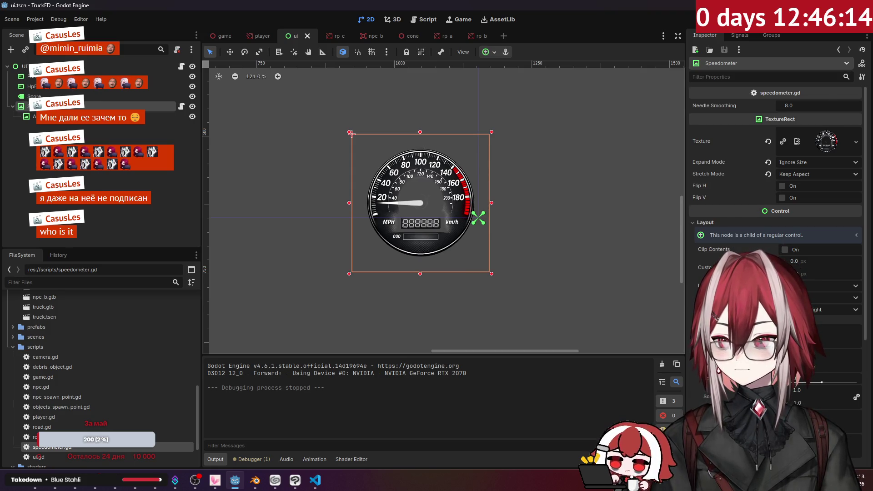
scroll(776, 182, "down", 3)
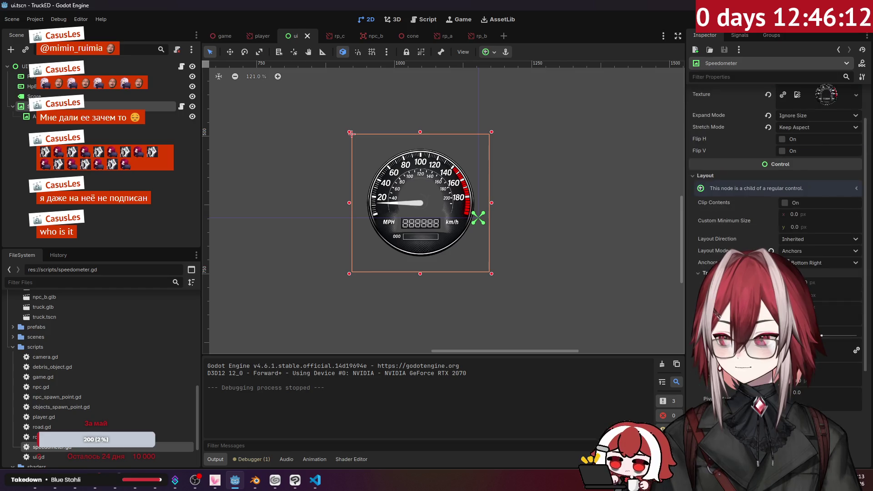
scroll(775, 182, "up", 3)
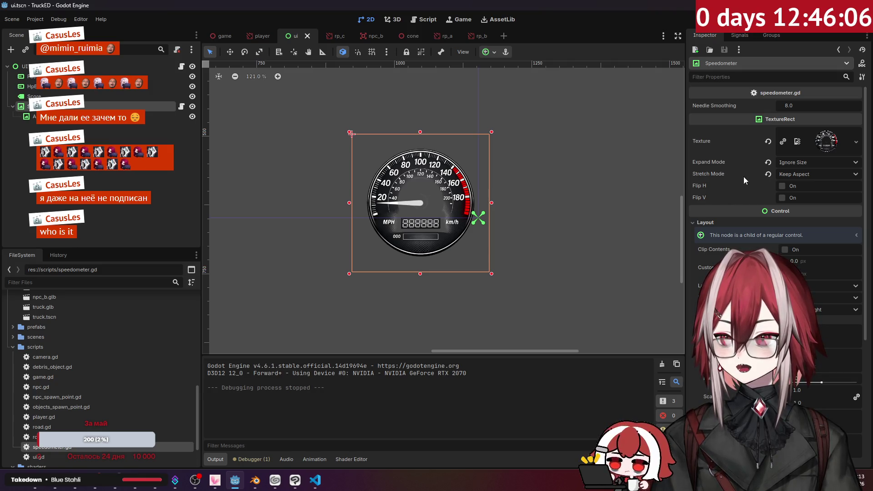
scroll(727, 234, "down", 5)
scroll(717, 183, "up", 3)
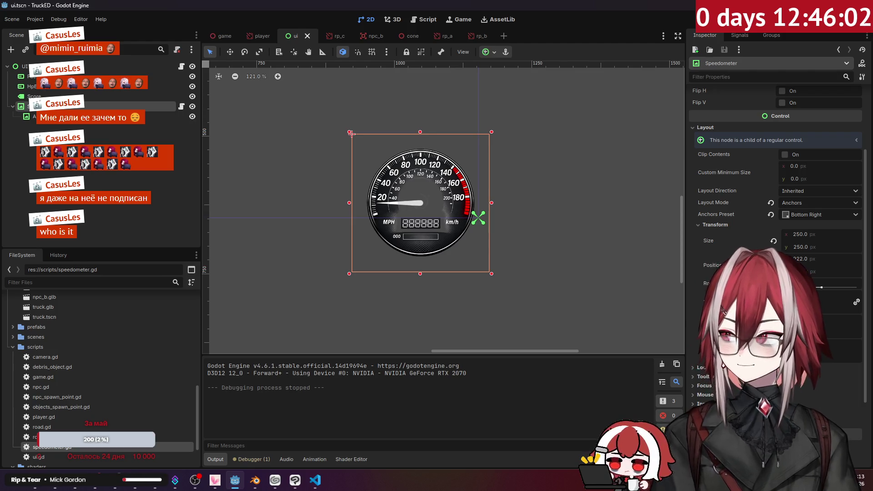
left_click(495, 181)
left_click(75, 69)
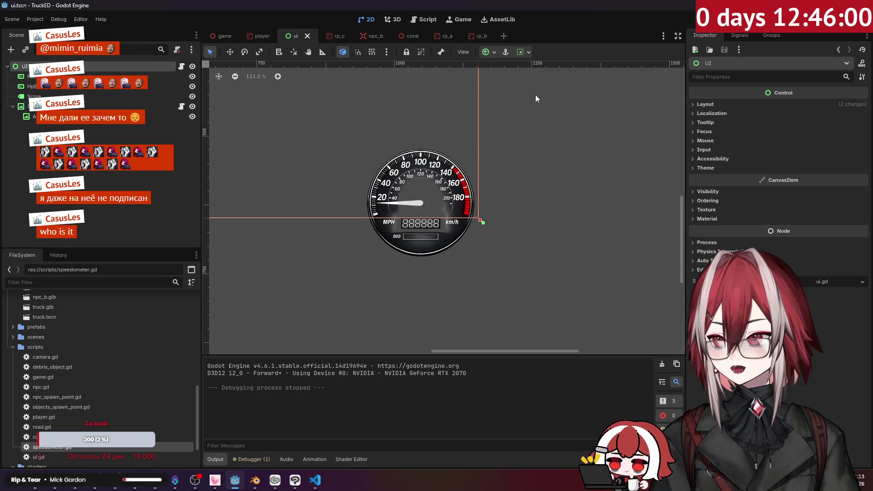
left_click(209, 34)
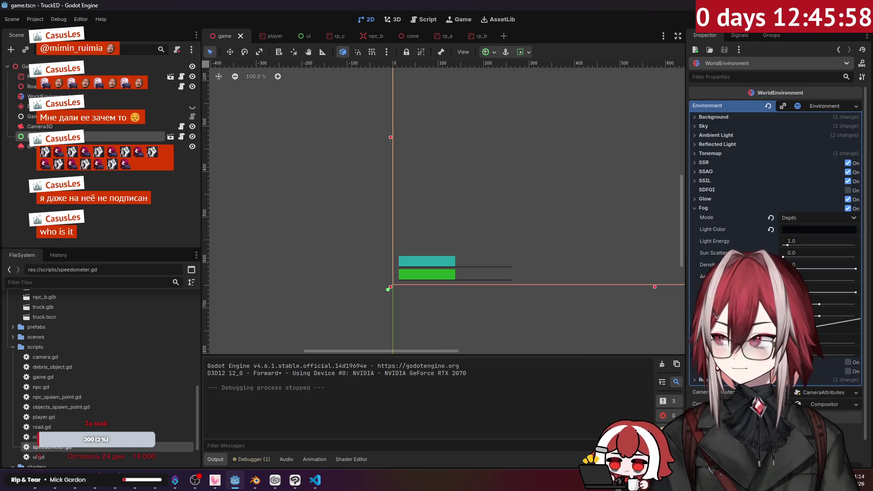
left_click(724, 106)
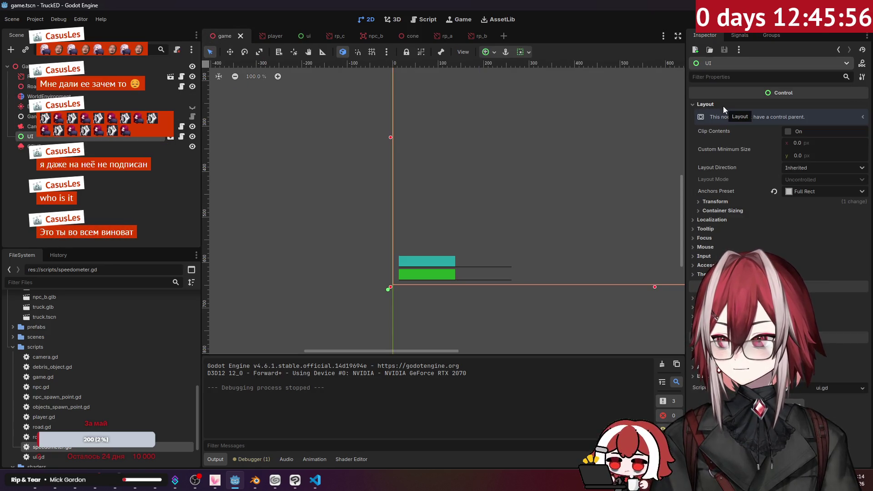
left_click(723, 106)
left_click(715, 114)
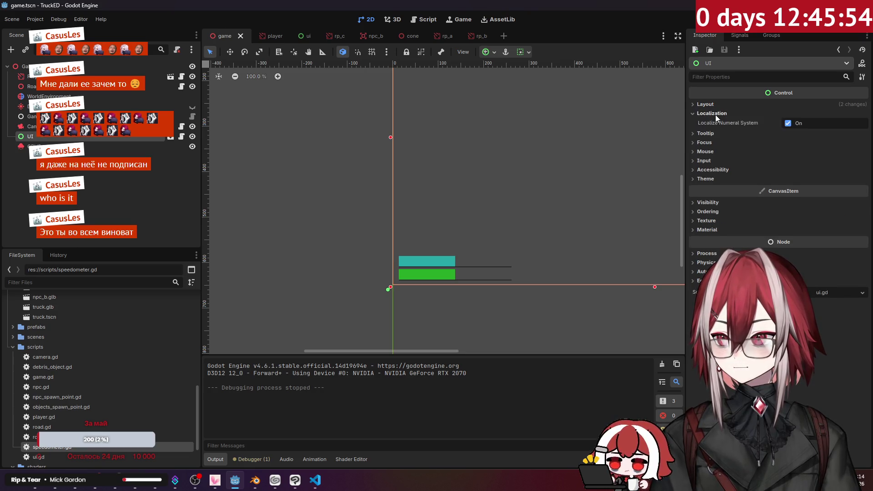
left_click(714, 114)
left_click(711, 123)
left_click(712, 123)
left_click(709, 125)
left_click(711, 126)
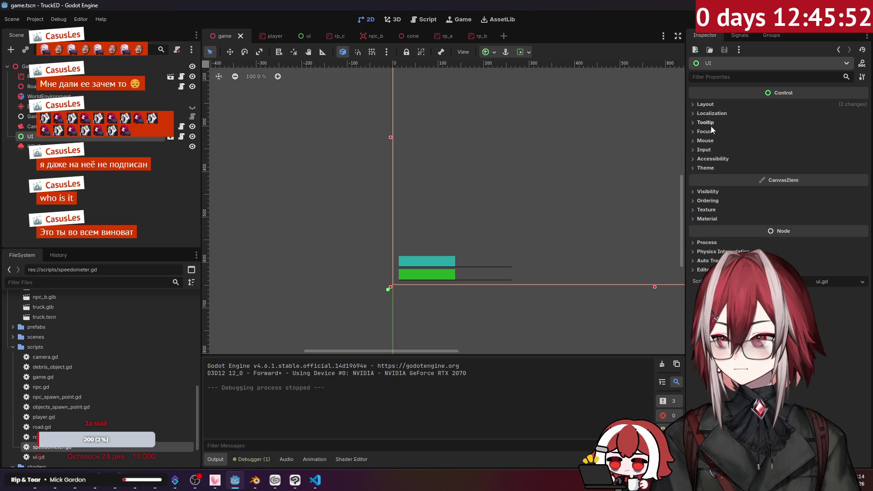
left_click(709, 131)
left_click(708, 131)
left_click(708, 140)
left_click(708, 141)
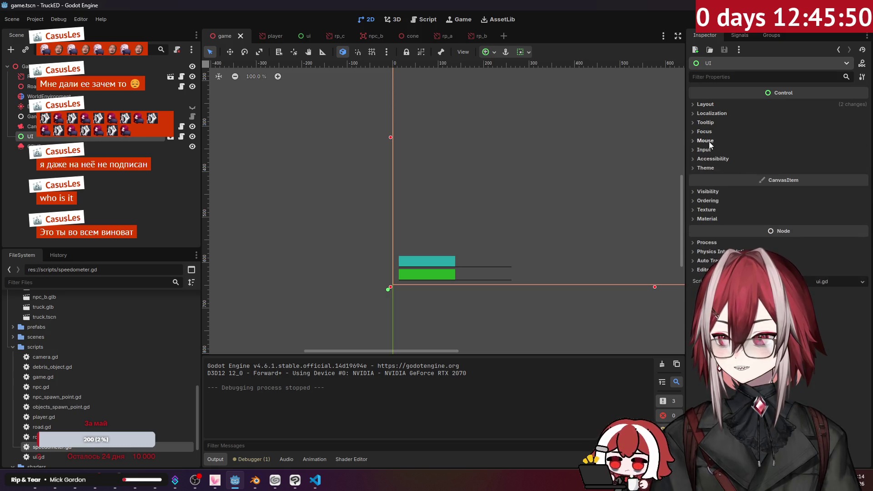
left_click(709, 141)
left_click(709, 141)
left_click(709, 148)
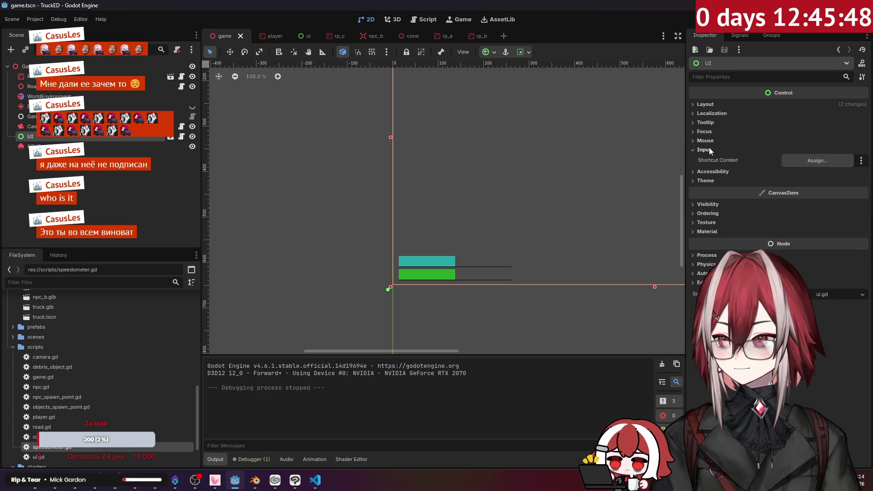
left_click(710, 150)
left_click(710, 157)
left_click(711, 159)
left_click(711, 168)
left_click(711, 168)
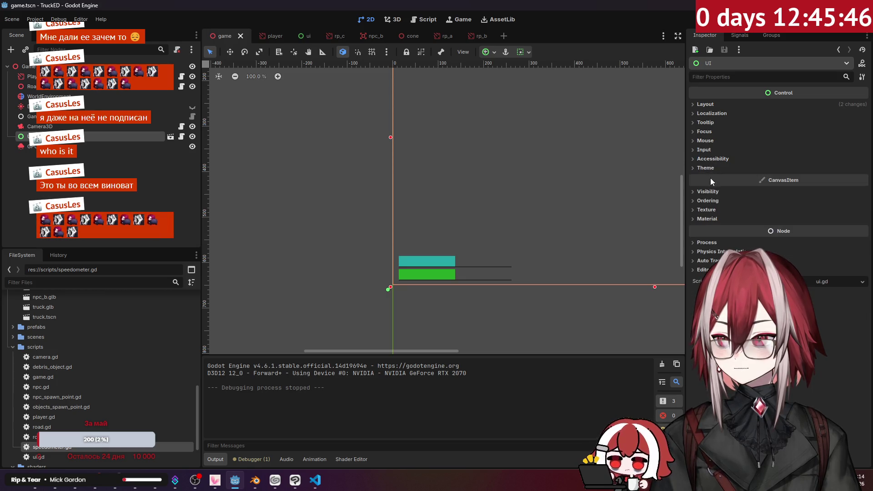
left_click(712, 192)
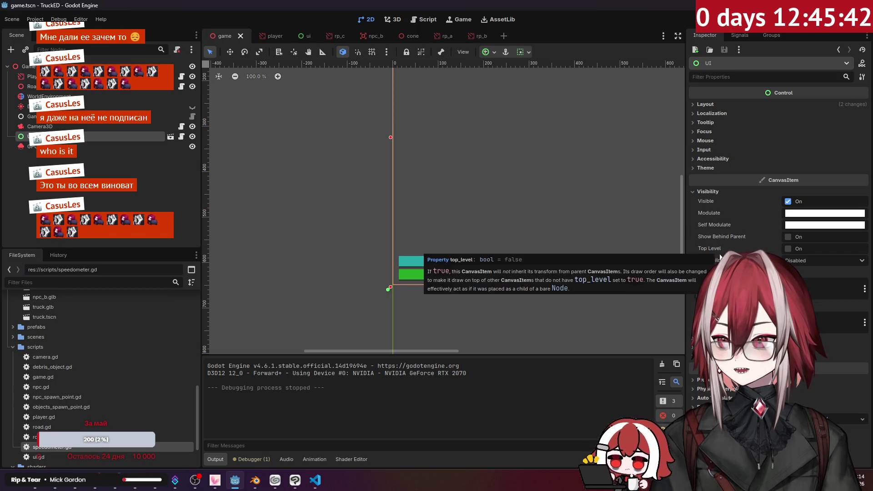
left_click(708, 191)
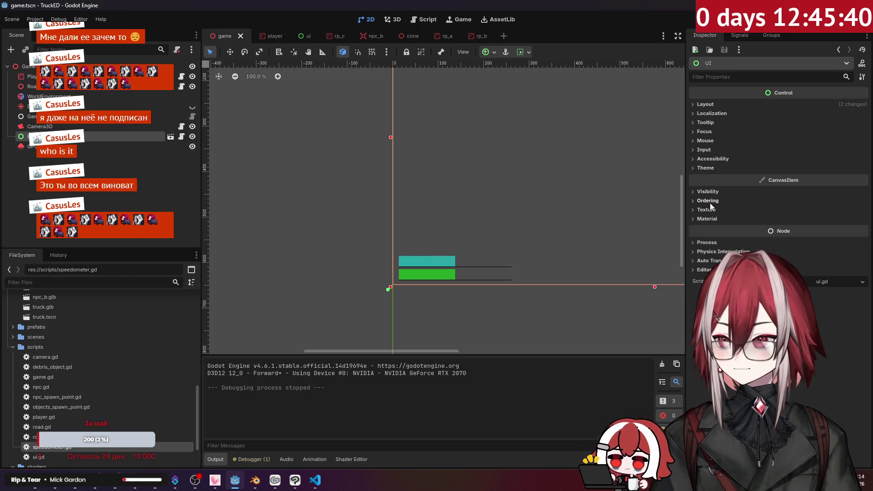
left_click(712, 201)
left_click(710, 201)
left_click(711, 210)
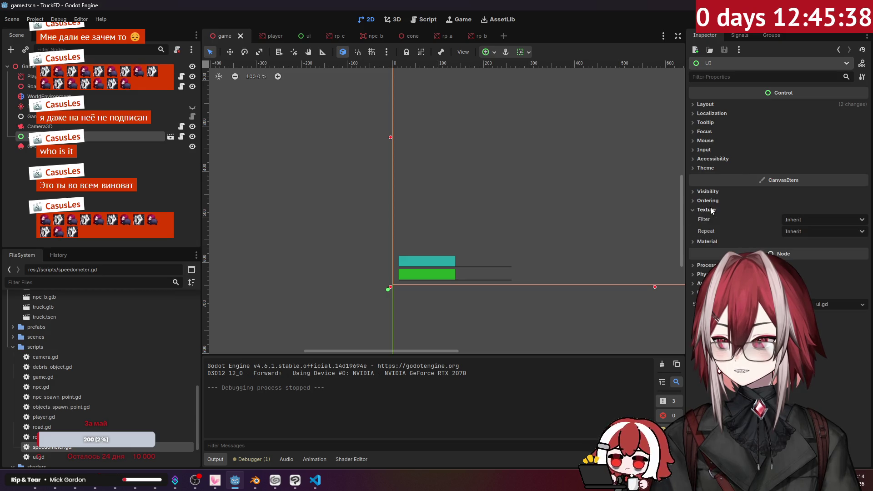
left_click(710, 209)
left_click(711, 219)
left_click(712, 220)
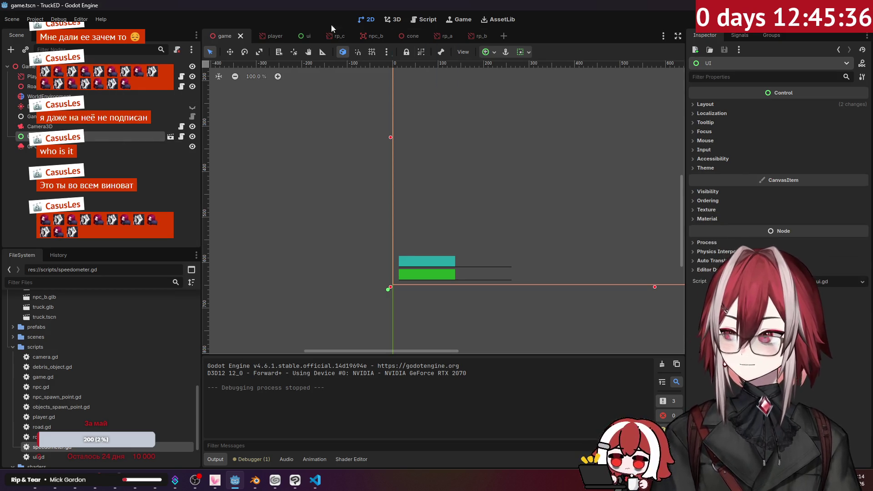
left_click(295, 36)
left_click(68, 106)
scroll(826, 263, "down", 3)
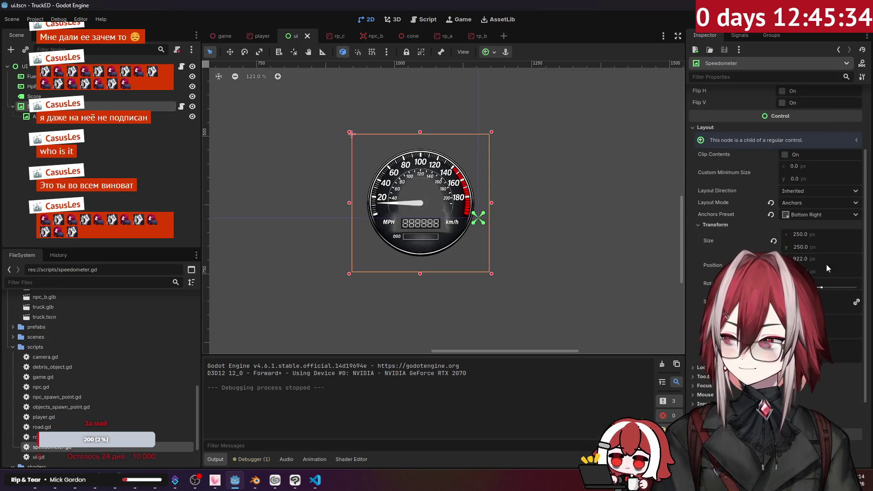
- Give the speedometer a new CanvasItemMaterial with a brighter-rendering blend mode
left_click(708, 132)
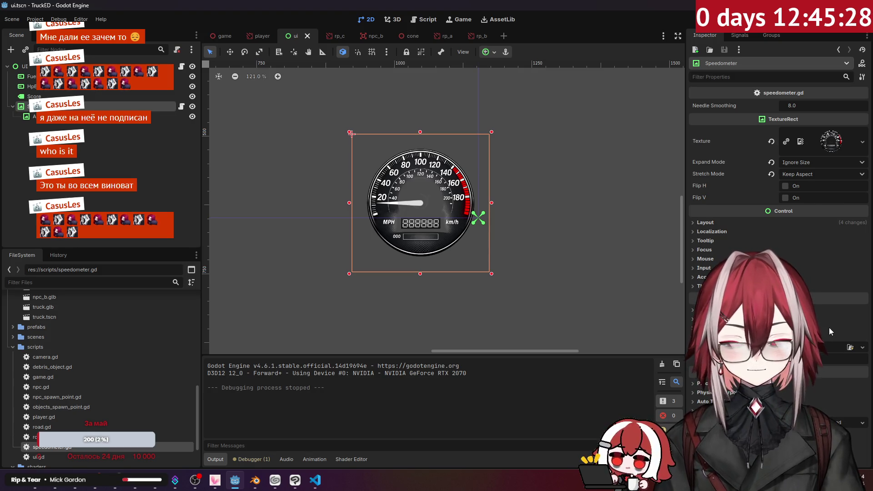
left_click(861, 348)
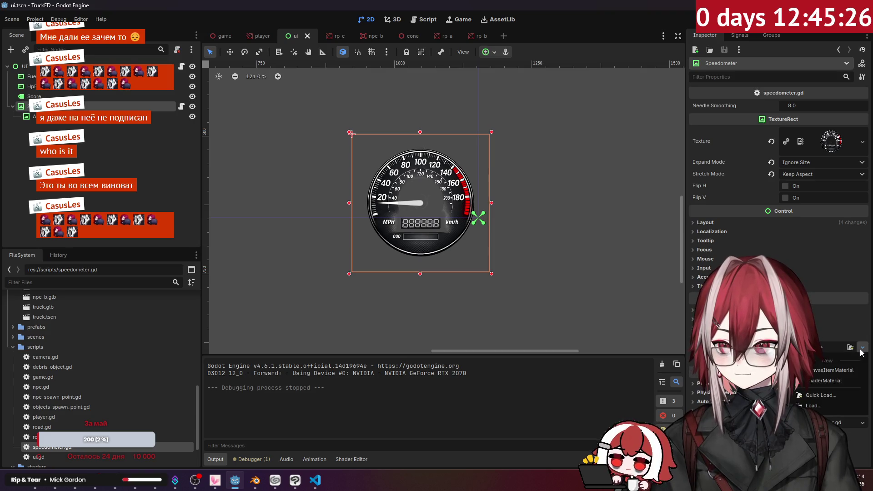
left_click(849, 371)
scroll(821, 327, "down", 2)
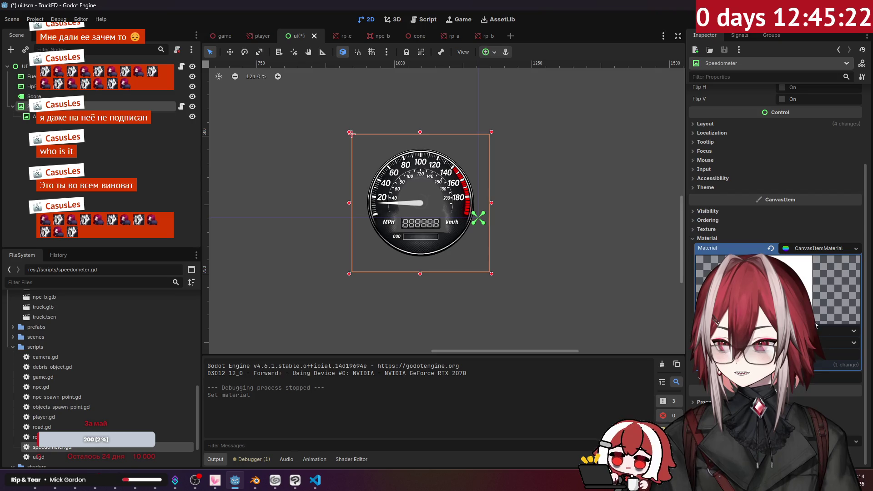
left_click(819, 332)
left_click(818, 355)
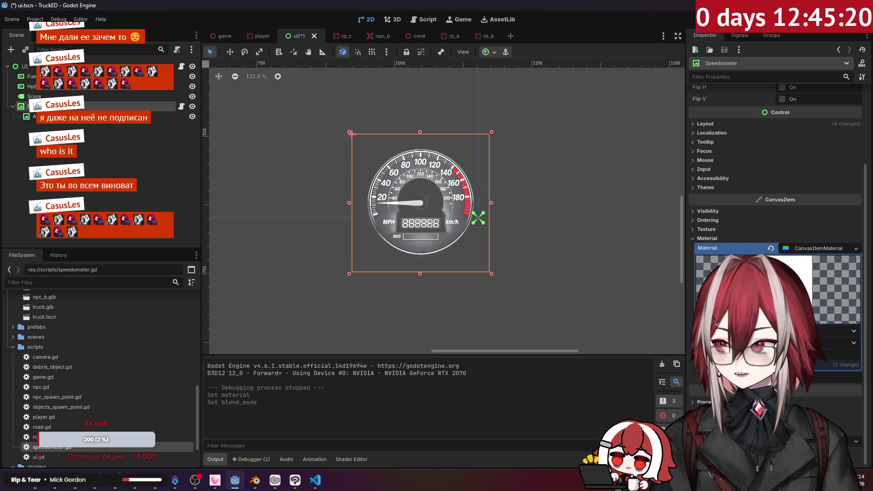
- Save and run the game, drive the truck forward, then stop the game
key("F5")
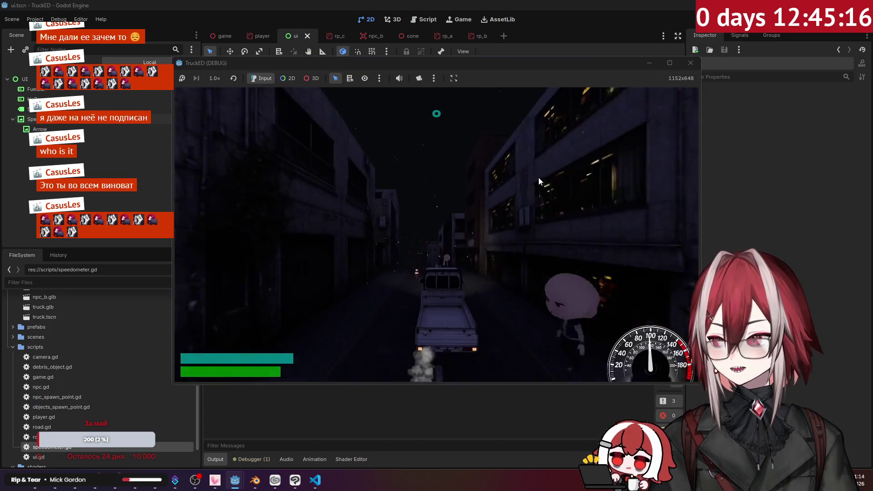
key("w")
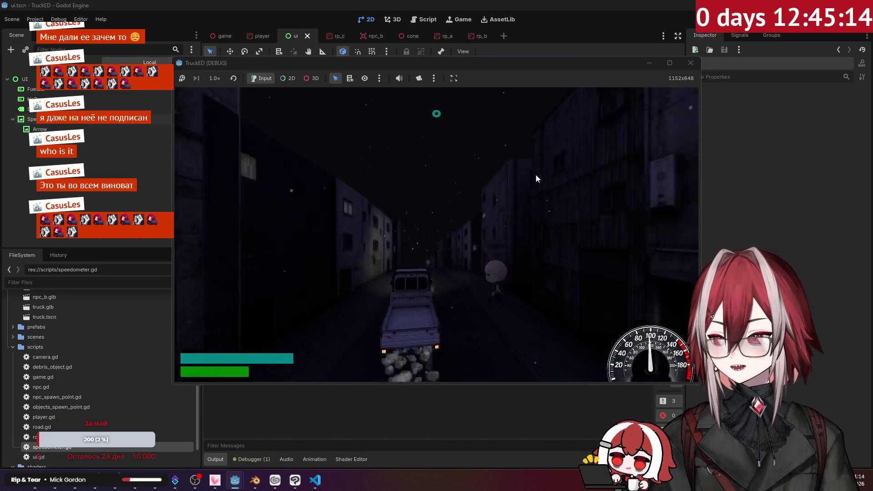
key("F8")
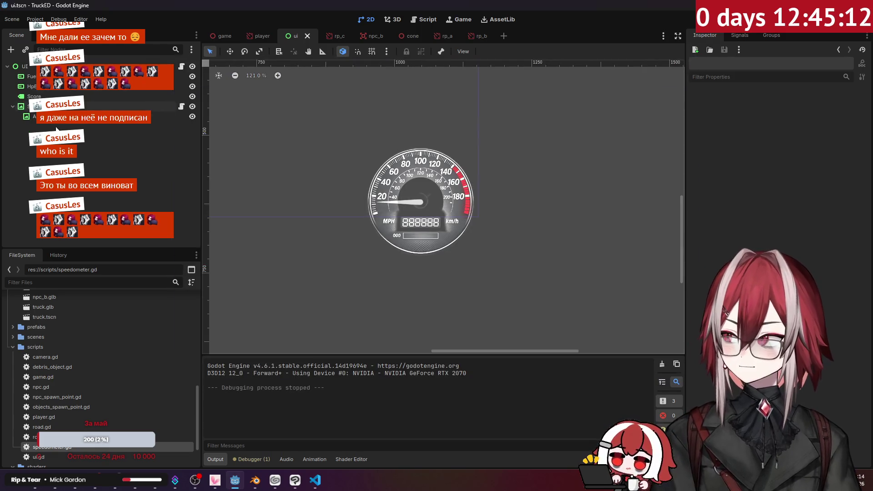
- Set a new blend mode on the Arrow node's CanvasItemMaterial
scroll(773, 227, "down", 5)
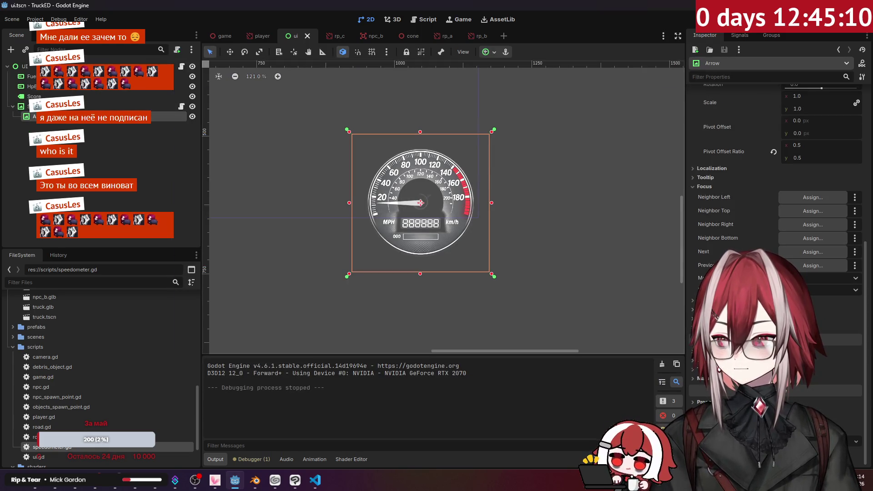
left_click(702, 378)
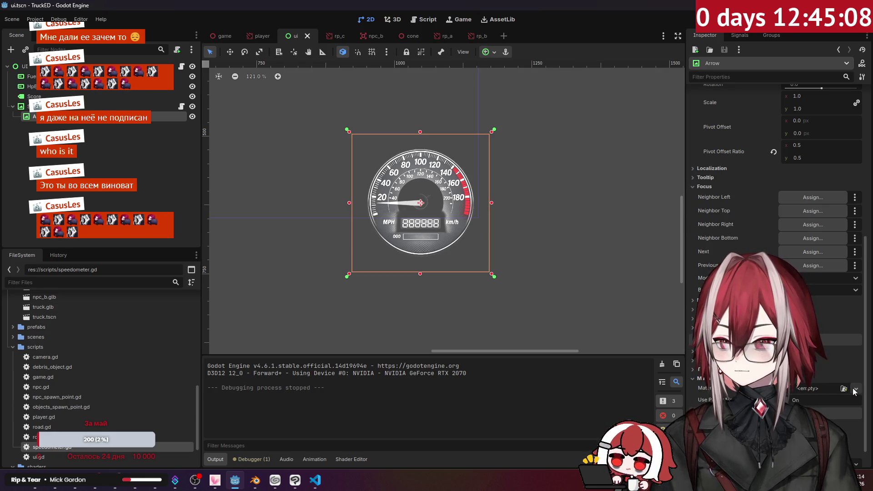
scroll(824, 389, "down", 5)
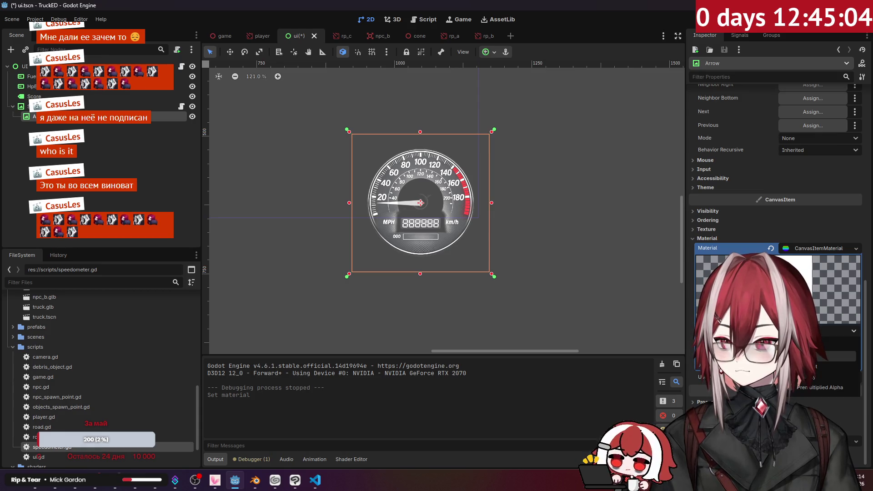
left_click(819, 387)
- Select the Speedometer node and change its material's Light Mode
left_click(351, 134)
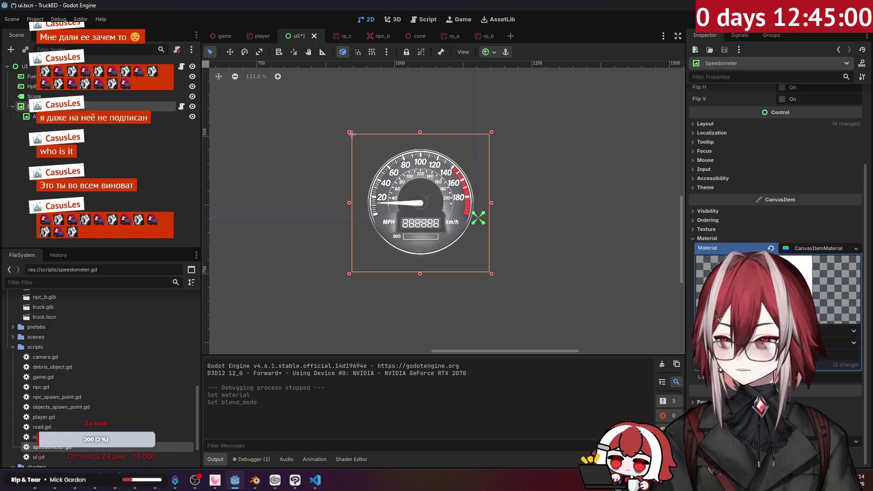
left_click(818, 343)
left_click(819, 363)
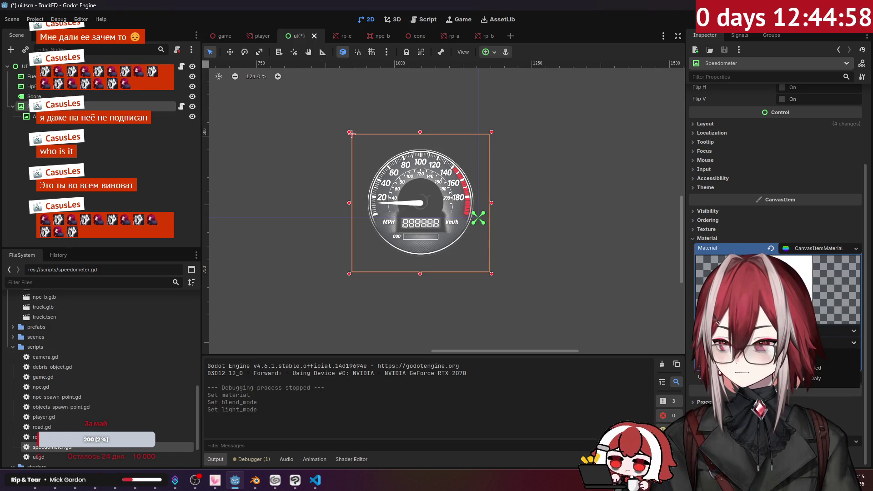
left_click(818, 342)
left_click(818, 382)
scroll(727, 204, "up", 3)
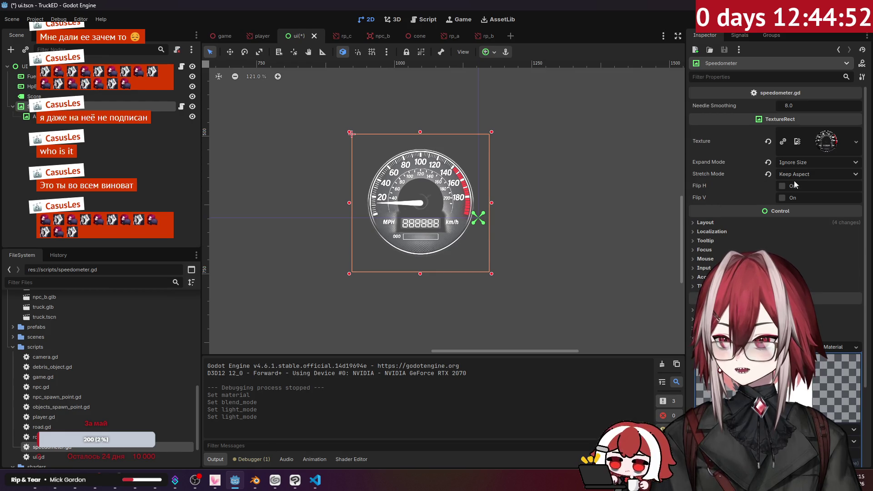
- Expand the speedometer's Visibility properties and start editing its Modulate colour
scroll(724, 195, "down", 3)
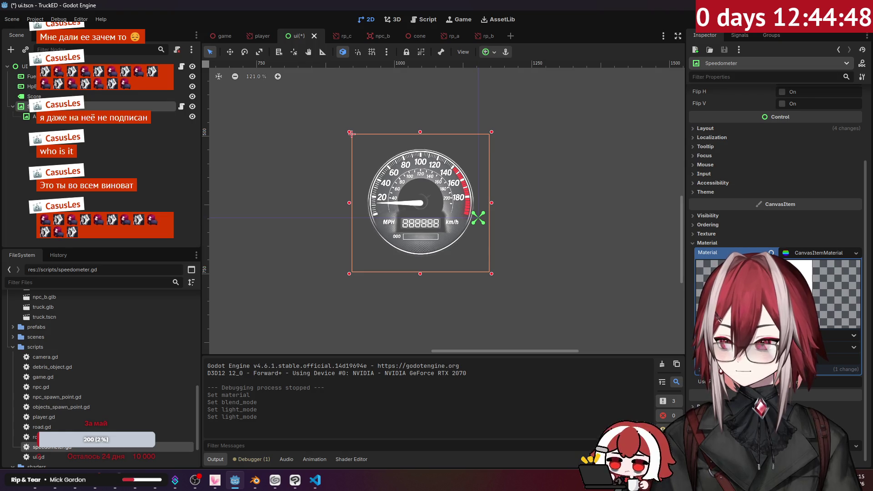
left_click(717, 225)
left_click(716, 226)
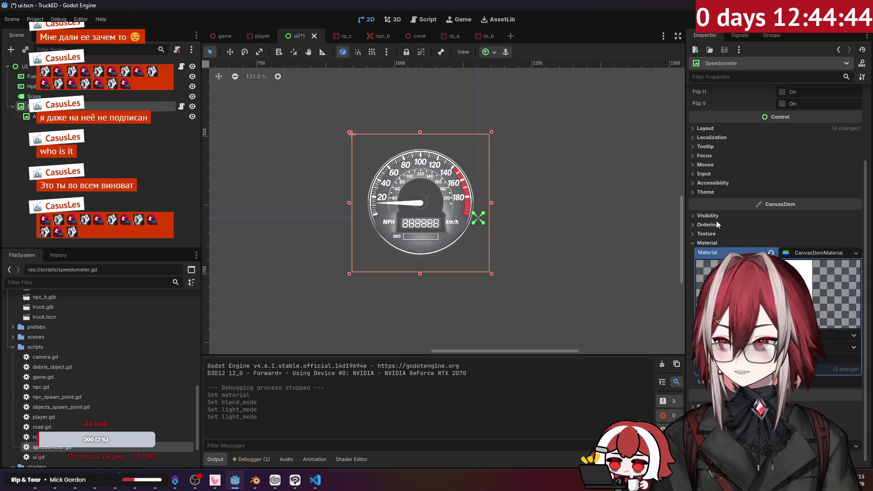
left_click(716, 217)
left_click(832, 242)
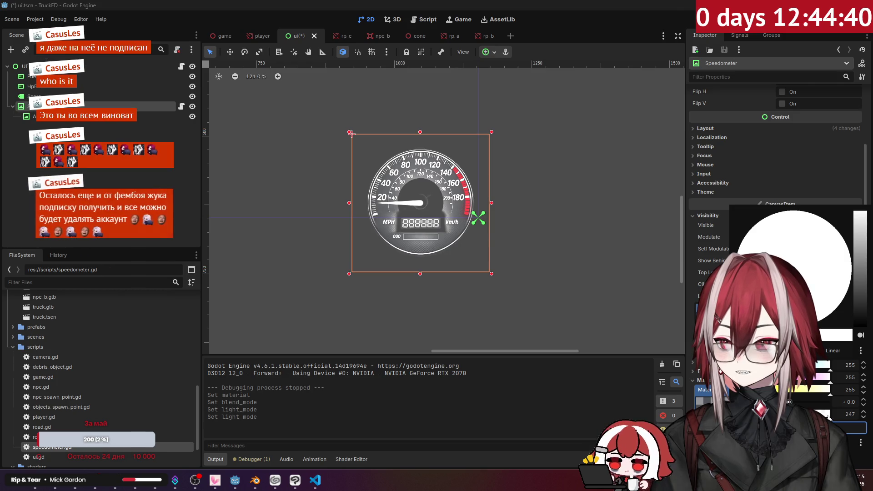
- Lower the speedometer's Modulate alpha and test the translucent gauge in a game run
mouse_move(830, 417)
left_mouse_down()
mouse_move(778, 416)
mouse_move(838, 417)
left_mouse_up()
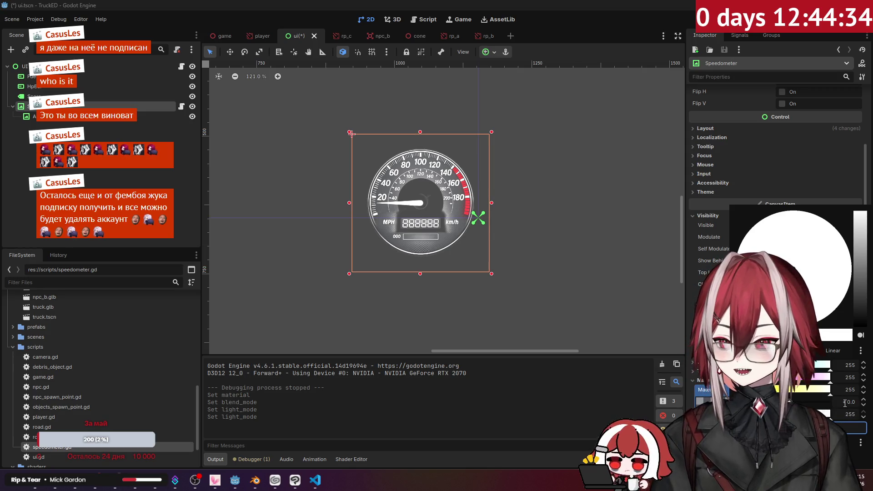
key("Escape")
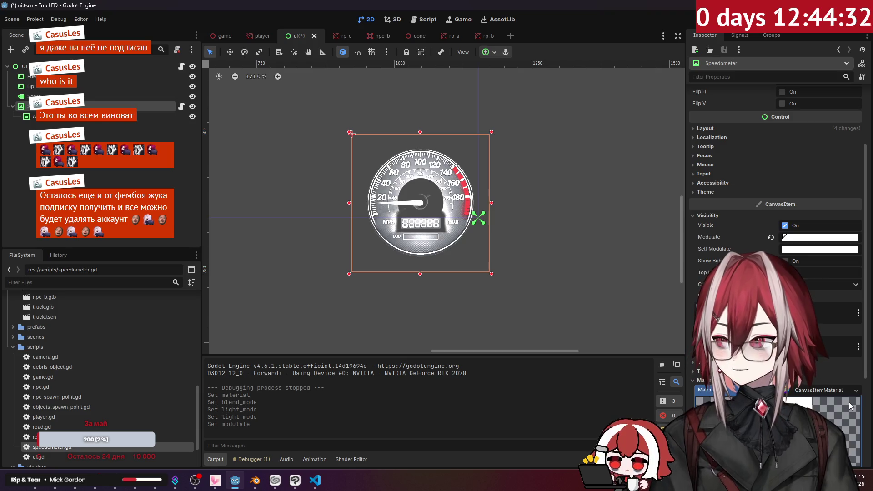
key("F5")
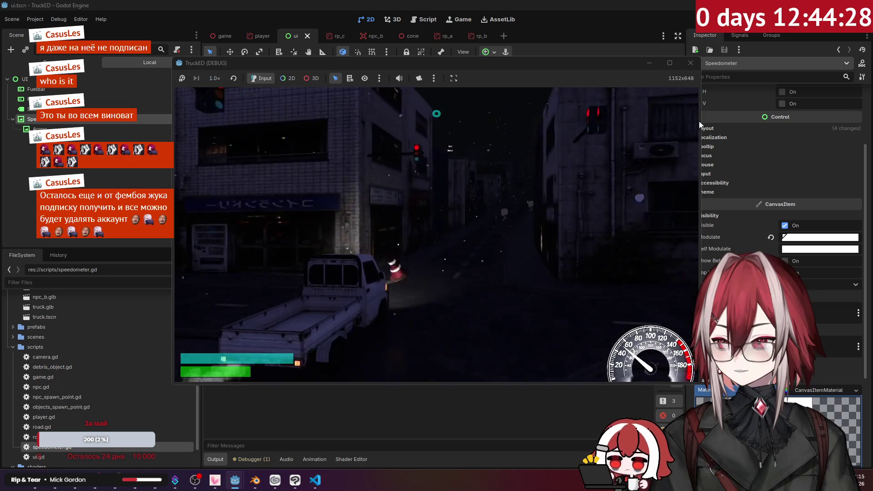
left_click(691, 63)
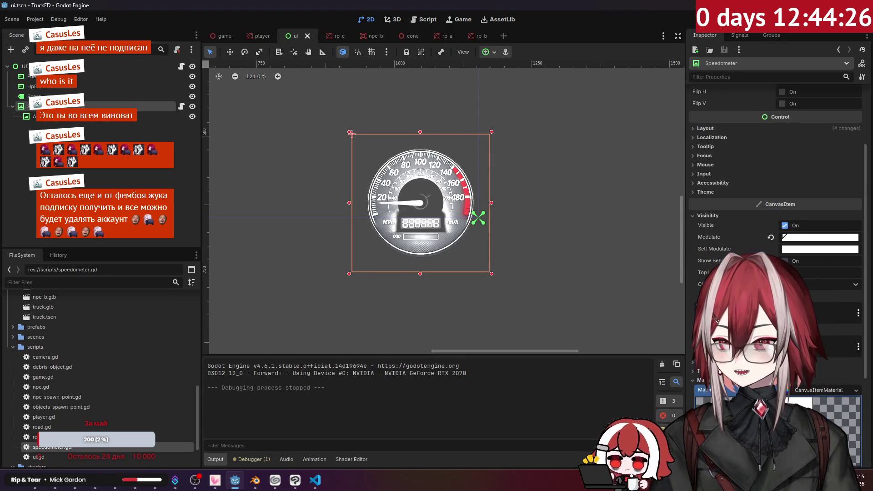
- Reapply the Modulate transparency and rerun the game, steering left and right to check it
left_click(777, 237)
left_click(719, 245)
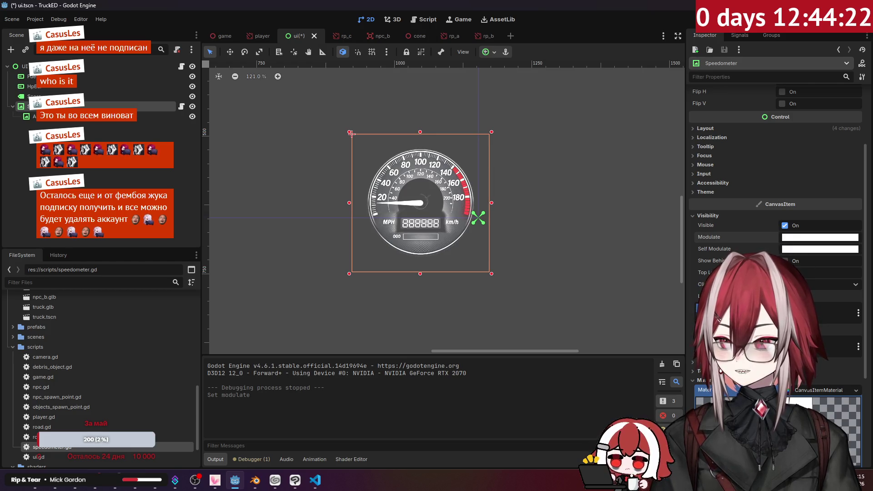
mouse_move(792, 245)
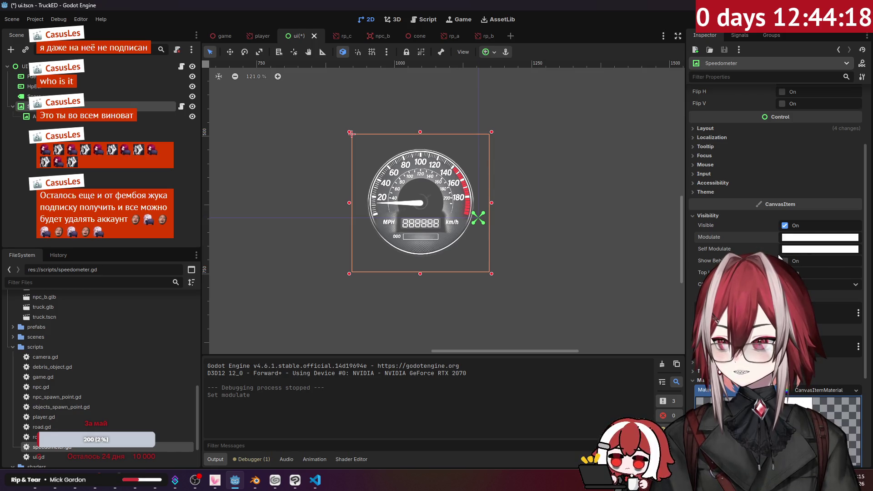
left_click(801, 241)
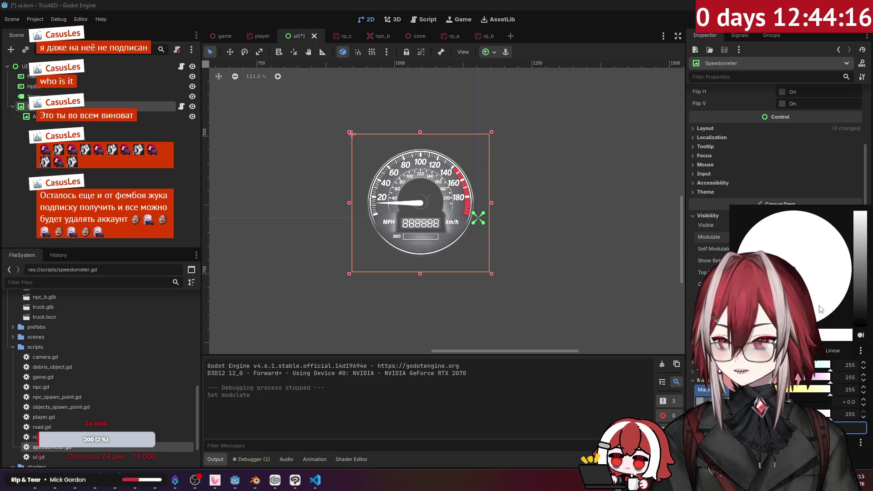
key("Return")
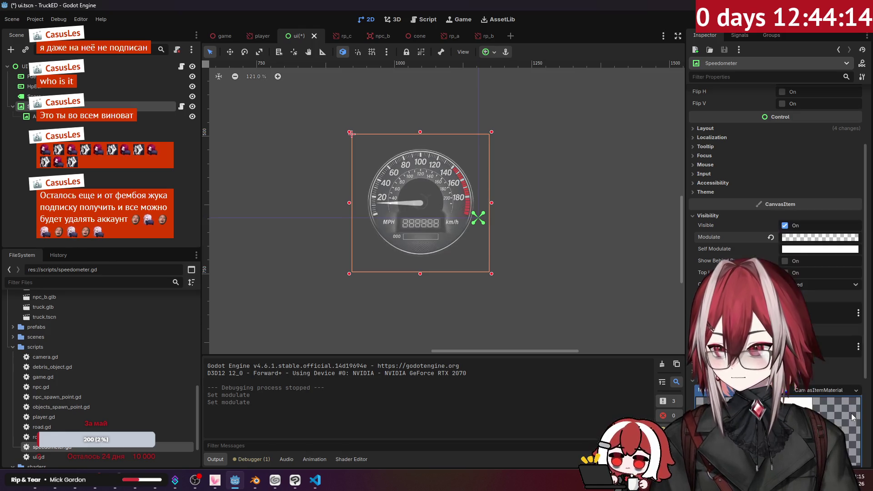
key("F5")
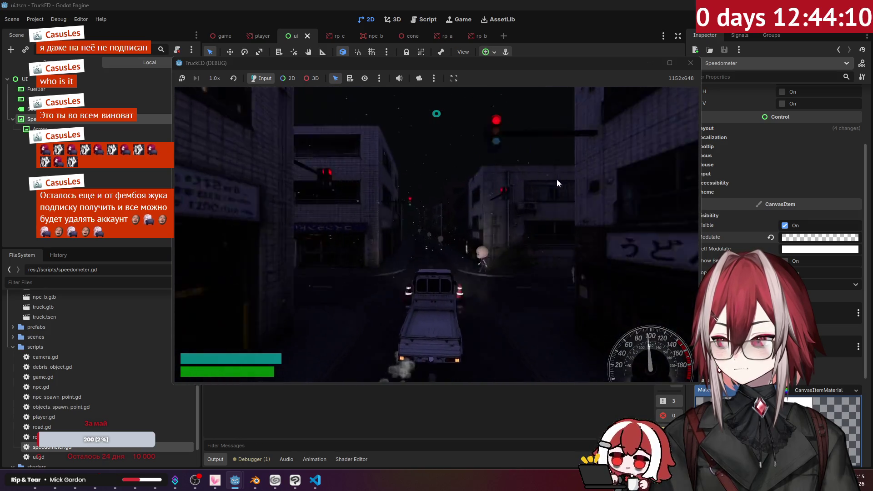
key("a")
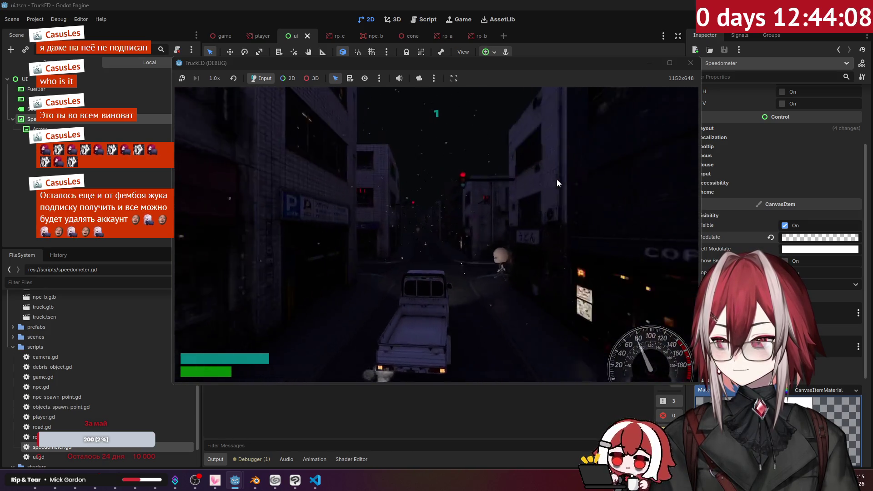
key("d")
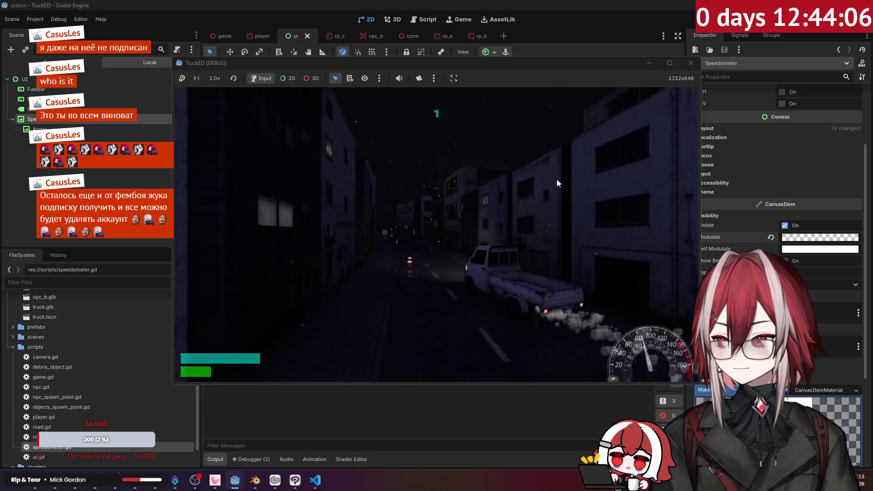
left_click(691, 63)
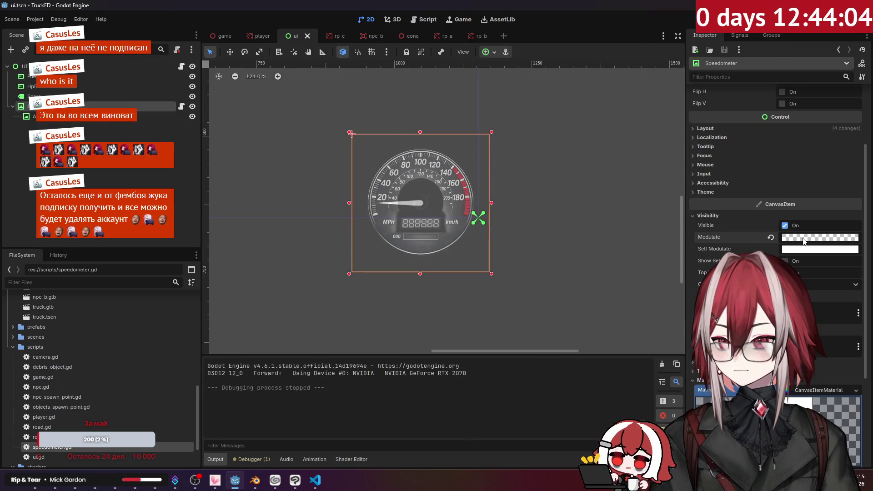
- Set the speedometer's Modulate alpha to 128, then switch to the web browser
left_click(803, 236)
left_click(848, 414)
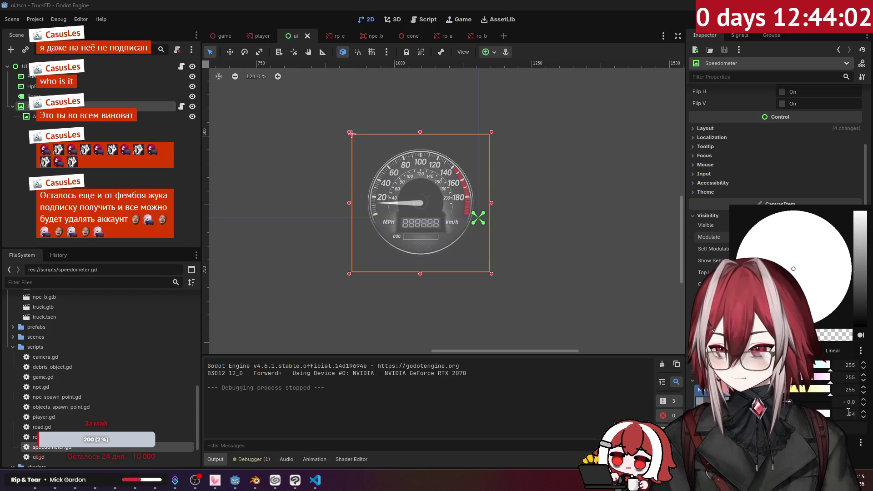
key("Return")
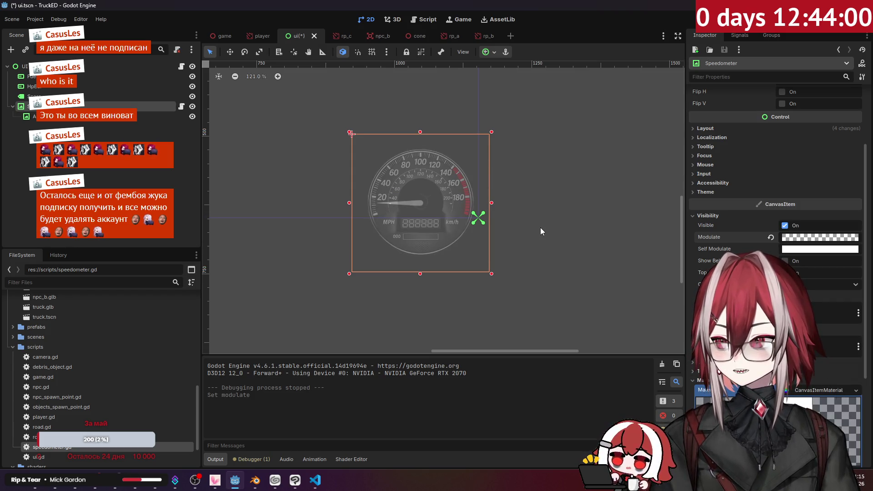
scroll(721, 257, "down", 4)
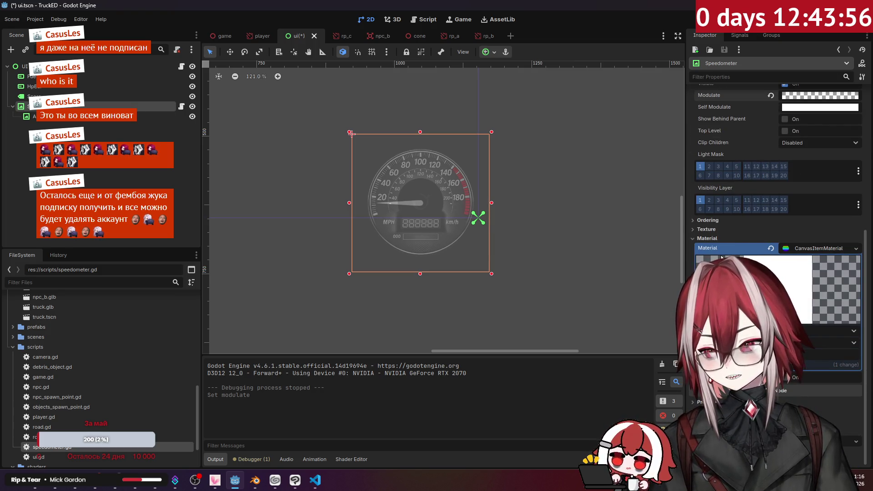
scroll(721, 257, "up", 4)
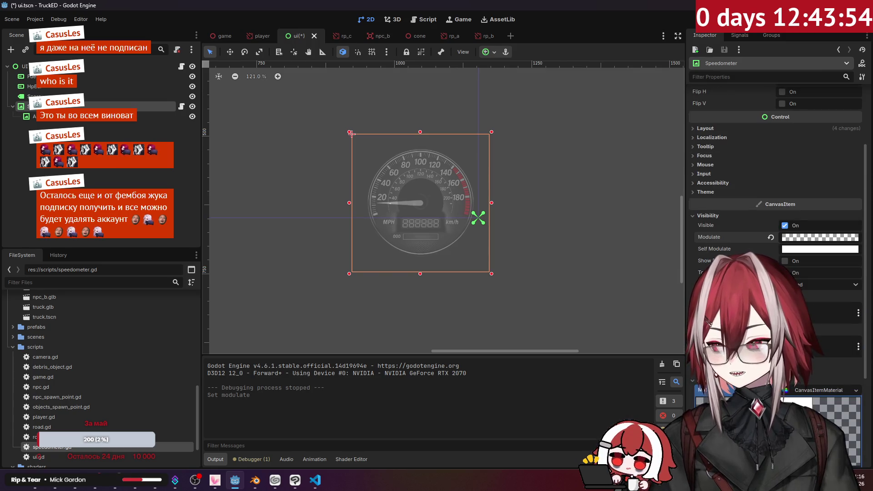
scroll(722, 257, "up", 3)
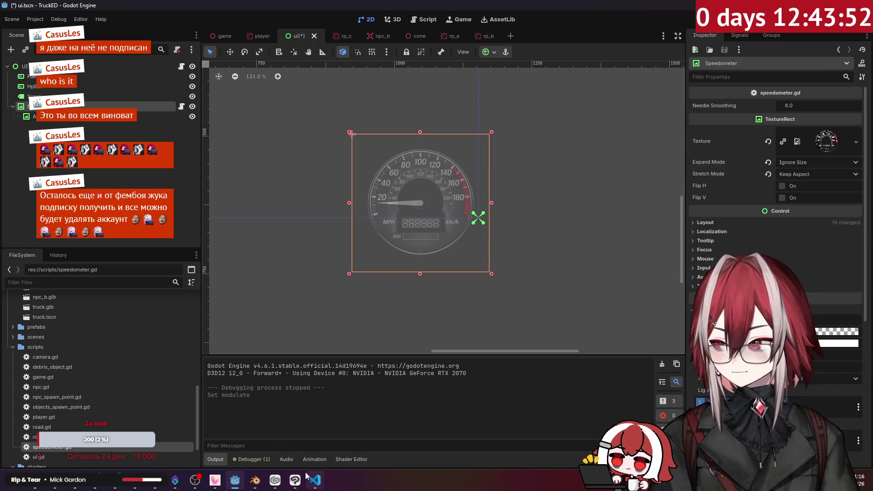
mouse_move(315, 481)
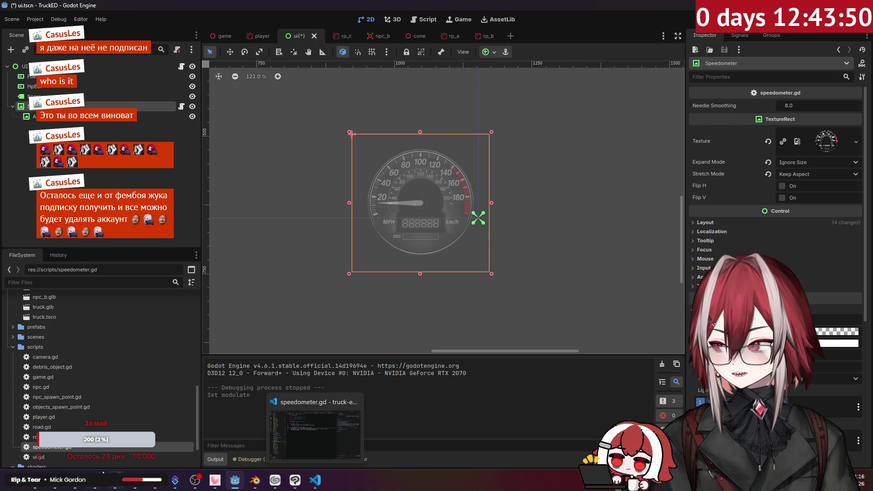
left_click(55, 481)
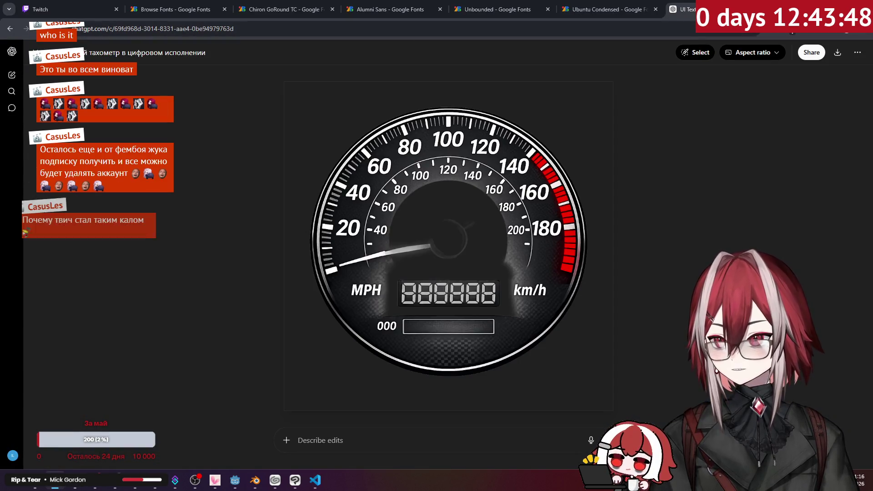
- Search Google in a new tab for 'godot ui glow 3d'
key("ctrl+t")
type("godot ")
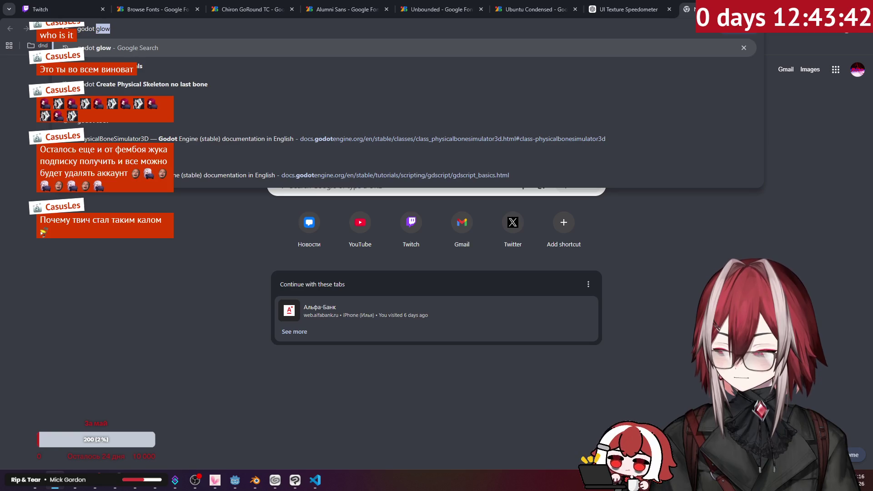
type("ui glow ")
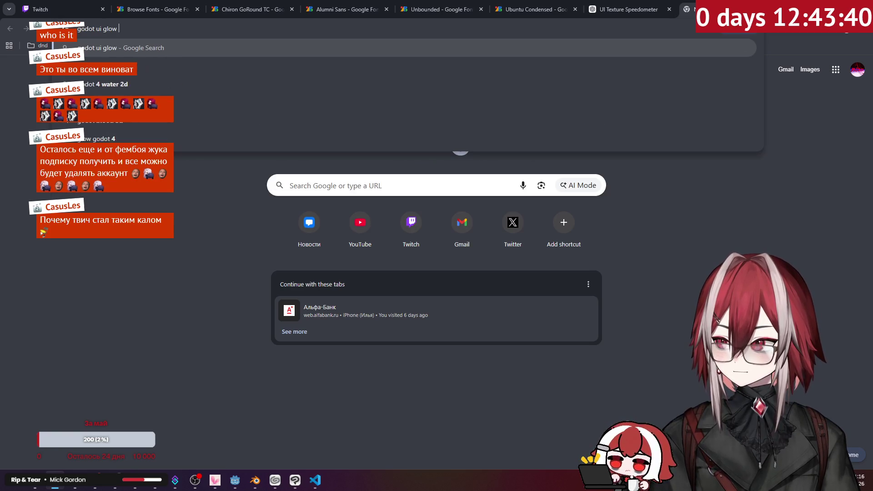
type("3d")
key("Return")
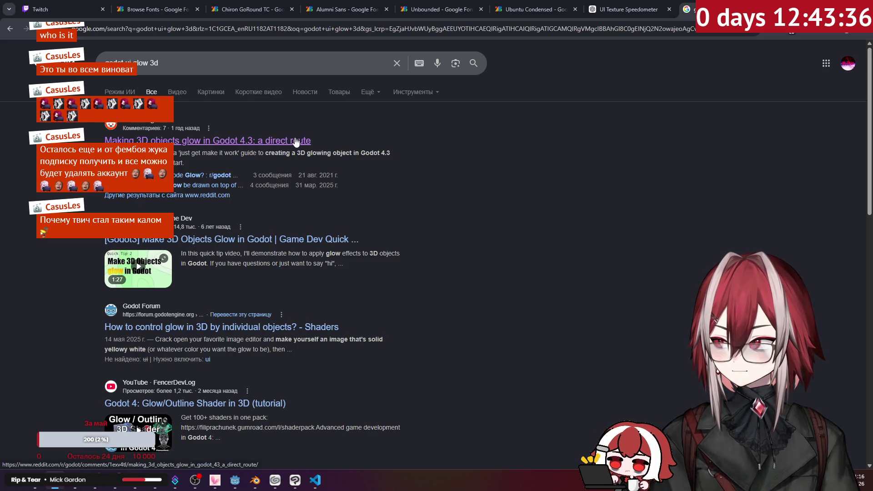
key("slash")
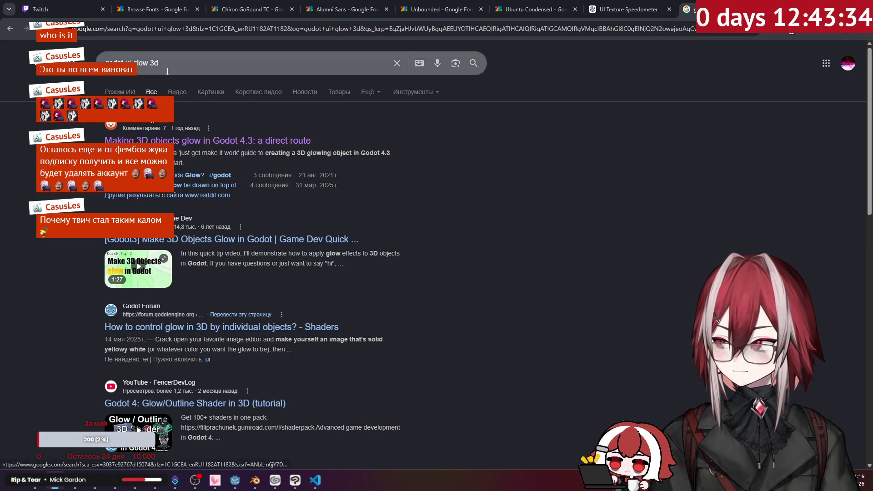
- Close the search tab, leave the image editor, and start a new ChatGPT chat
key("ctrl+w")
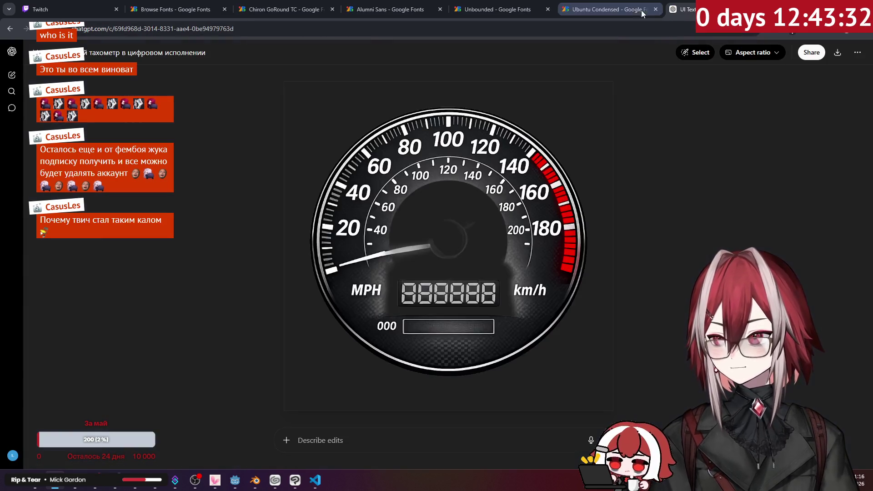
key("Escape")
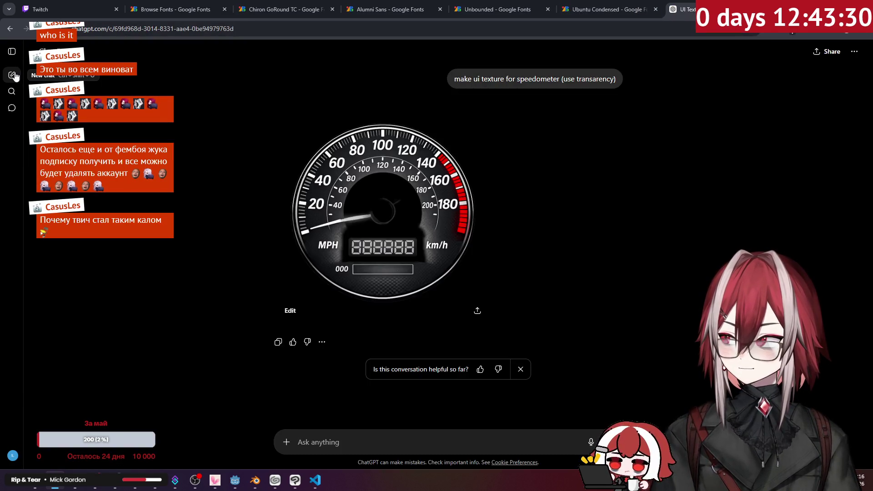
left_click(12, 75)
type("godot ui glow 3d")
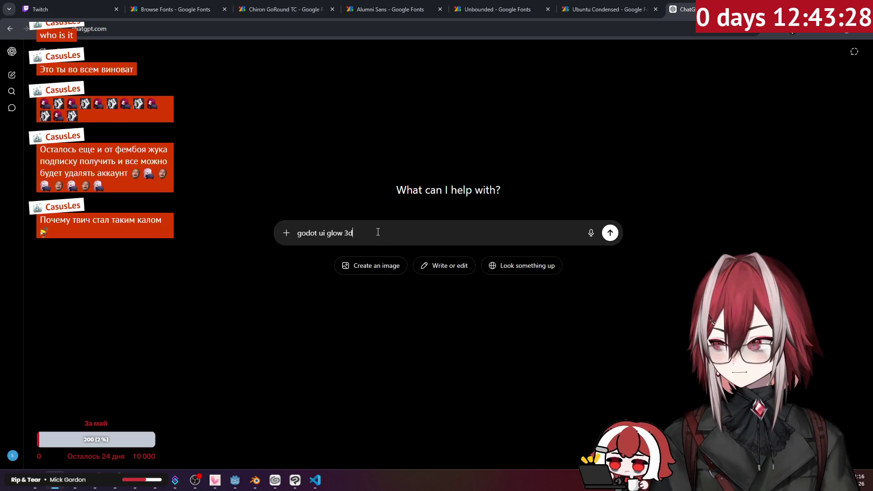
- Send the Godot UI glow question, read ChatGPT's reply, and return to Godot
key("Return")
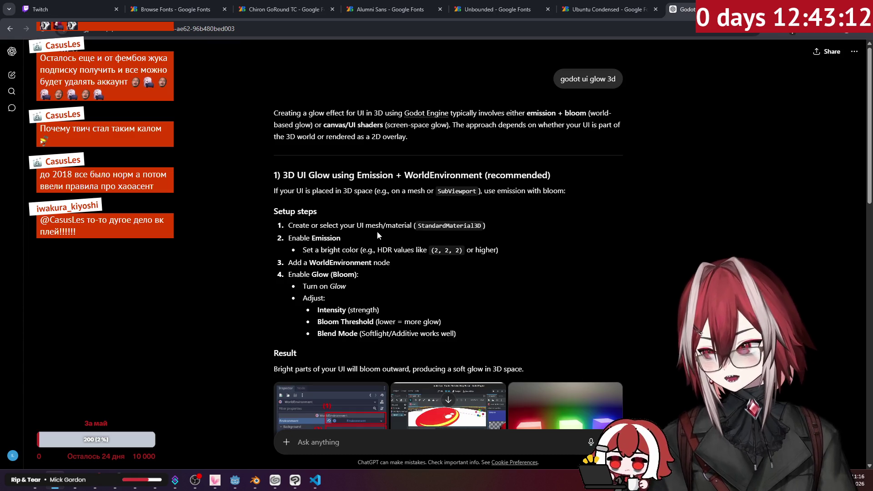
scroll(386, 232, "down", 1)
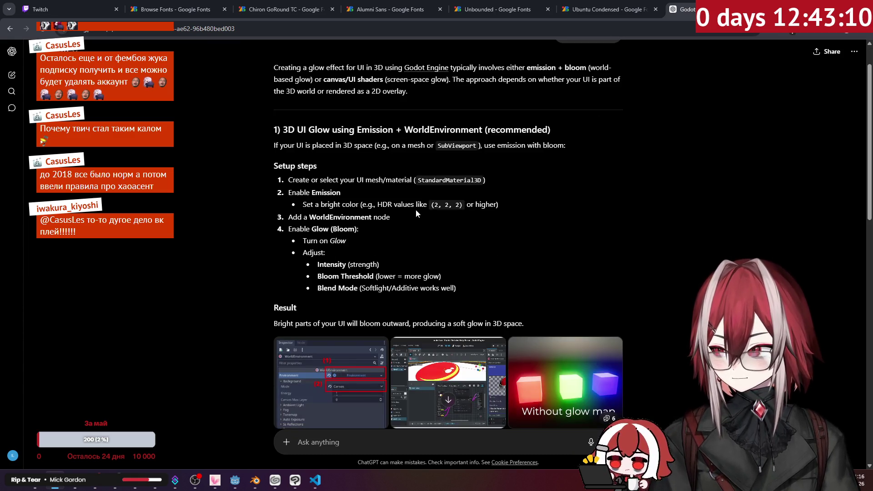
scroll(415, 210, "down", 4)
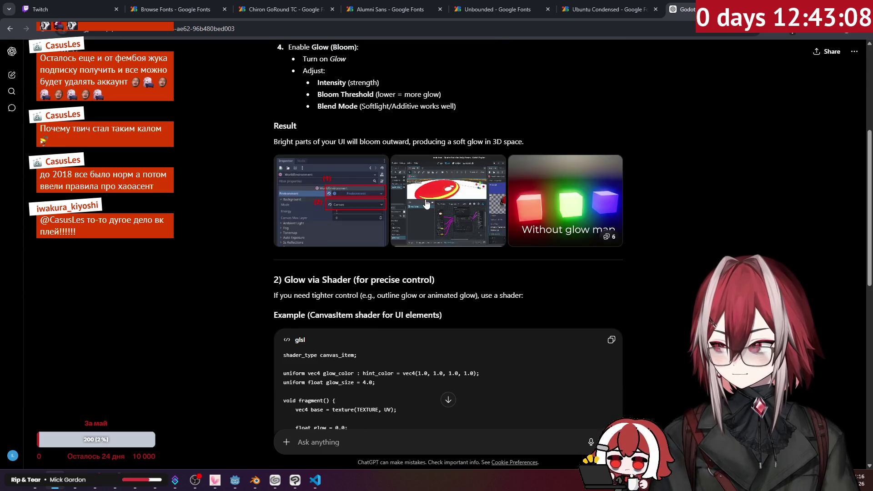
scroll(426, 203, "down", 6)
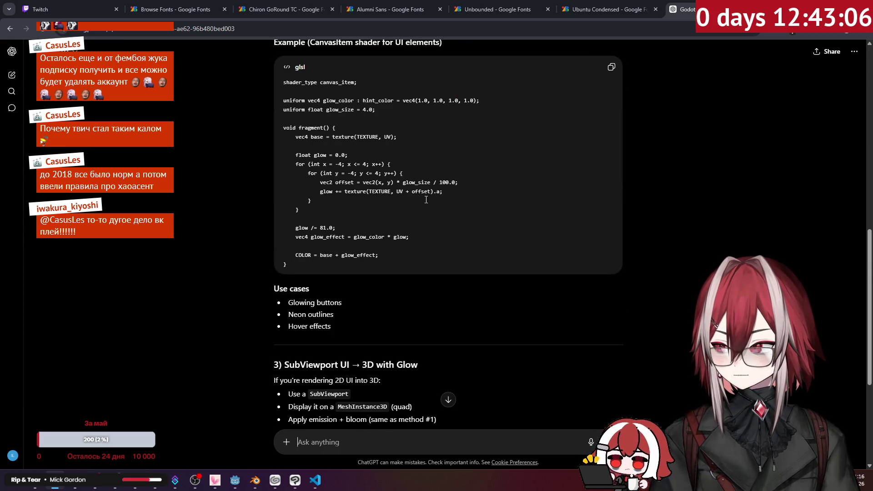
scroll(426, 200, "down", 3)
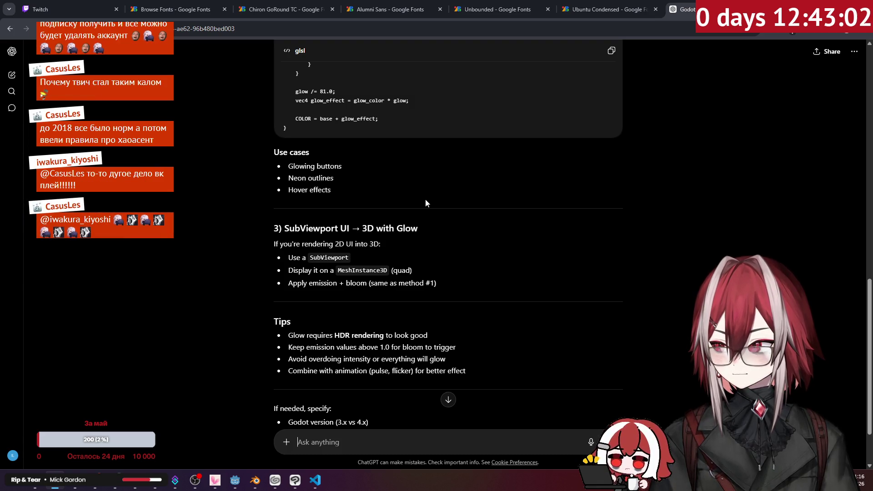
scroll(425, 200, "down", 2)
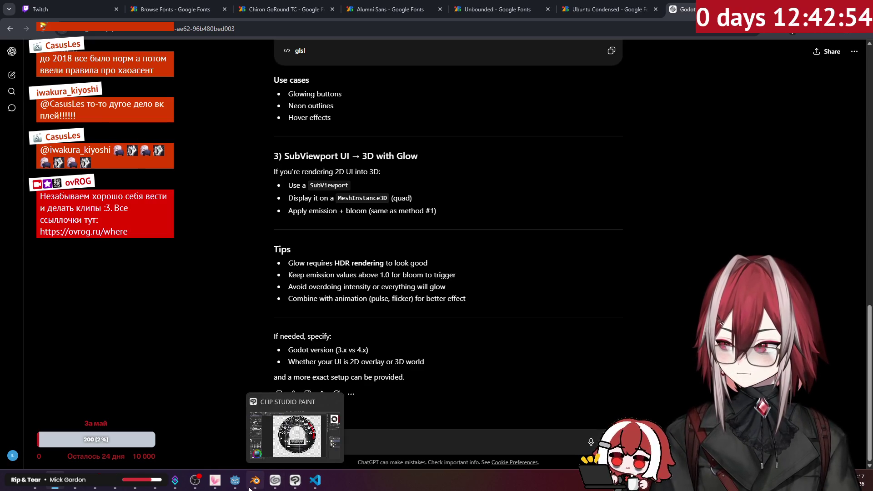
mouse_move(186, 488)
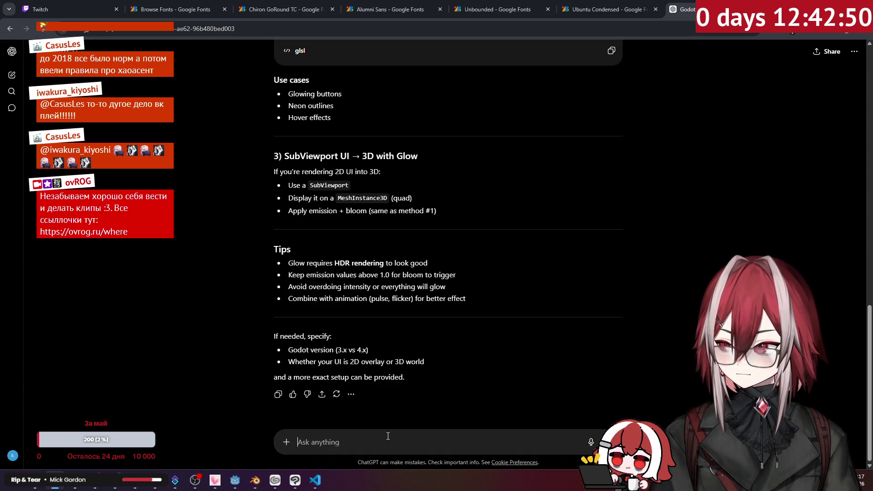
type("right now my ui is")
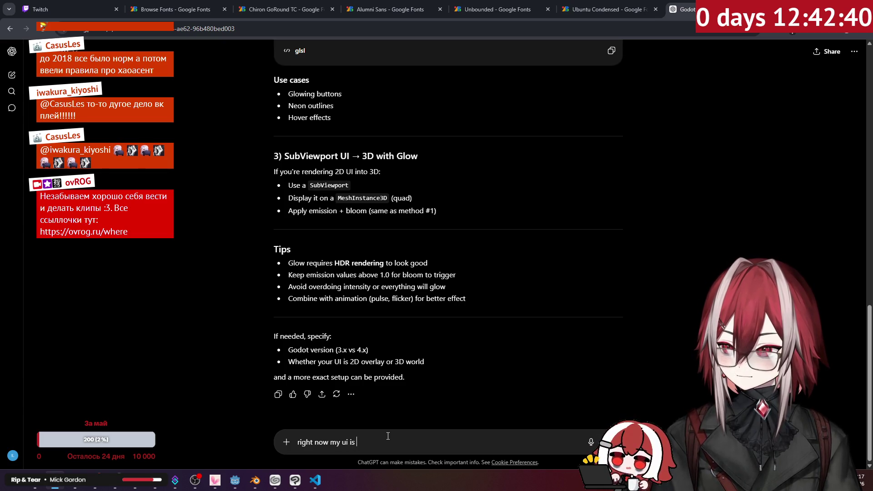
key("alt+Tab")
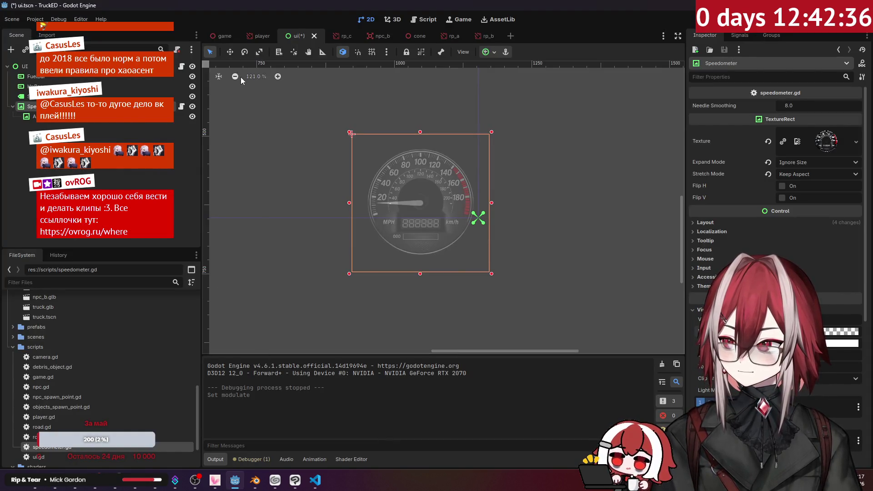
- Open game.tscn, then ask ChatGPT a follow-up about the Control UI scene inside 3D
left_click(225, 39)
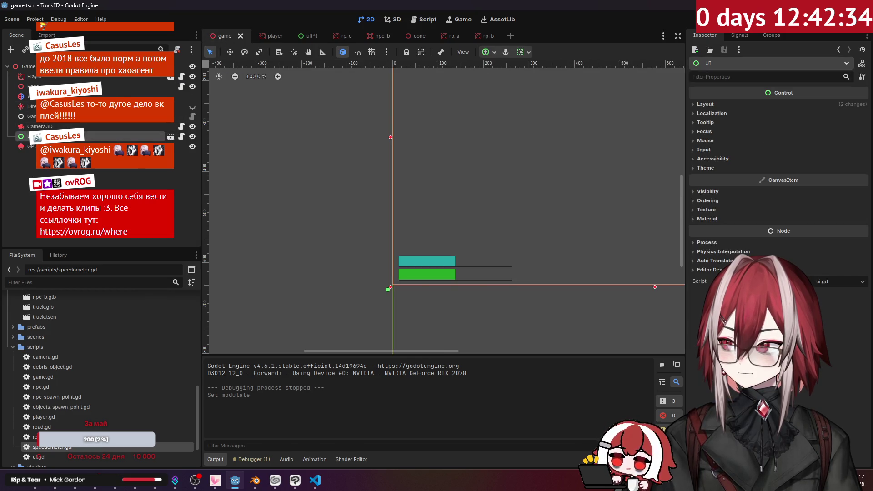
key("alt+Tab")
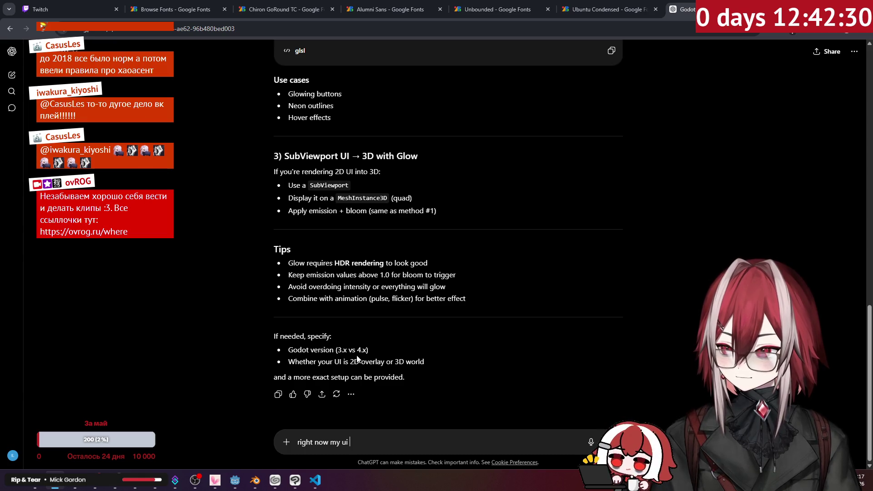
type("n control prefab added to 3d scene")
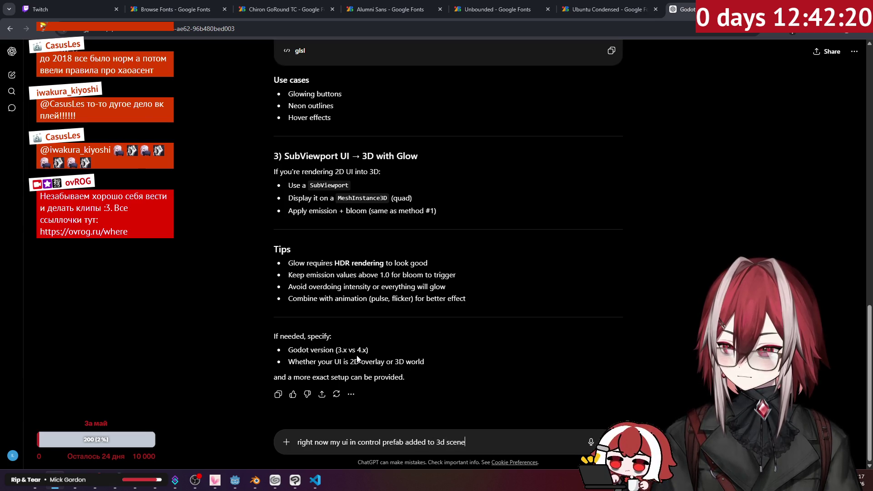
key("Return")
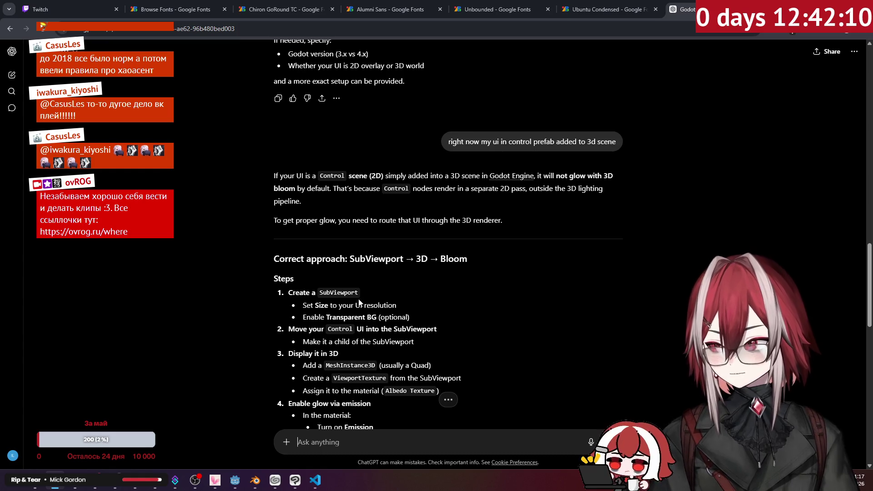
- Read the SubViewport + emission + WorldEnvironment glow answer, then return to Godot
scroll(411, 293, "down", 1)
scroll(419, 252, "down", 1)
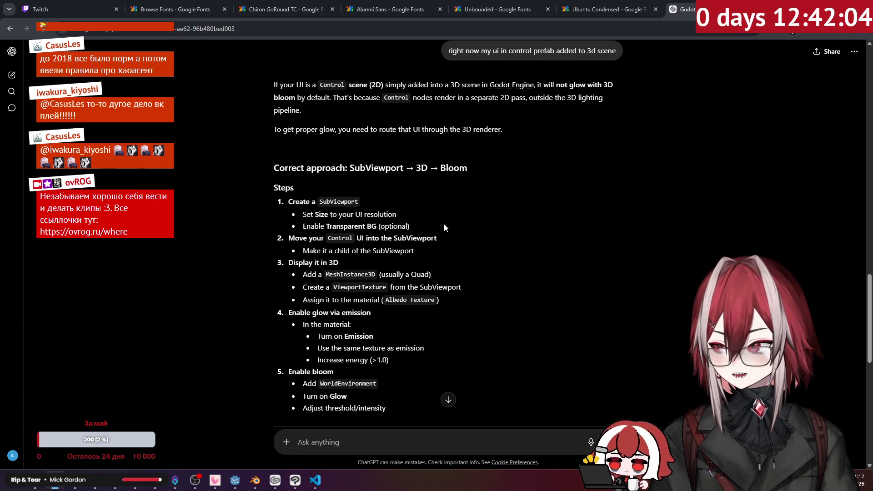
scroll(444, 227, "down", 4)
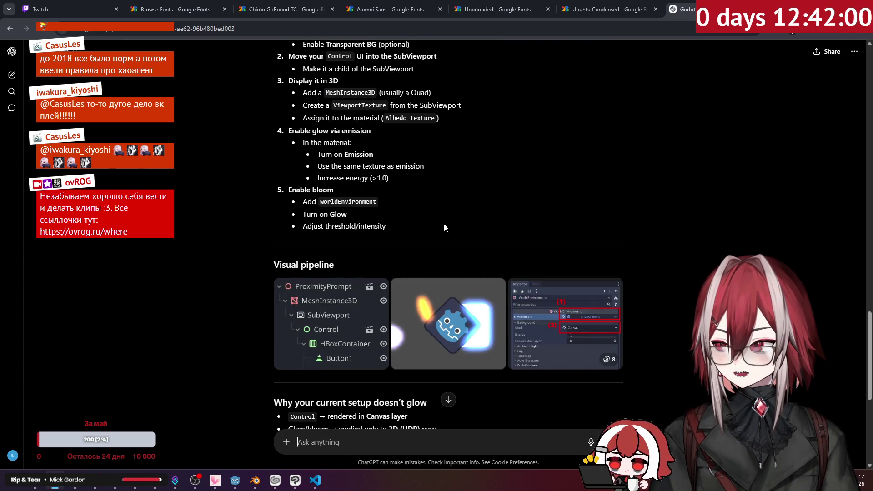
scroll(445, 227, "down", 3)
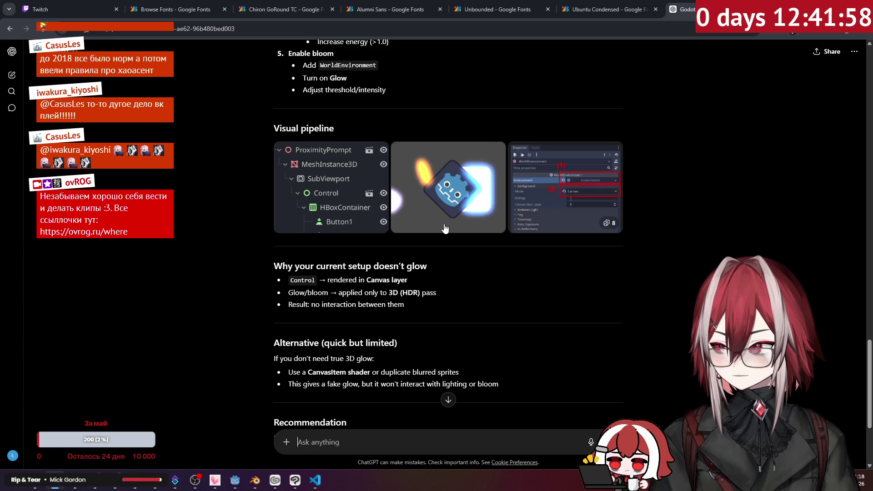
scroll(445, 227, "down", 1)
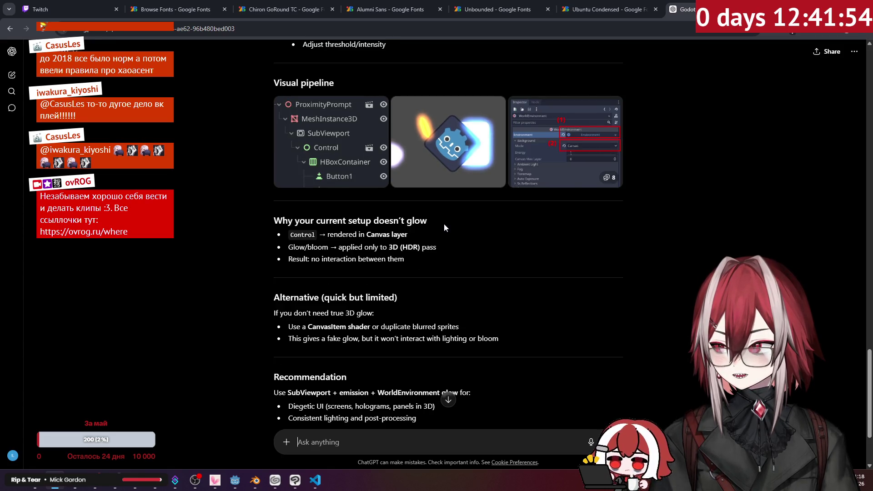
scroll(445, 228, "down", 1)
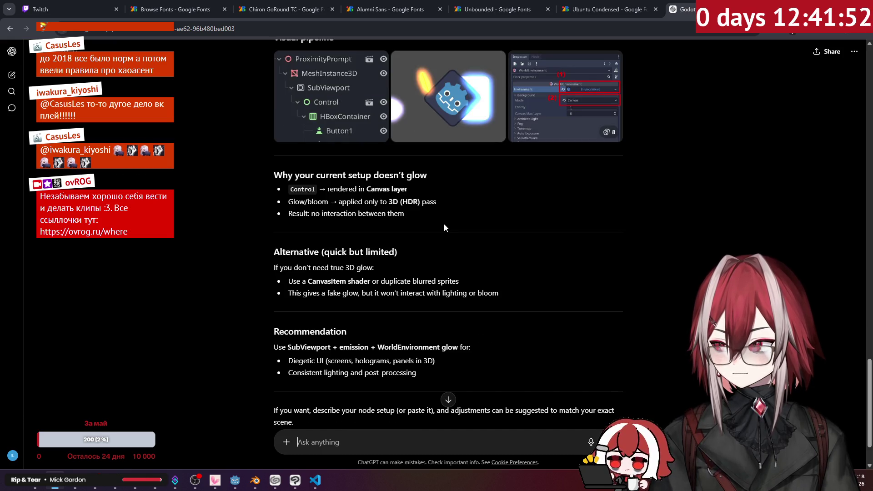
scroll(444, 227, "down", 1)
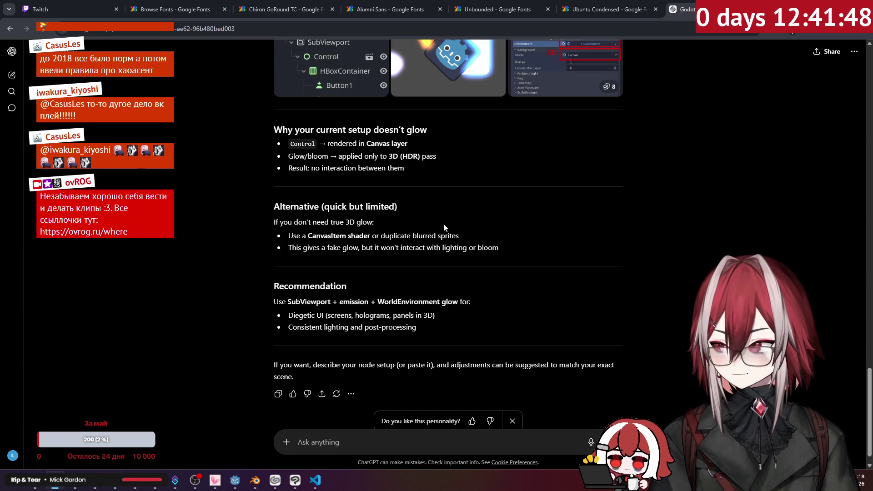
key("alt+Tab")
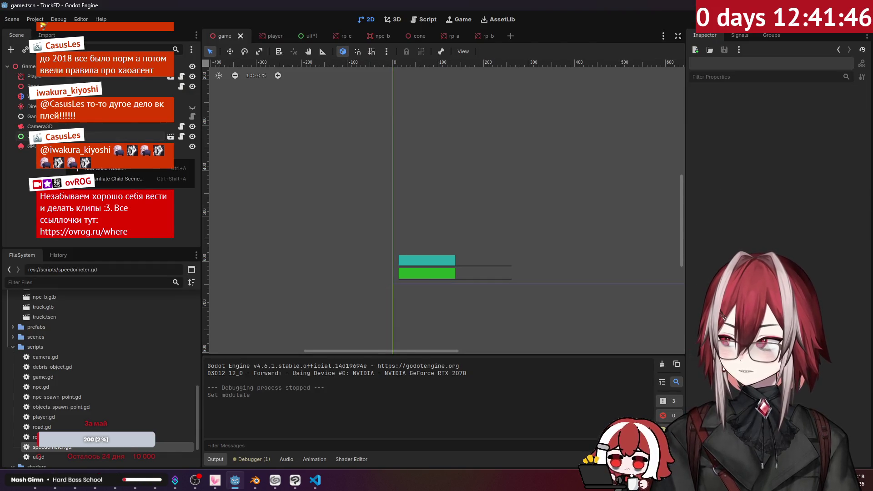
- Add a SubViewport child to game.tscn, move the UI node under it, and select it
left_click(78, 168)
type("ubc")
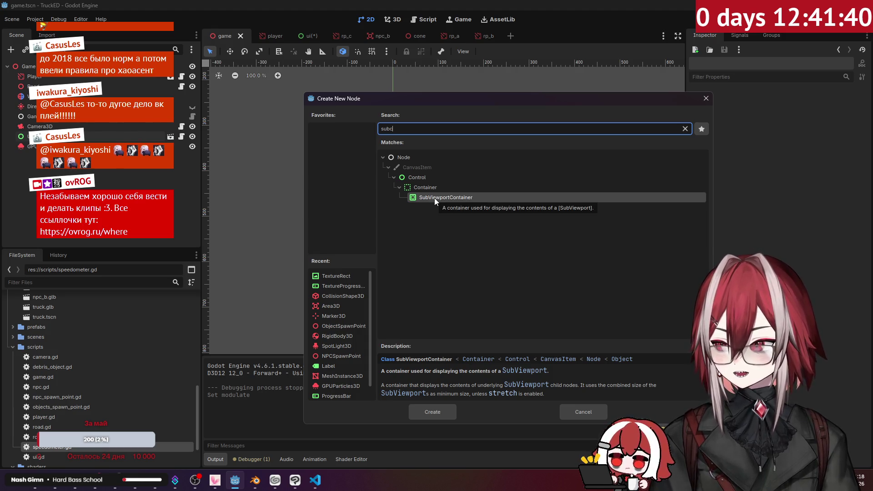
key("BackSpace")
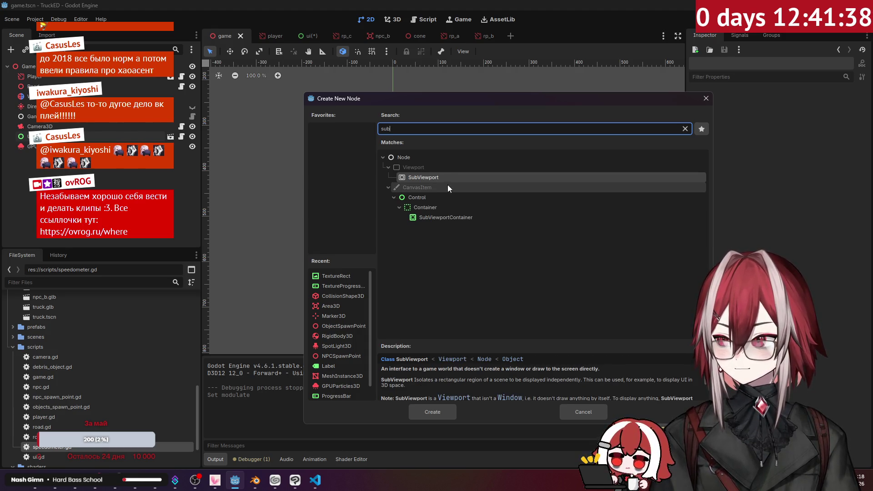
left_click(450, 178)
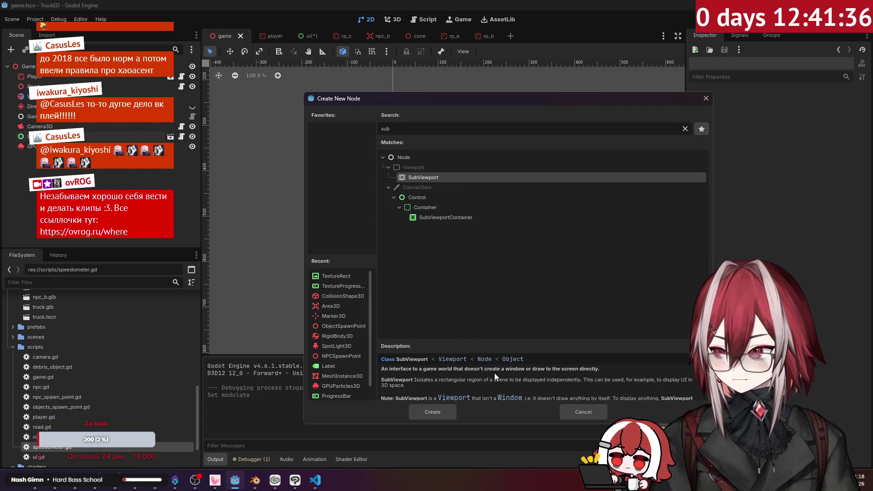
scroll(491, 381, "down", 1)
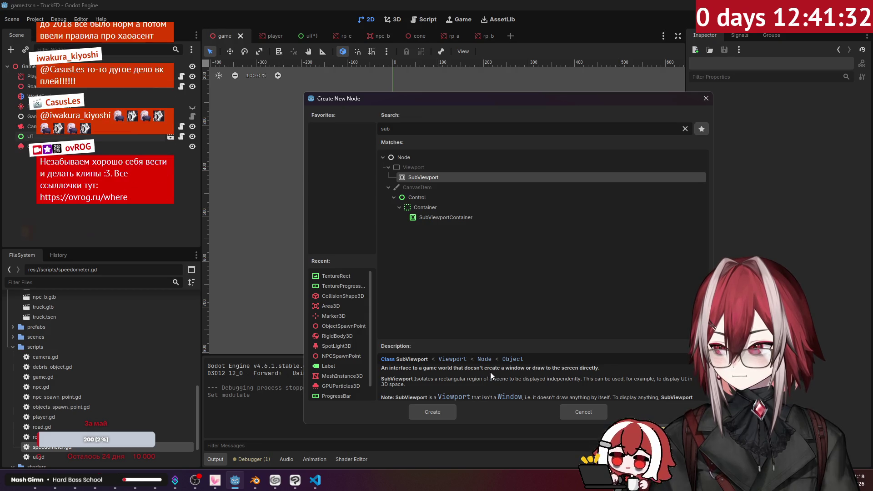
left_click(434, 411)
left_click_drag(30, 136, 32, 156)
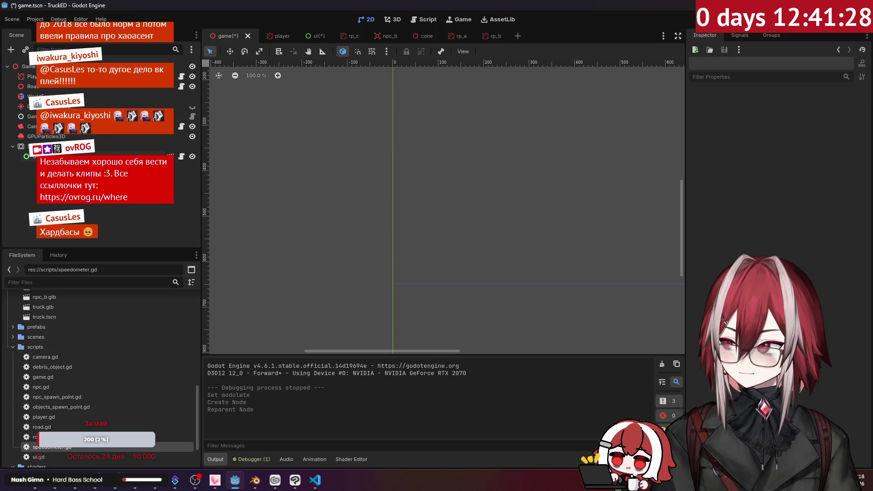
left_click(91, 146)
- Save and test-run the game scene with the new SubViewport
right_click(387, 202)
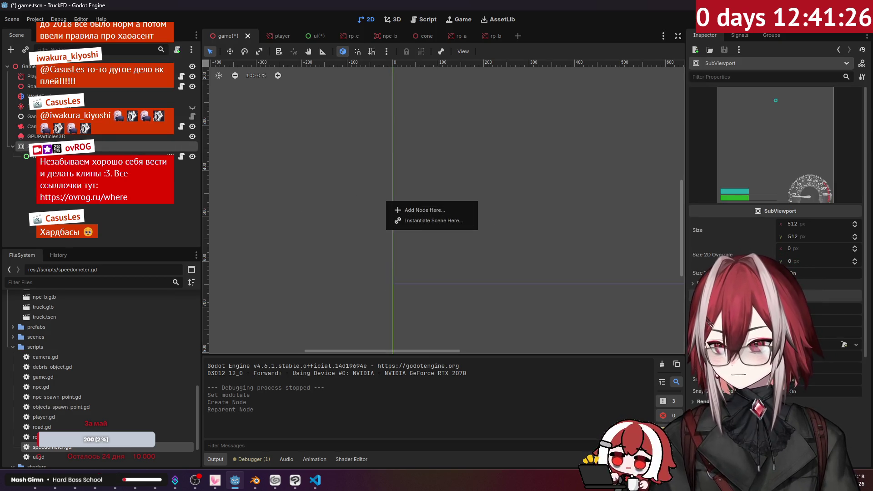
left_click(253, 172)
key("F5")
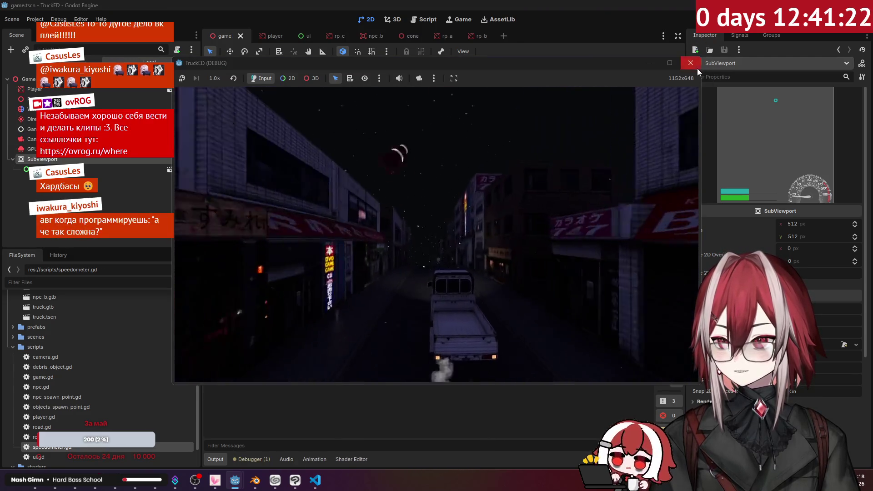
left_click(691, 63)
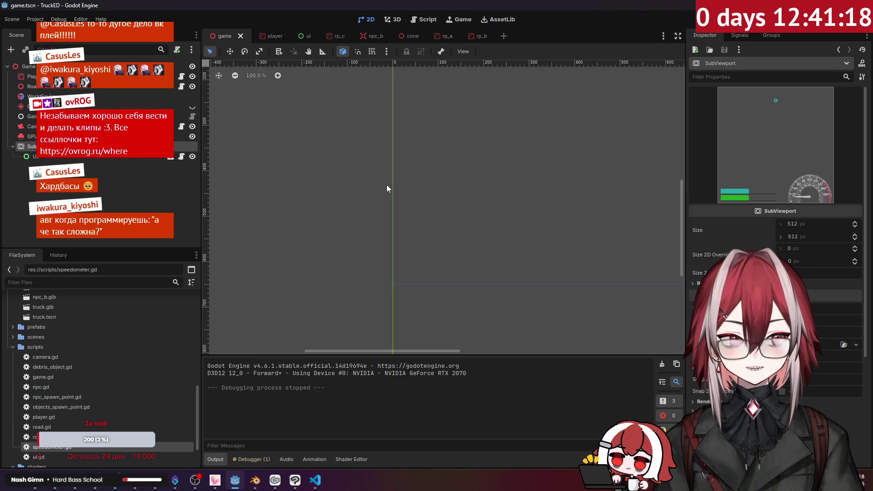
- Switch to the 3D view, orbit to show the truck and camera, then return to ChatGPT
scroll(387, 185, "down", 5)
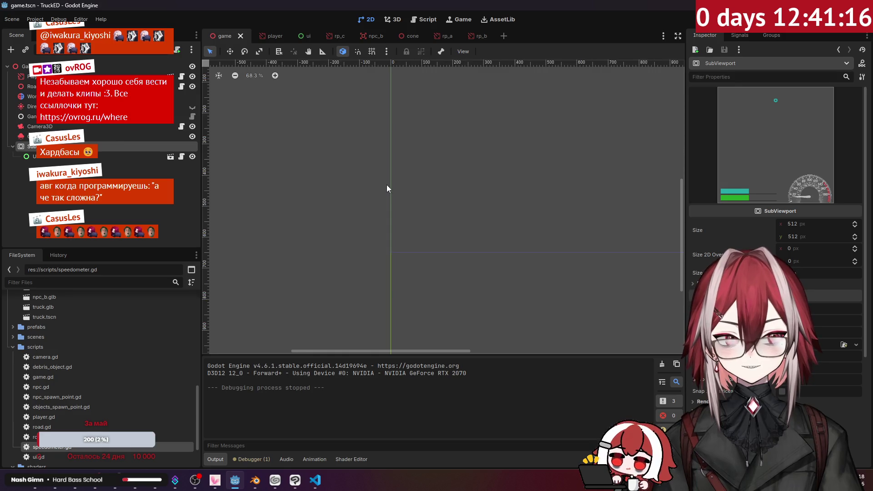
mouse_move(477, 187)
left_mouse_down()
mouse_move(399, 228)
mouse_move(429, 220)
left_mouse_up()
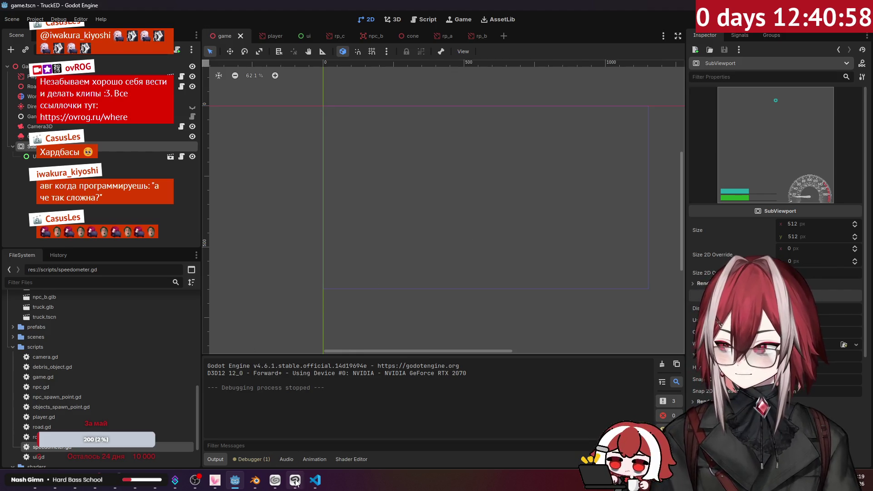
mouse_move(296, 484)
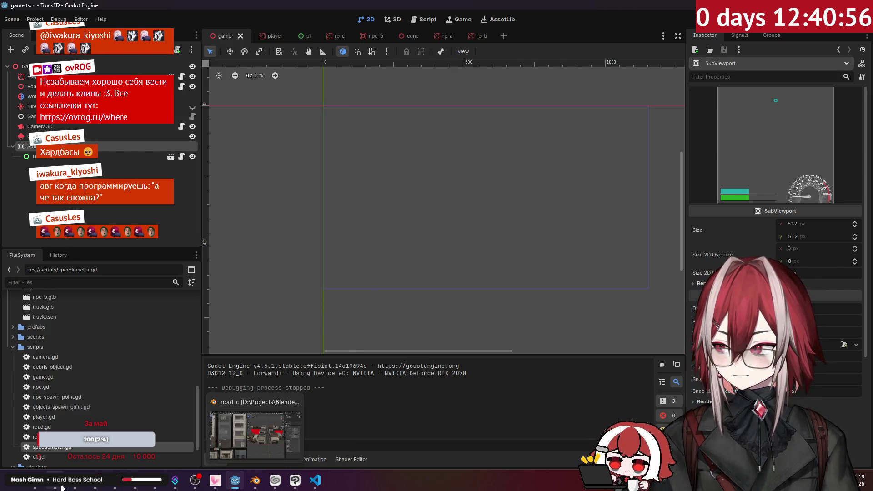
mouse_move(62, 488)
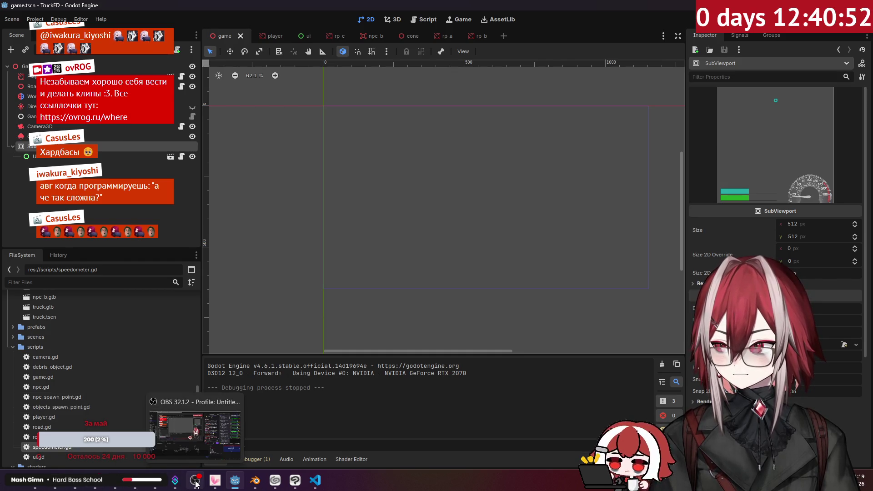
mouse_move(214, 483)
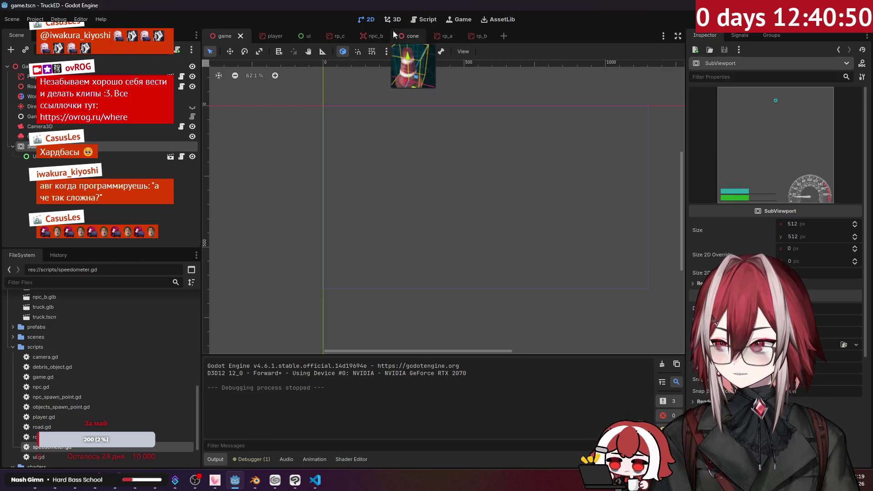
left_click(393, 19)
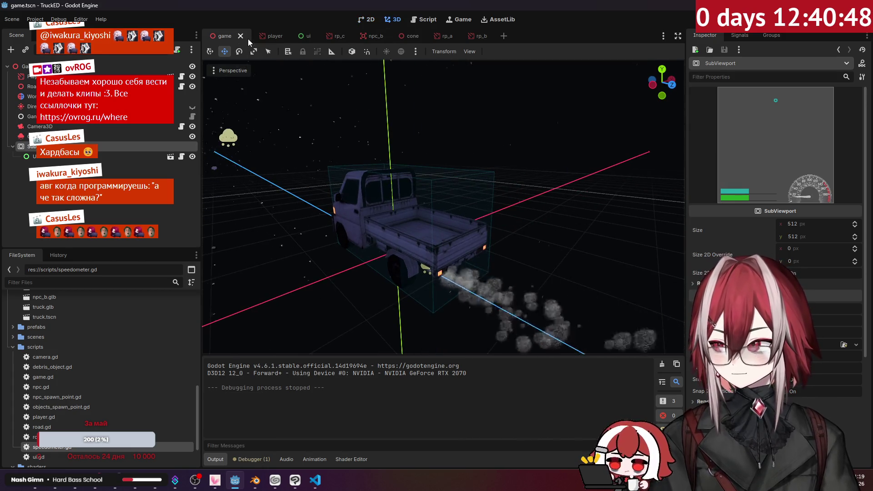
left_click_drag(284, 81, 345, 100)
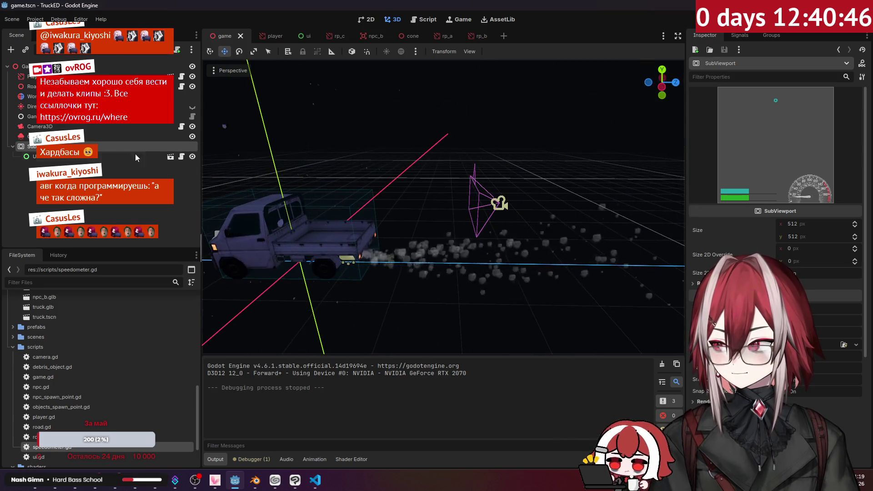
key("alt+Tab")
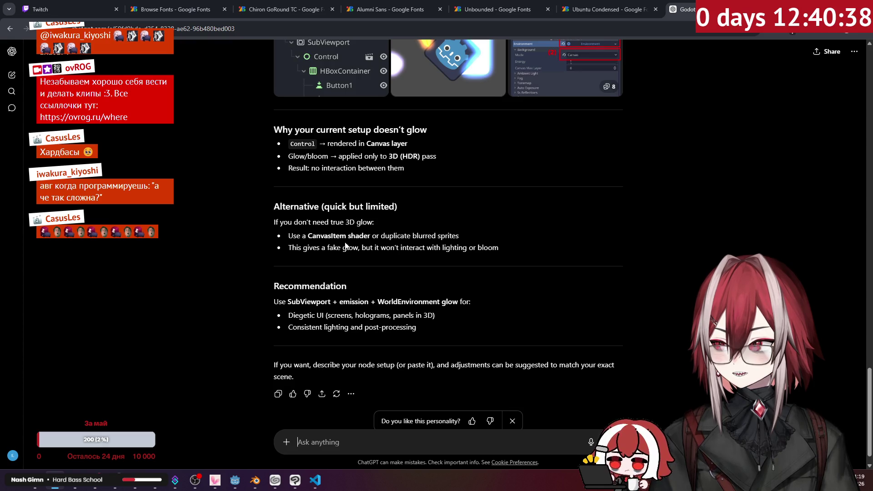
- Scroll ChatGPT's answer up to the five-step SubViewport → 3D → Bloom approach, then return to Godot
scroll(360, 234, "up", 2)
scroll(360, 234, "up", 6)
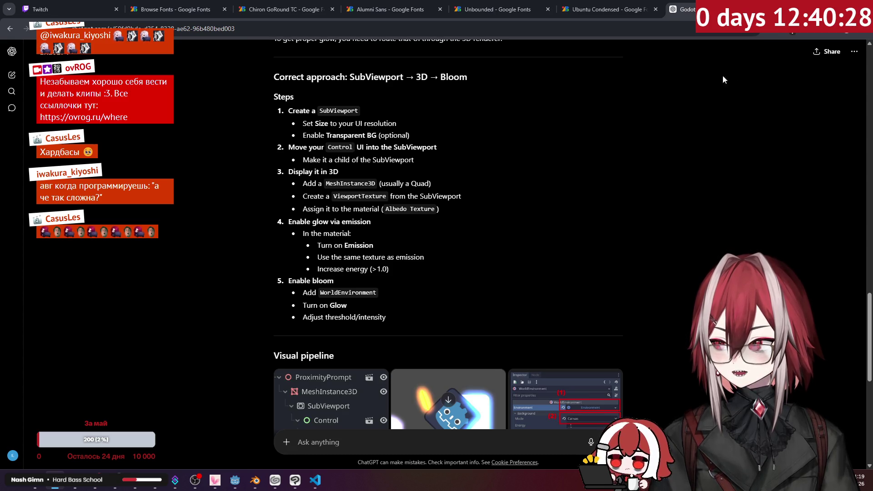
key("alt+Tab")
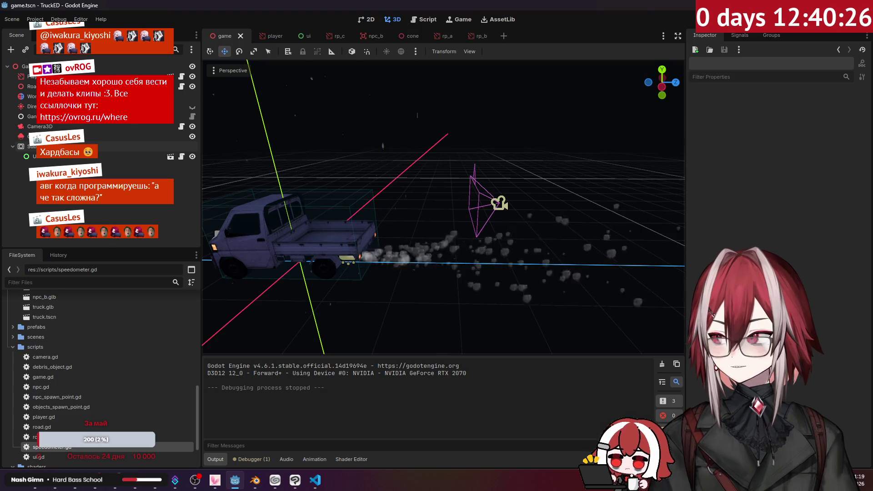
- Resize the SubViewport from 512×512 to 1920 × 1080 pixels in the Inspector
left_click(799, 223)
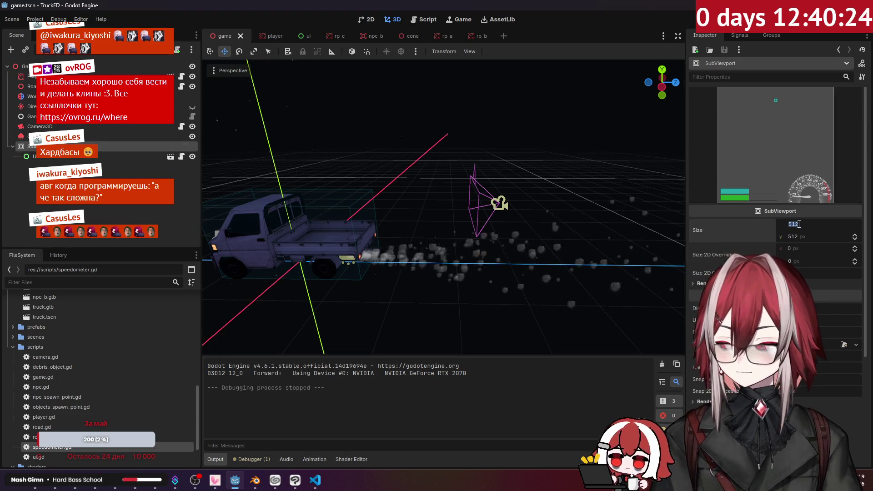
type("1024")
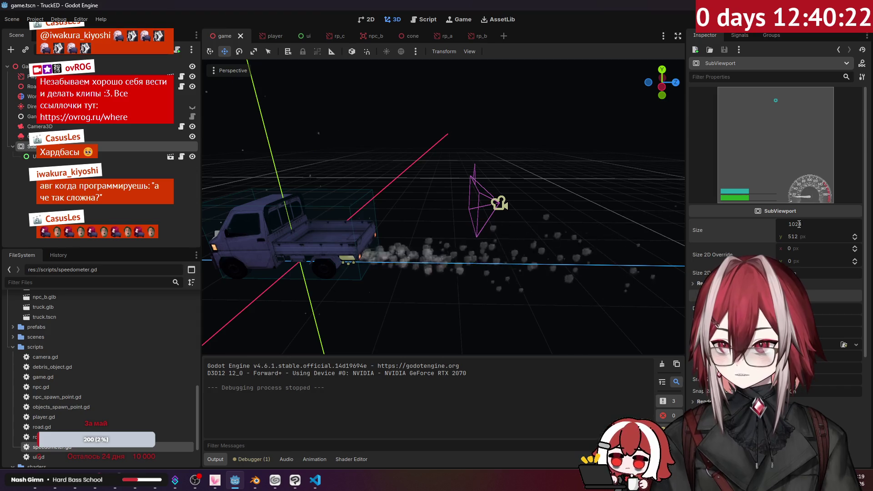
left_click(798, 235)
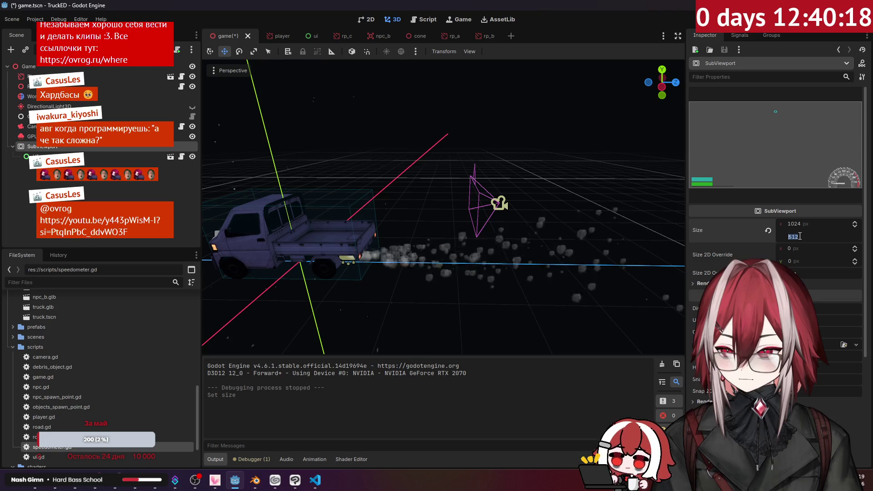
scroll(800, 236, "down", 2)
left_click(797, 130)
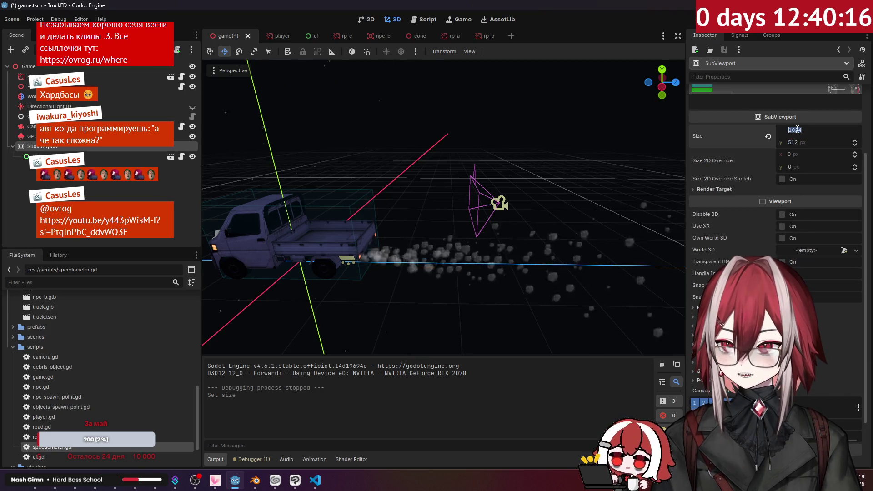
type("1920")
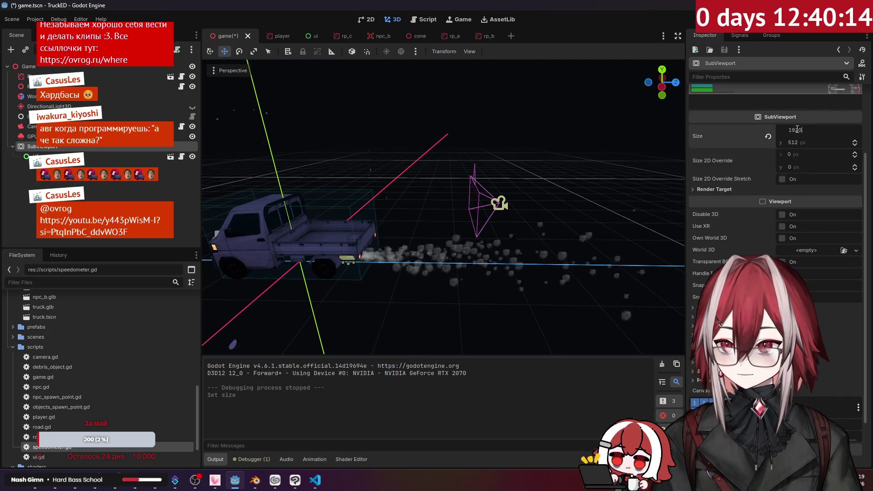
key("Return")
left_click(797, 142)
type("1080")
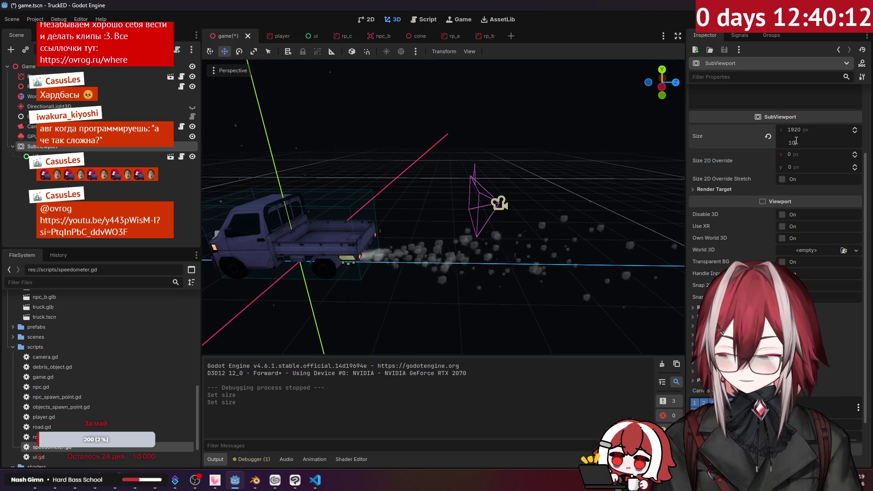
key("Return")
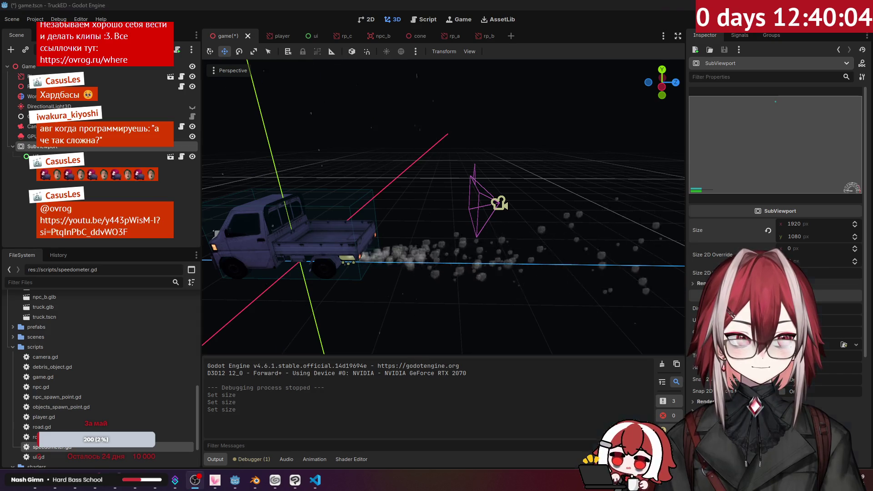
key("alt+Tab")
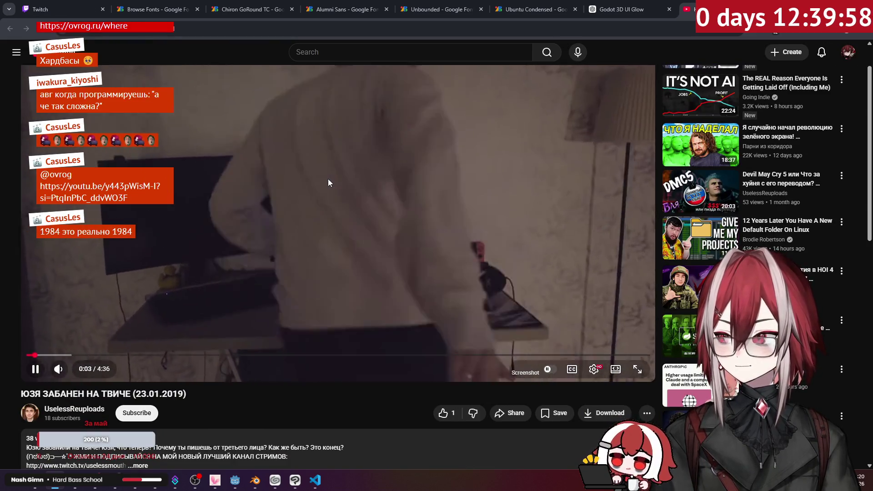
- Watch part of the shared YouTube video, then close its tab to return to ChatGPT
left_click(332, 182)
scroll(393, 181, "down", 3)
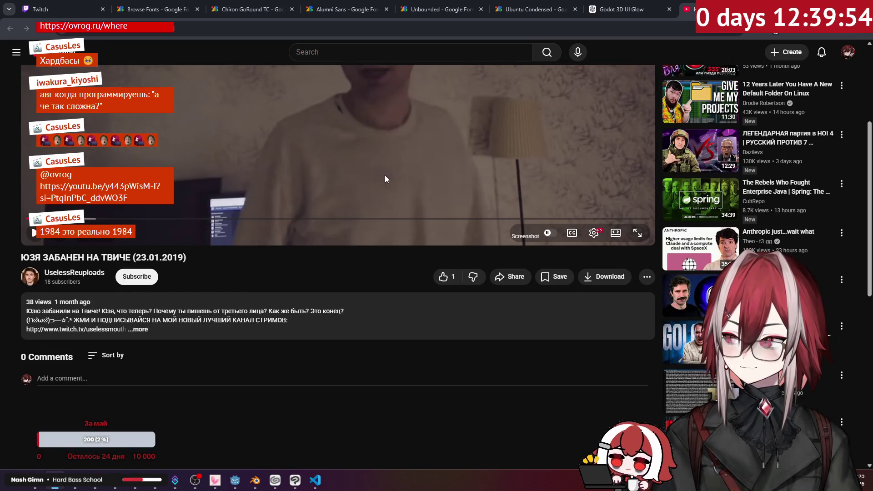
scroll(384, 179, "down", 3)
scroll(385, 180, "up", 7)
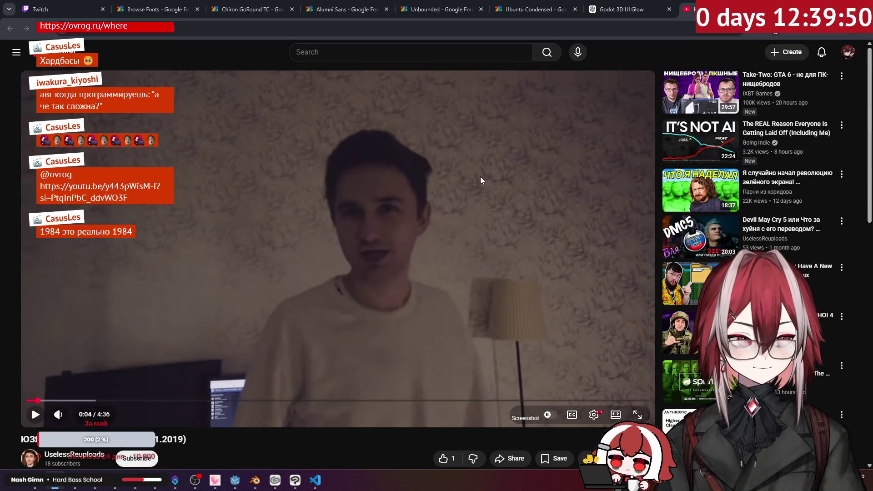
scroll(480, 177, "down", 1)
left_click(408, 188)
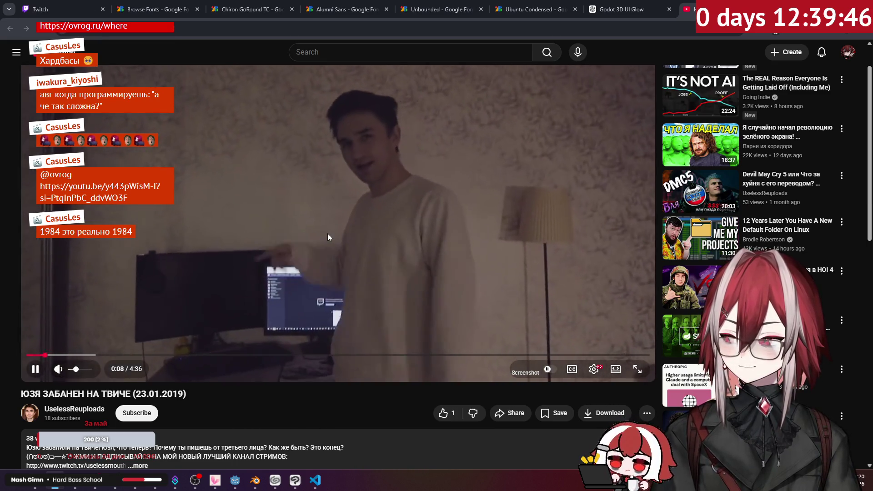
scroll(327, 233, "up", 1)
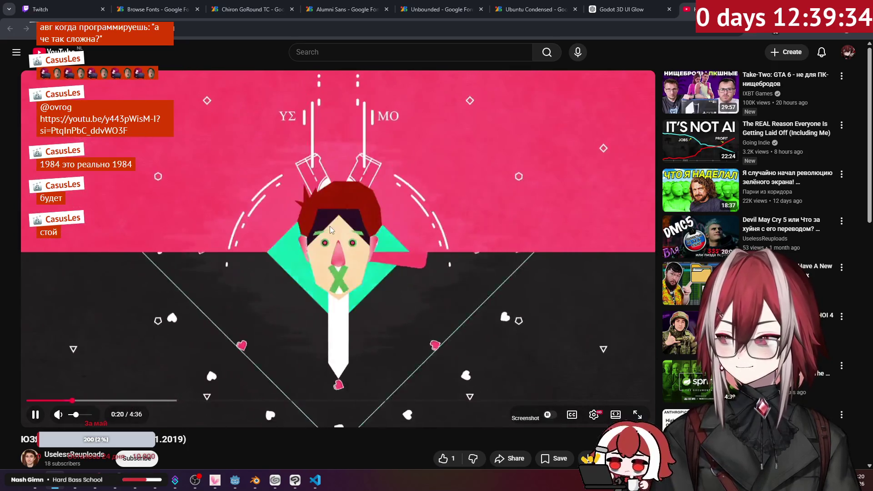
key("space")
key("ctrl+w")
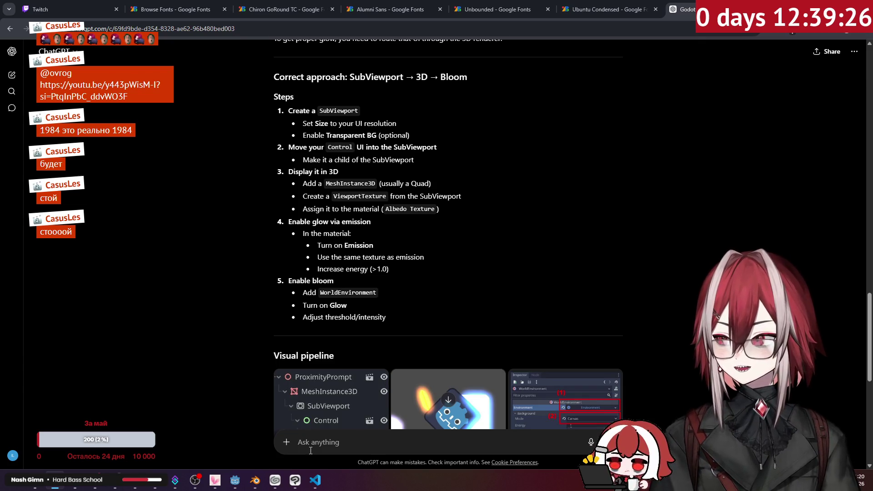
- Bring Godot back to the front and select the Camera3D node in the scene tree
left_click(261, 475)
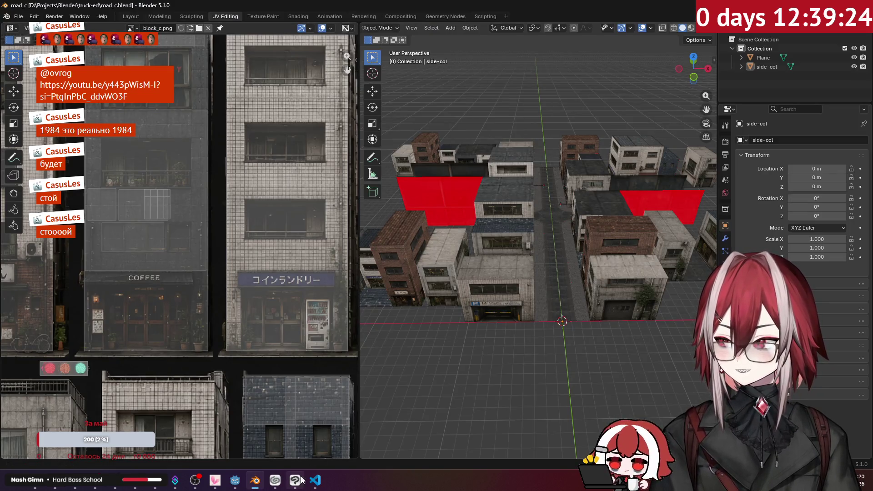
left_click(237, 481)
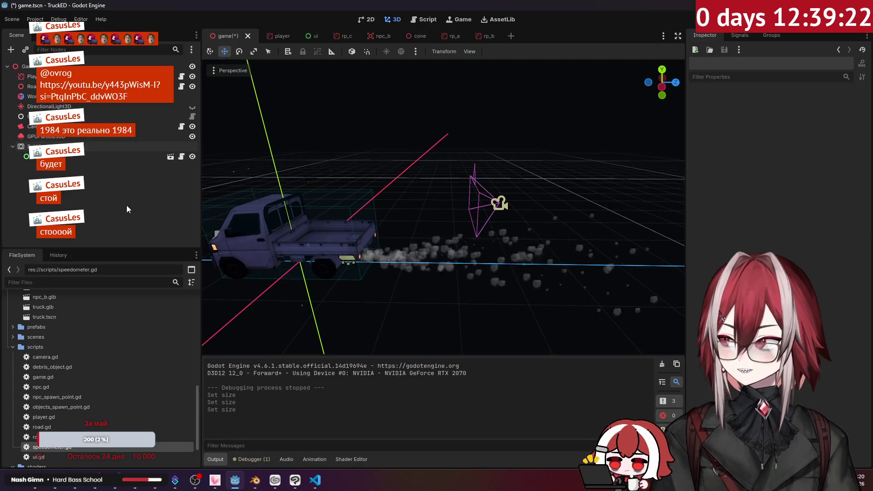
right_click(67, 179)
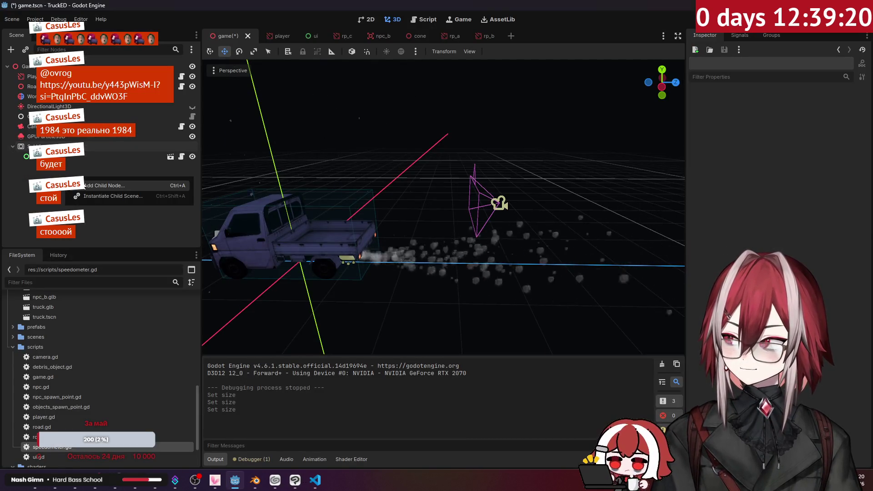
right_click(68, 127)
left_click(68, 126)
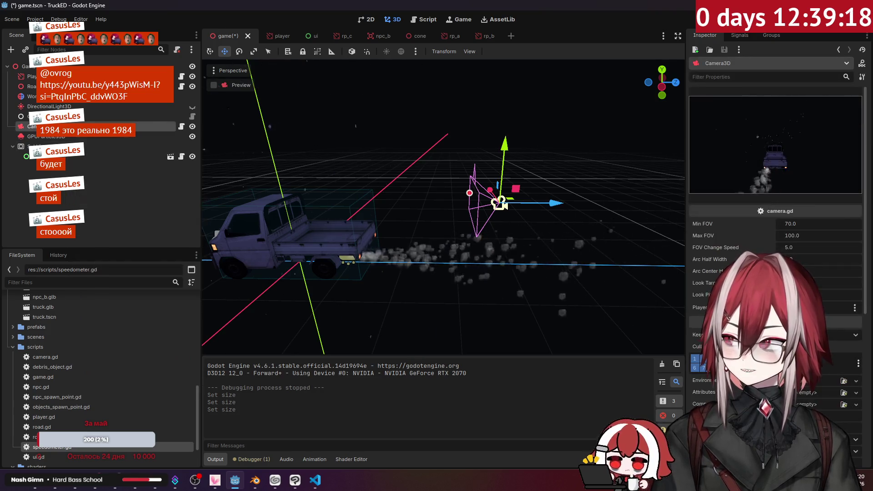
right_click(49, 127)
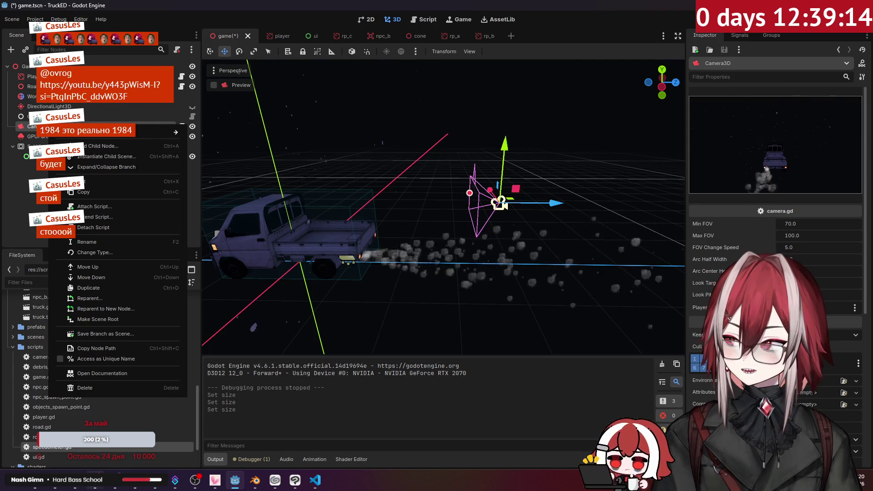
- Check ChatGPT's setup instructions, then save game.tscn with Ctrl+S
key("alt+Tab")
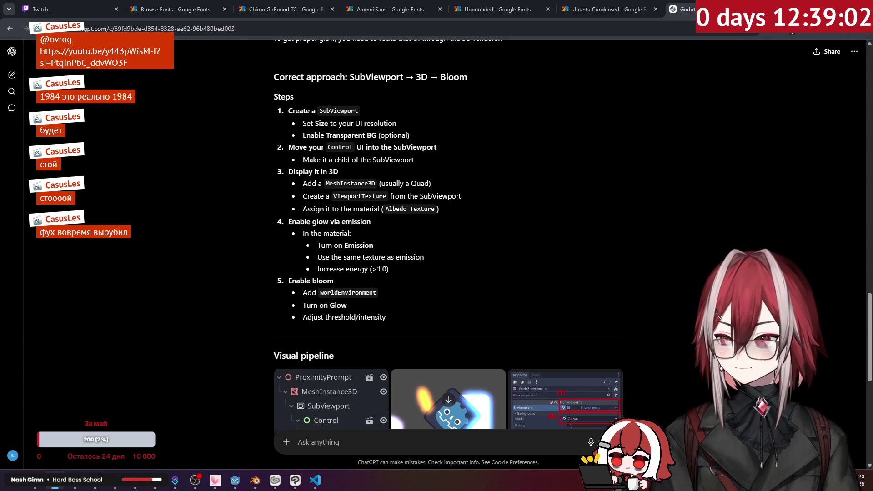
key("alt+Tab")
right_click(72, 122)
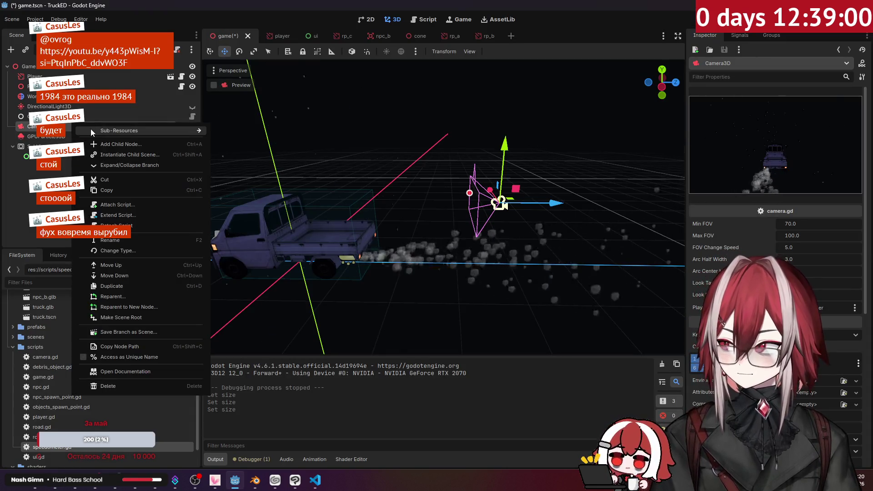
mouse_move(91, 129)
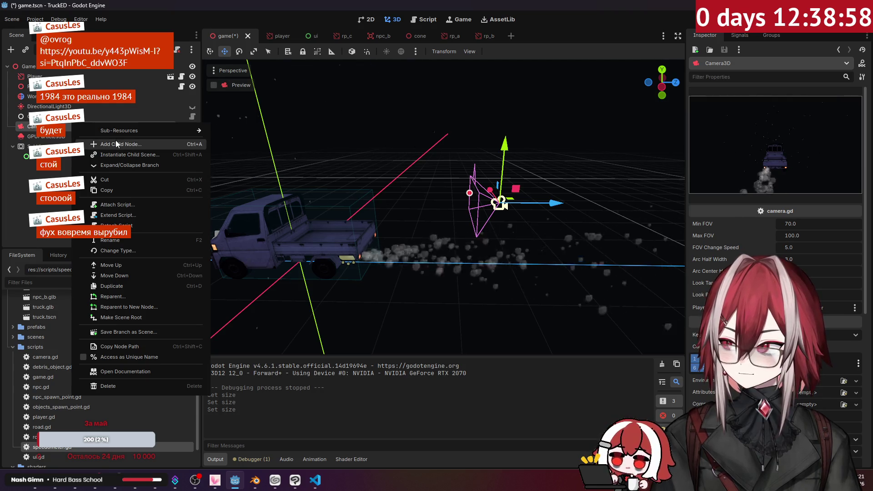
left_click(44, 177)
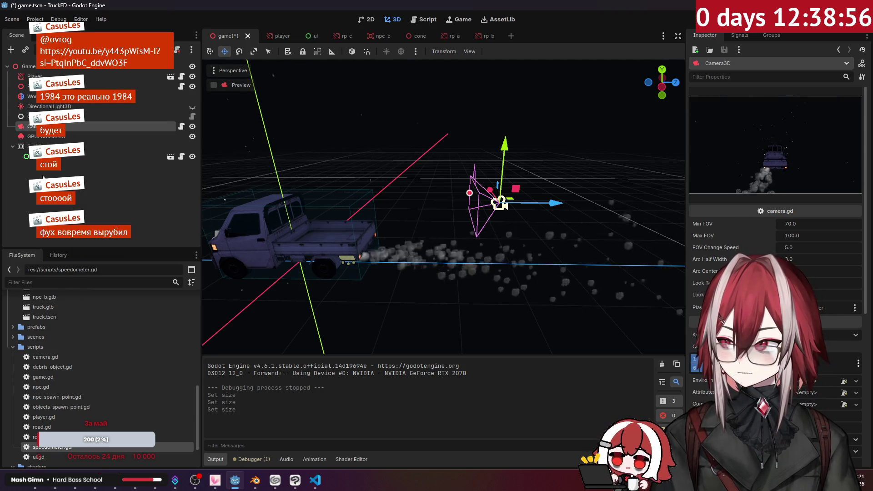
key("ctrl+s")
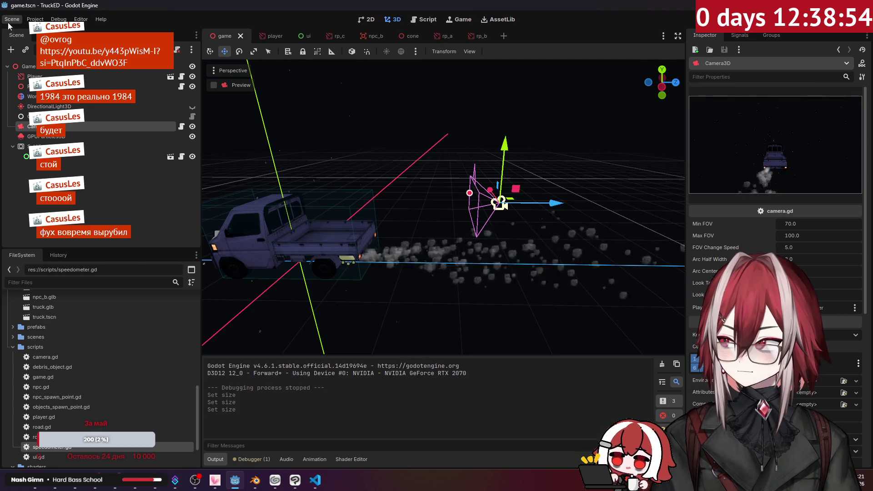
key("alt+Tab")
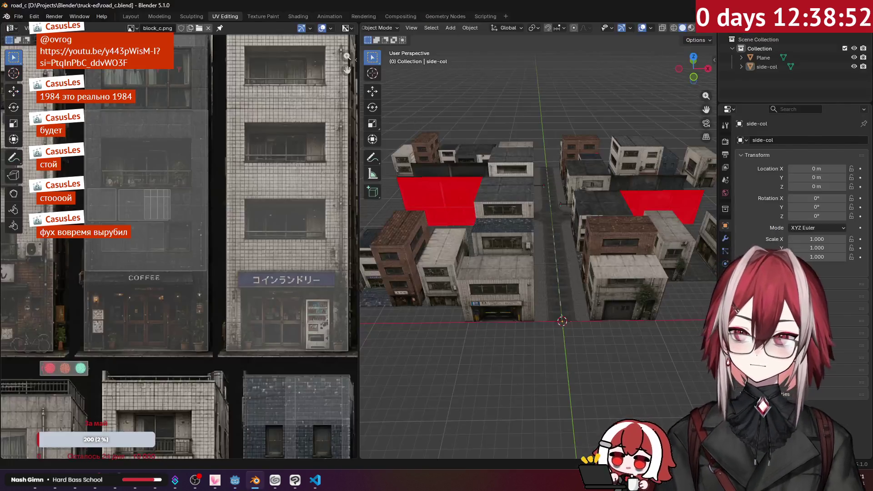
- Launch Godot from the desktop shortcut and open the Meatgrinder project
left_click(315, 480)
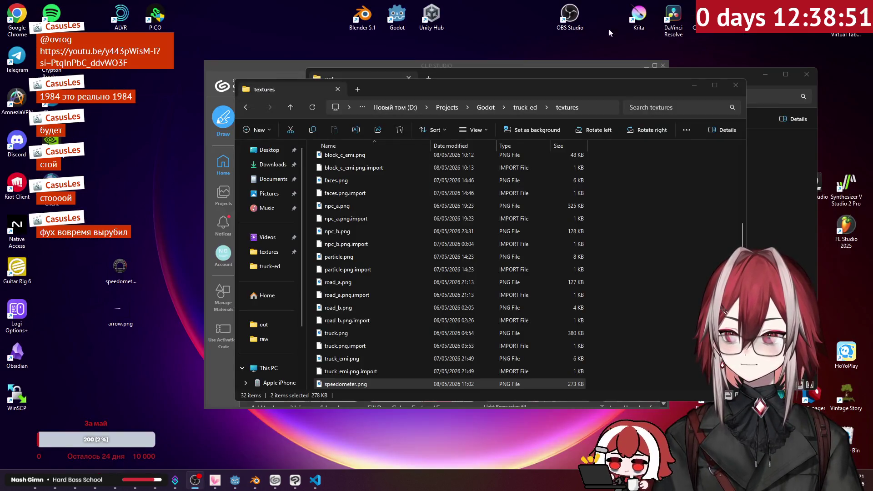
double_click(400, 21)
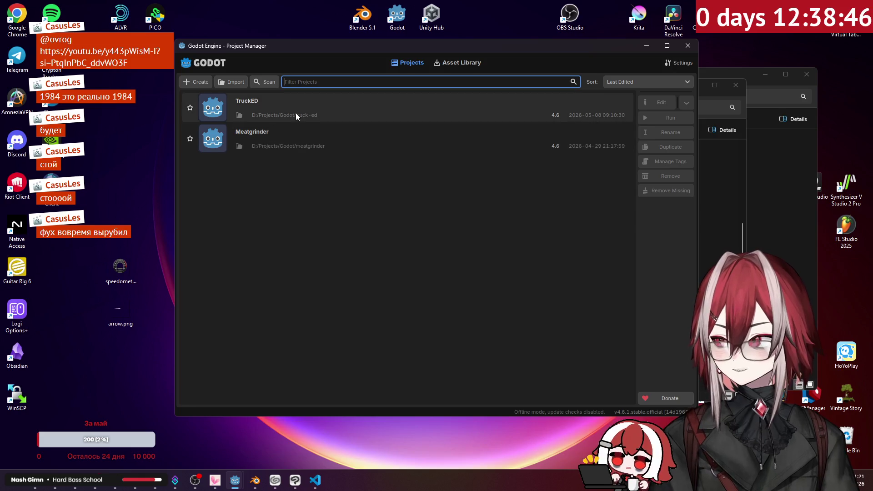
double_click(307, 136)
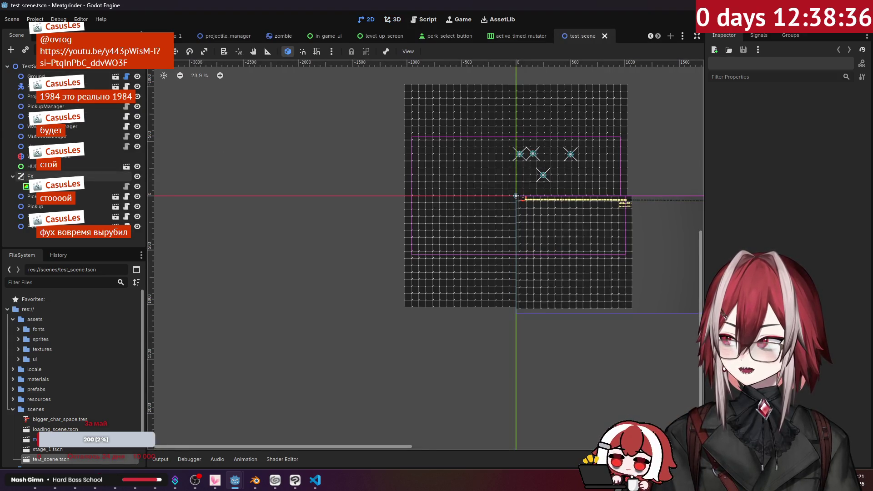
- Open the HUD's in_game_ui scene in Meatgrinder and inspect its CanvasLayer node
left_click(44, 170)
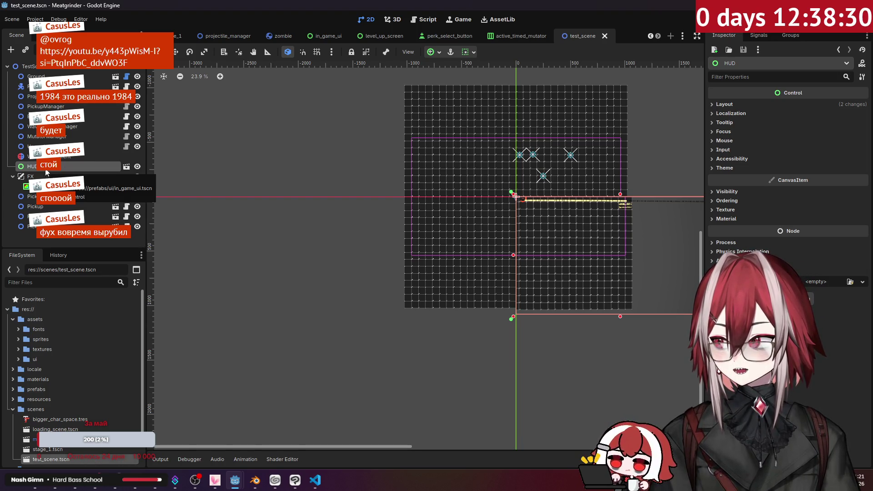
left_click(126, 166)
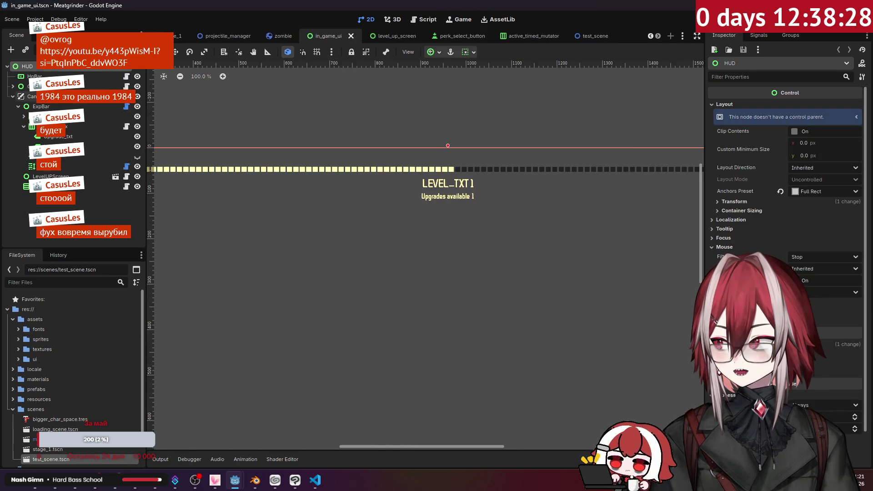
left_click(50, 96)
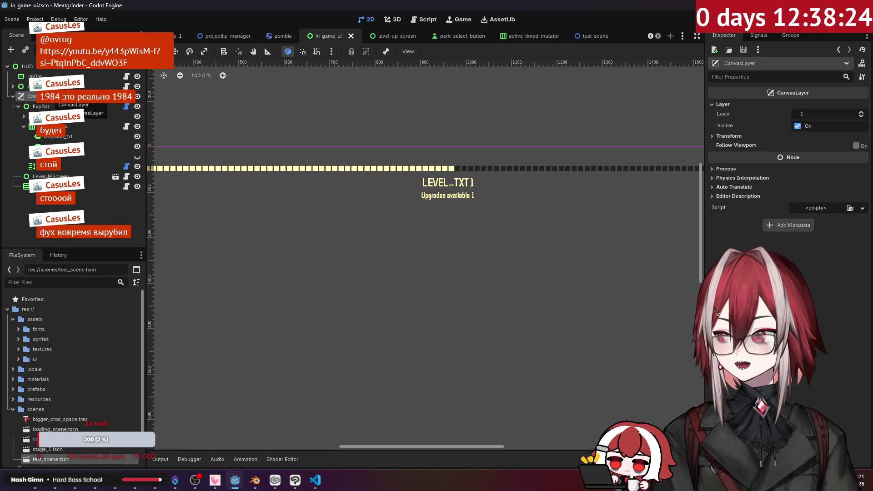
scroll(342, 166, "down", 5)
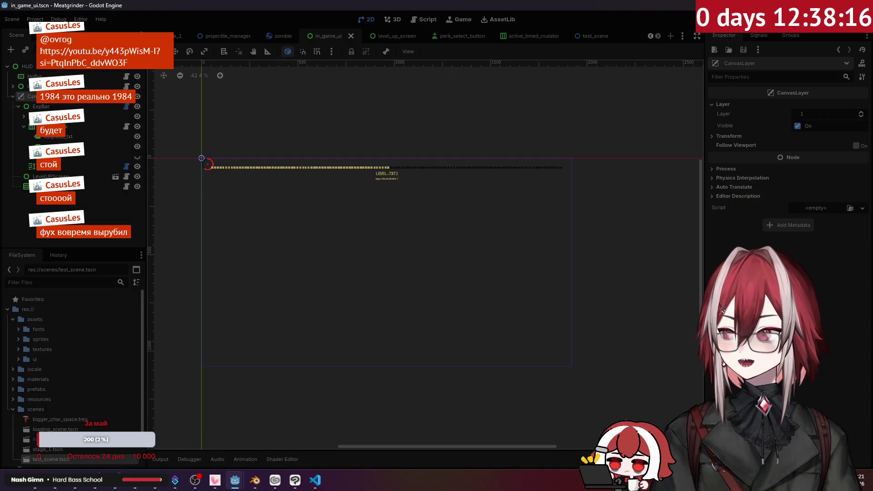
key("alt+Tab")
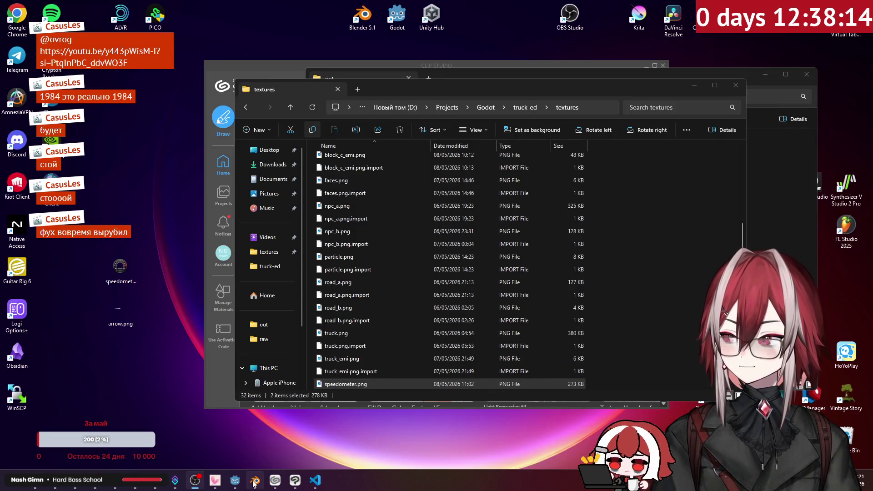
- Add a CanvasLayer child node to TruckED's game.tscn, found by searching 'canv'
mouse_move(236, 482)
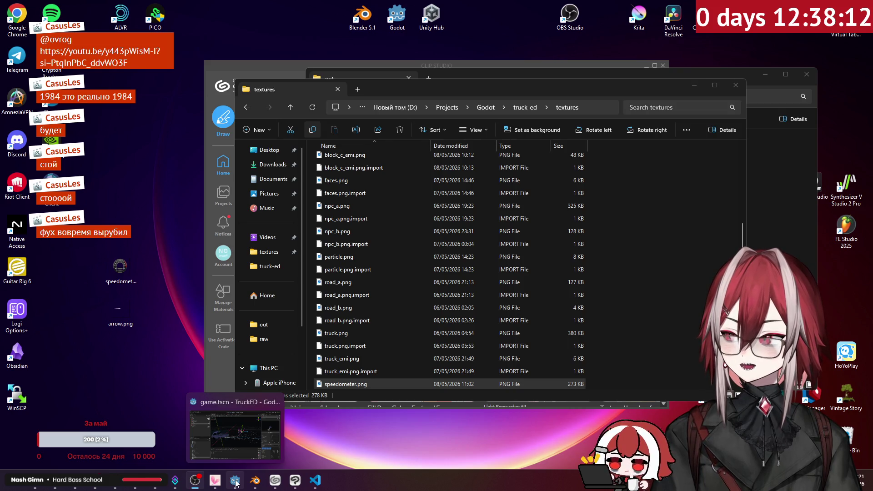
left_click(236, 483)
right_click(100, 188)
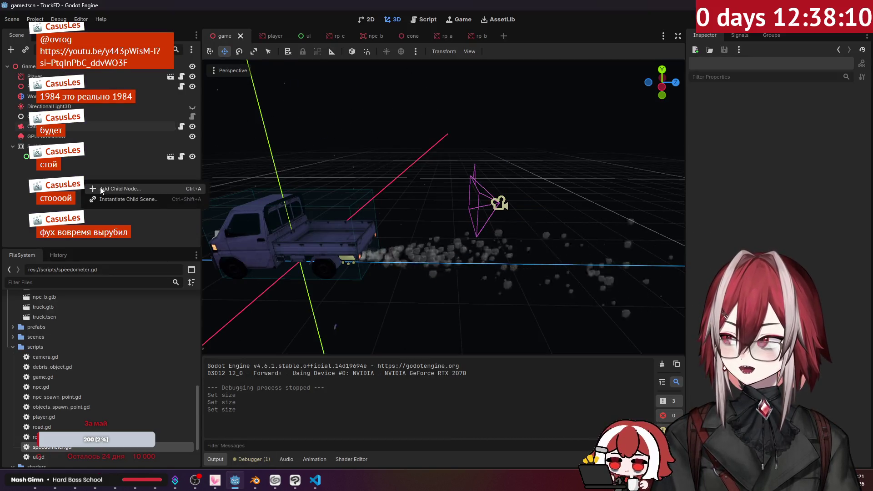
left_click(101, 189)
type("ca")
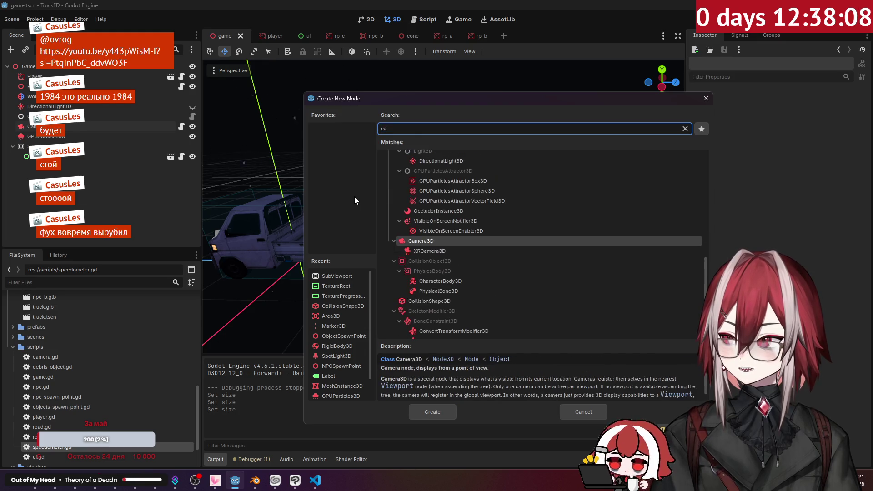
type("nv")
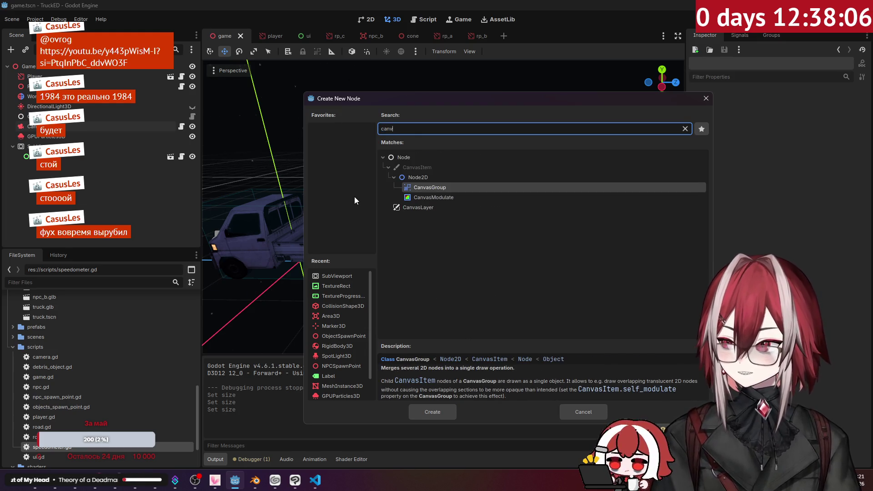
left_click(420, 207)
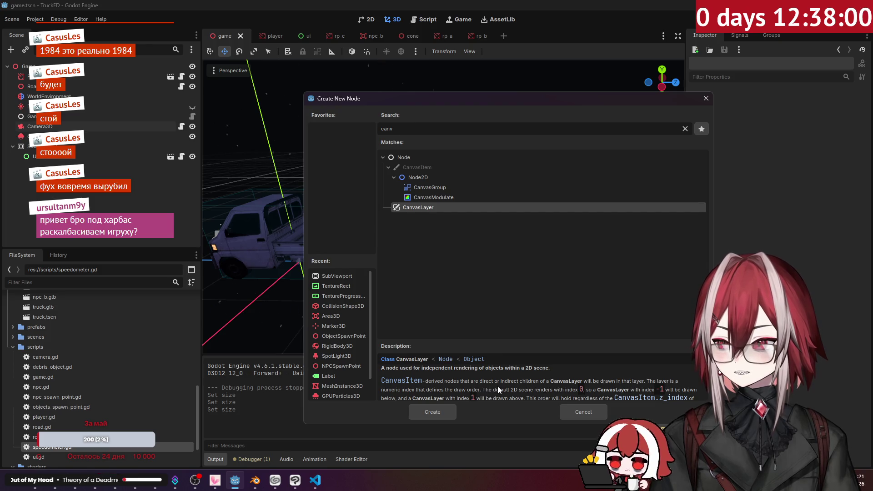
scroll(498, 389, "down", 2)
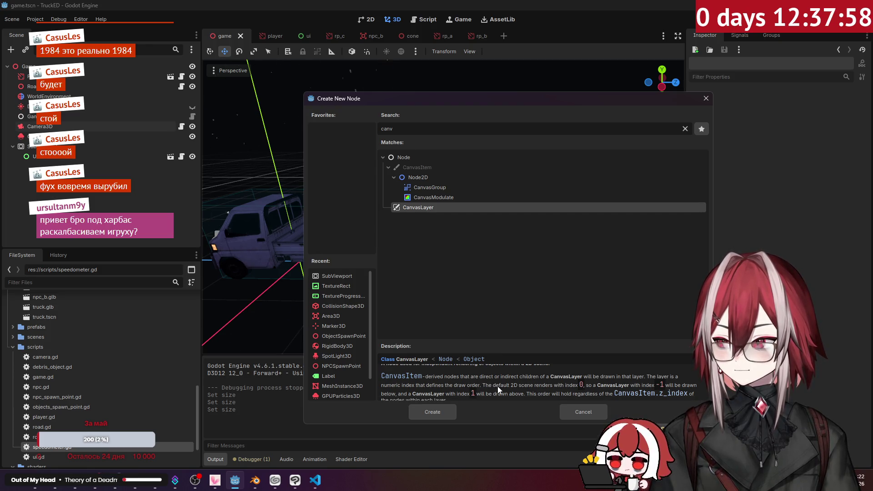
left_click(455, 411)
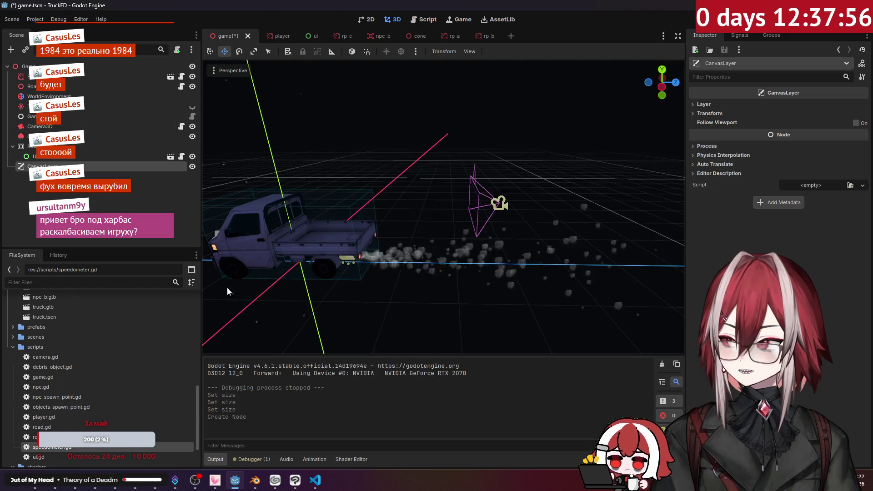
- Move the UI node under the CanvasLayer and test-run the game with F5
left_click_drag(34, 156, 34, 166)
left_click(32, 146)
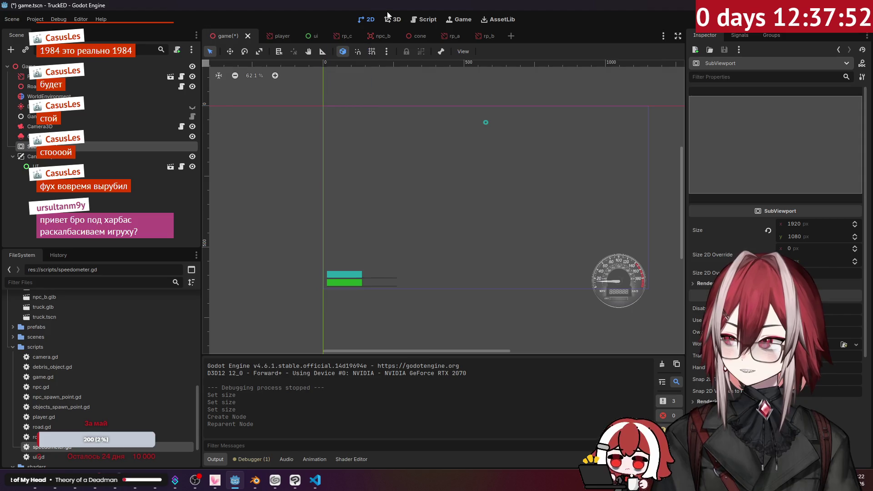
left_click(389, 17)
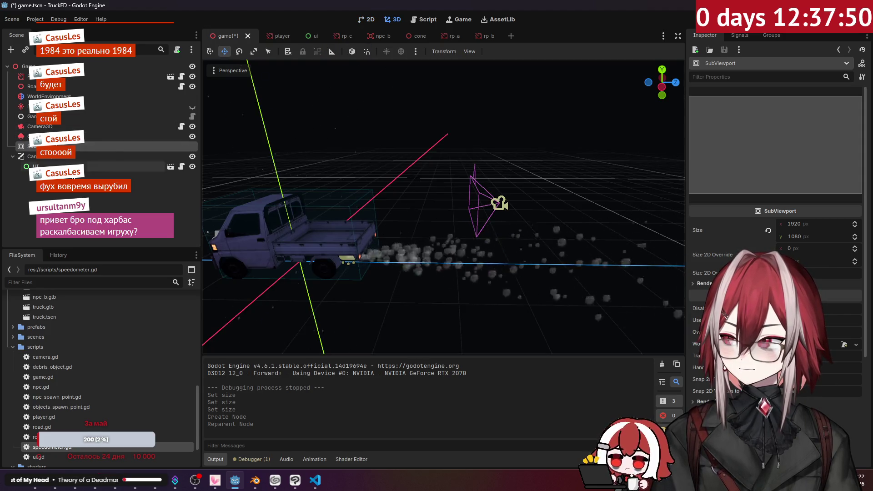
left_click(563, 174)
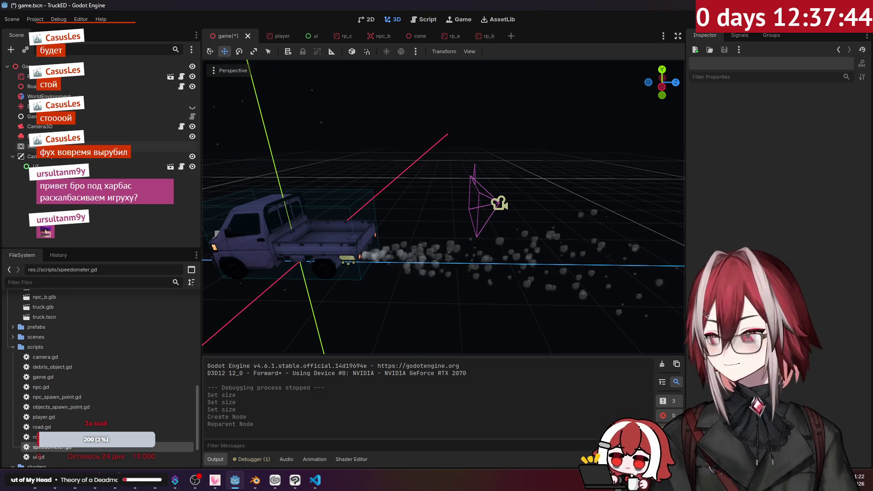
key("F5")
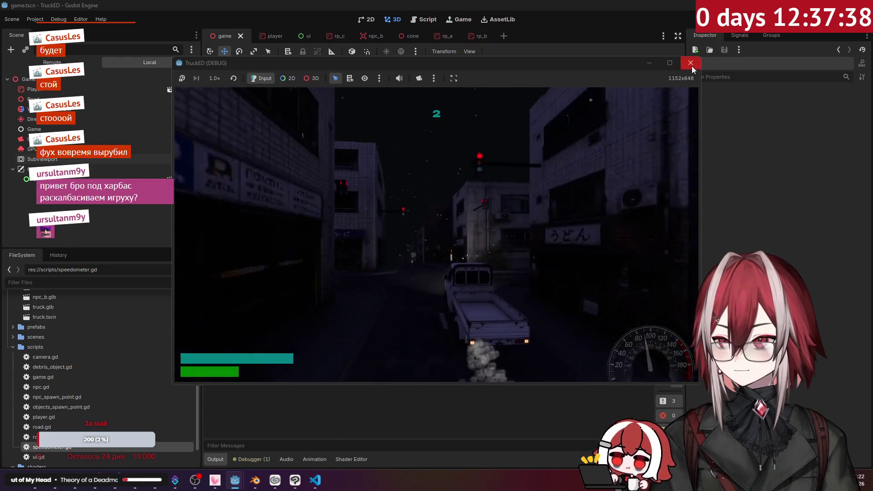
left_click(691, 63)
- Enable Follow Viewport on the CanvasLayer and test-run the game again
left_click(92, 157)
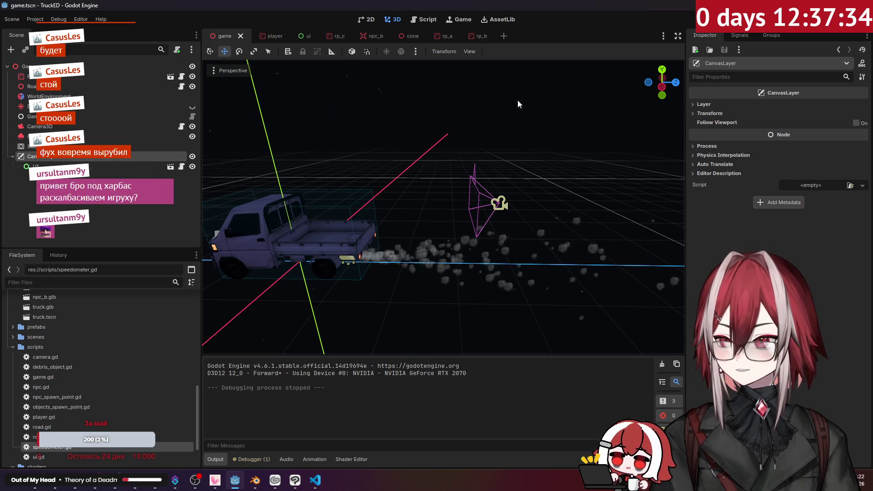
double_click(700, 105)
left_click(706, 112)
left_click(706, 112)
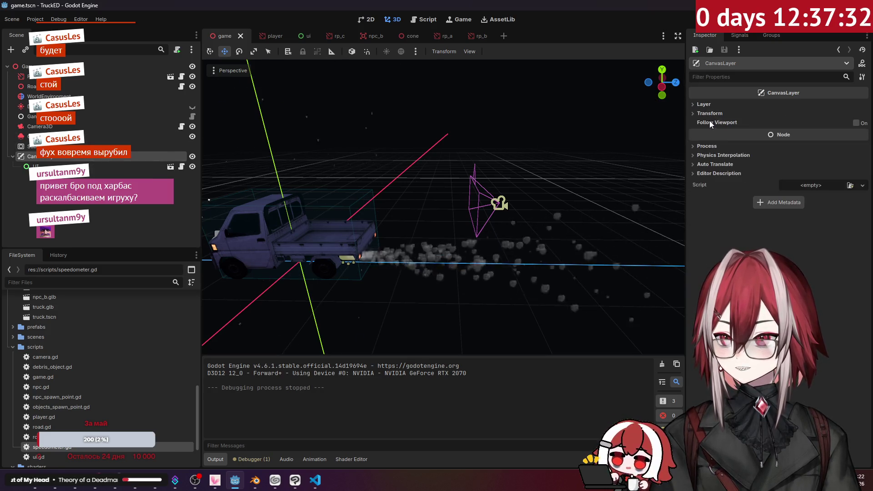
mouse_move(711, 122)
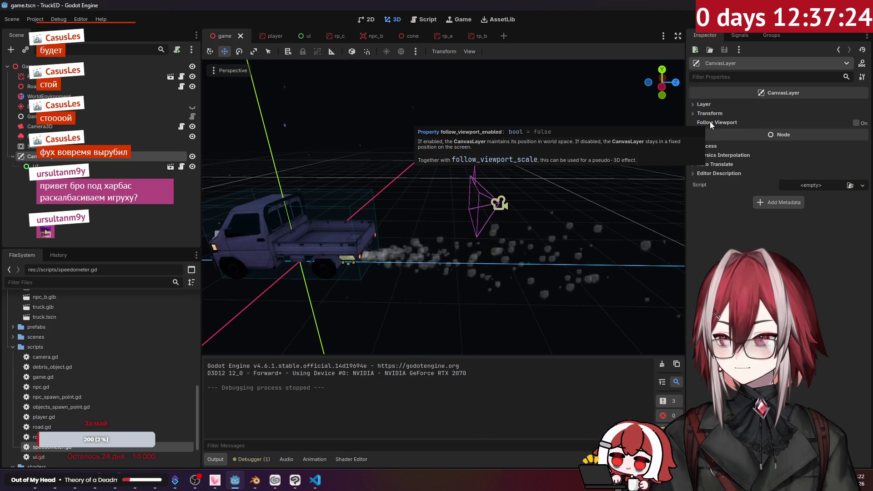
left_click(855, 123)
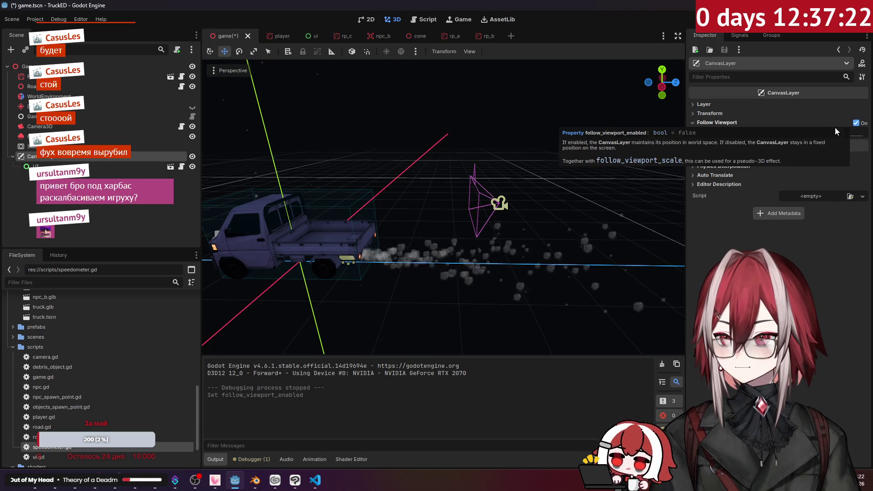
key("F5")
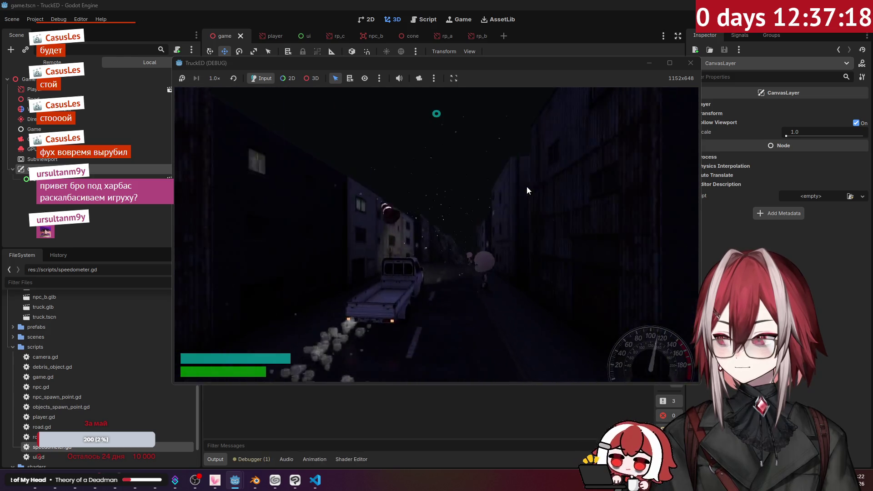
left_click(690, 62)
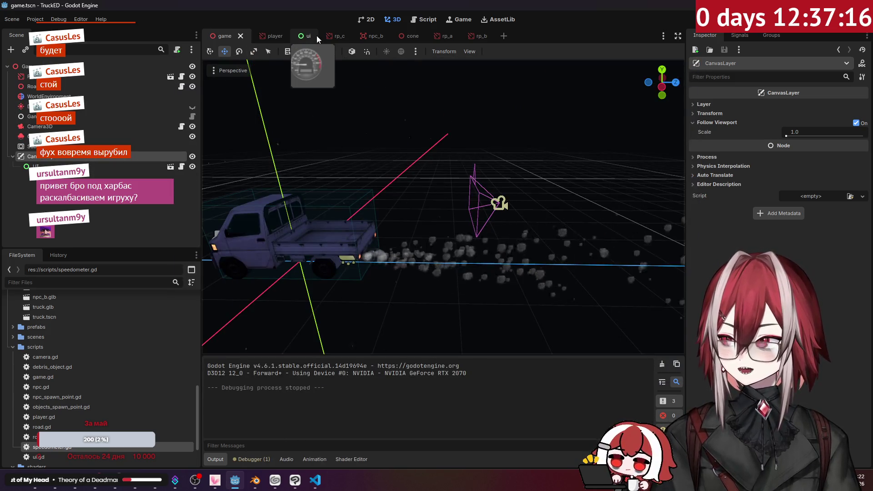
- In ui.tscn, set the speedometer's Modulate alpha to 255 and test-run the game
left_click(306, 36)
left_click(840, 331)
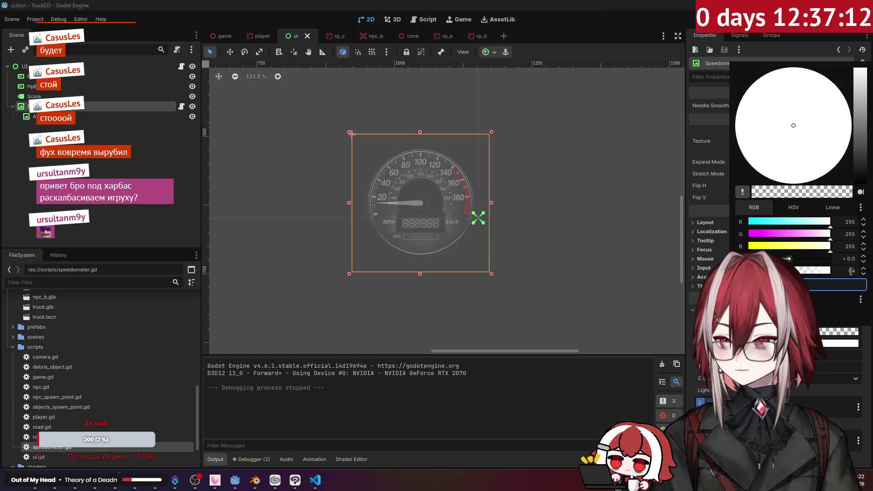
type("187")
key("Return")
type("255")
key("Return")
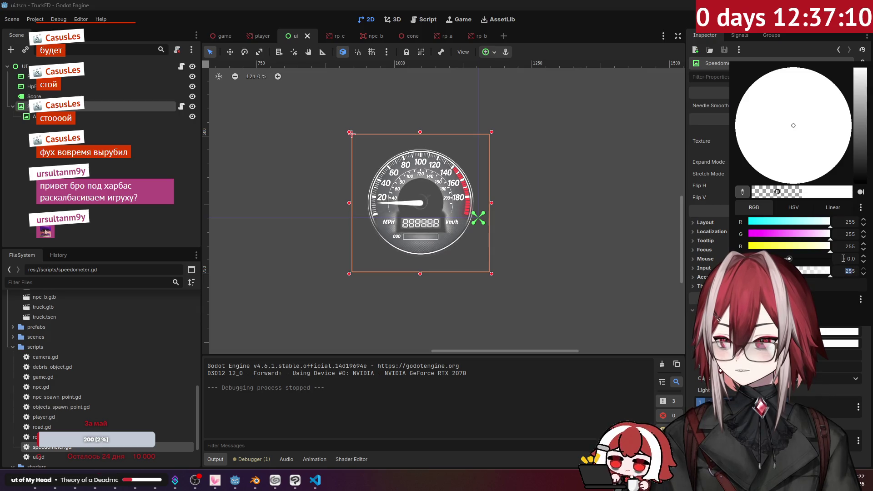
key("Escape")
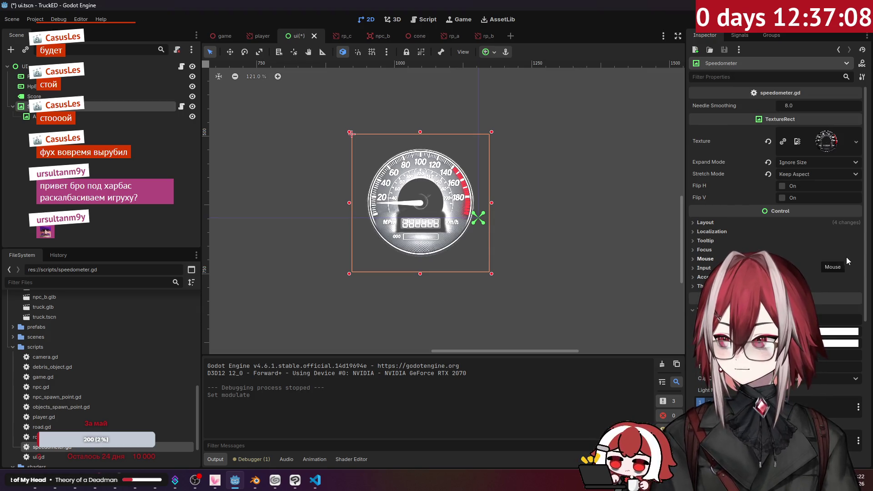
key("F5")
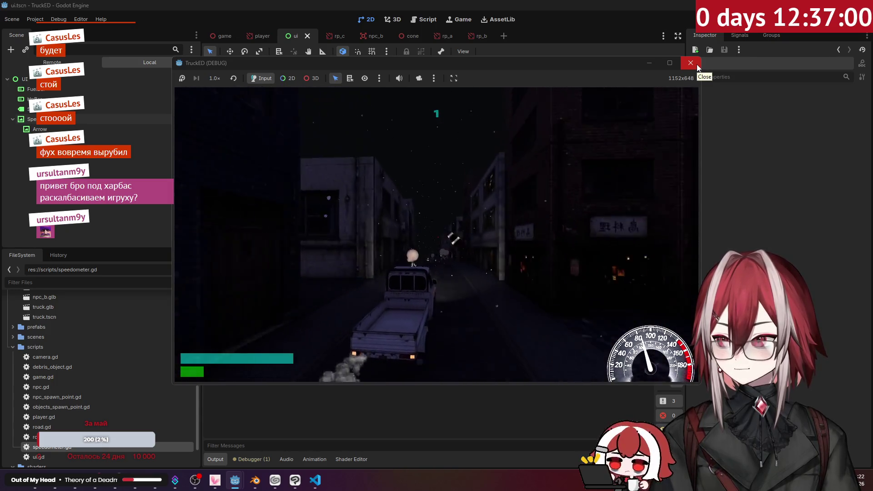
left_click(697, 66)
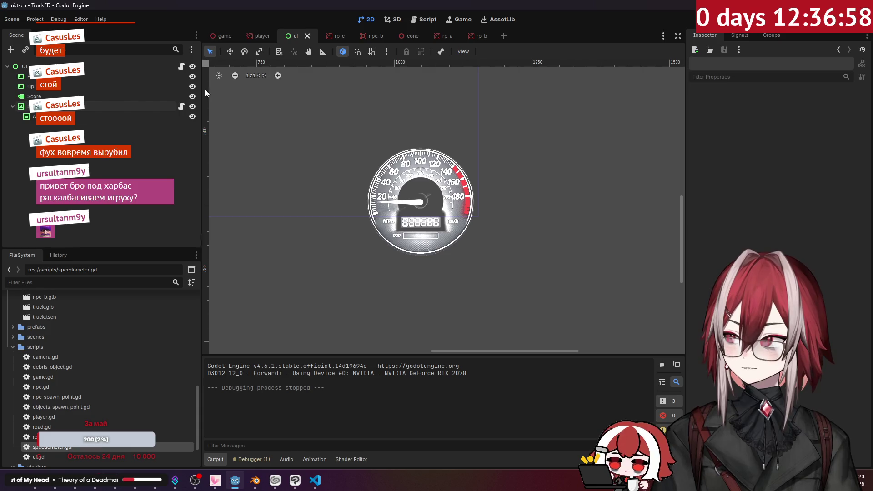
- Turn off Follow Viewport on the CanvasLayer in game.tscn and test-run the game
left_click(219, 36)
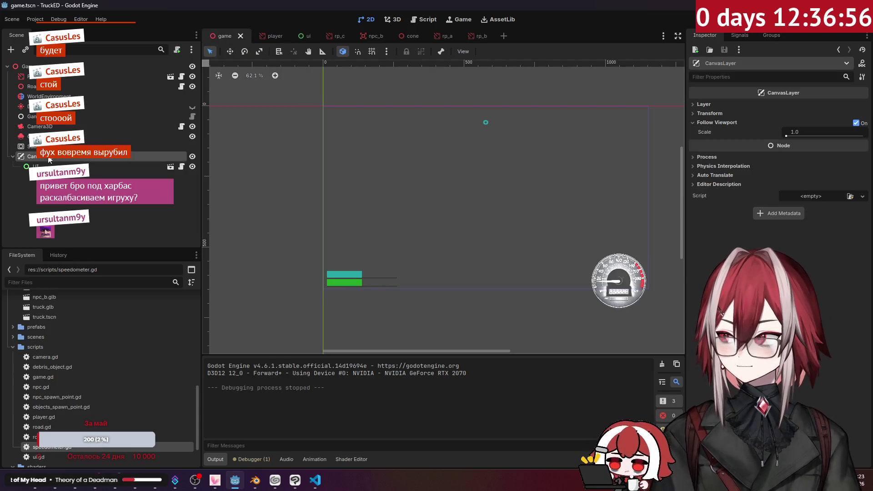
left_click(856, 123)
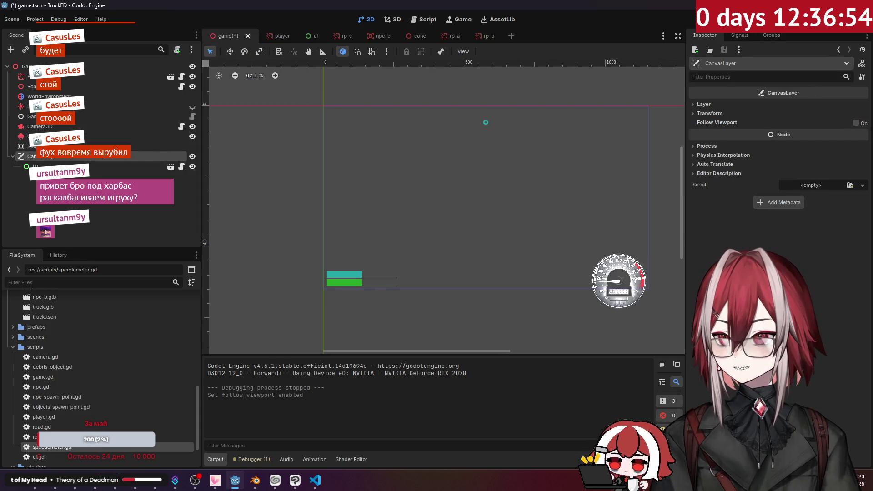
key("F5")
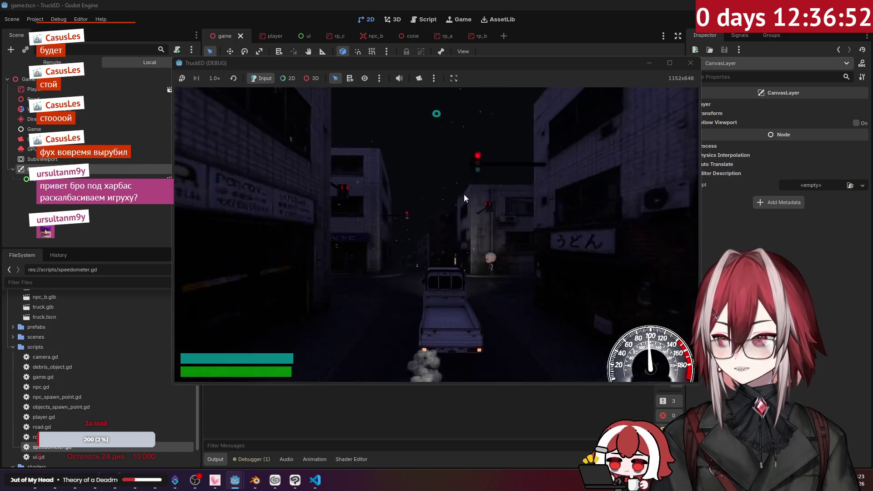
left_click(690, 63)
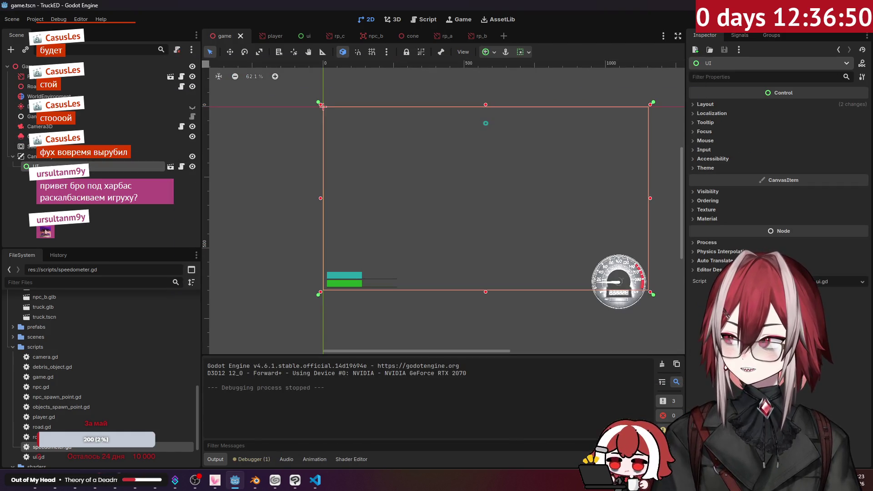
- Reparent the UI node under the SubViewport and delete the CanvasLayer node
left_click_drag(46, 166, 45, 146)
left_click(45, 166)
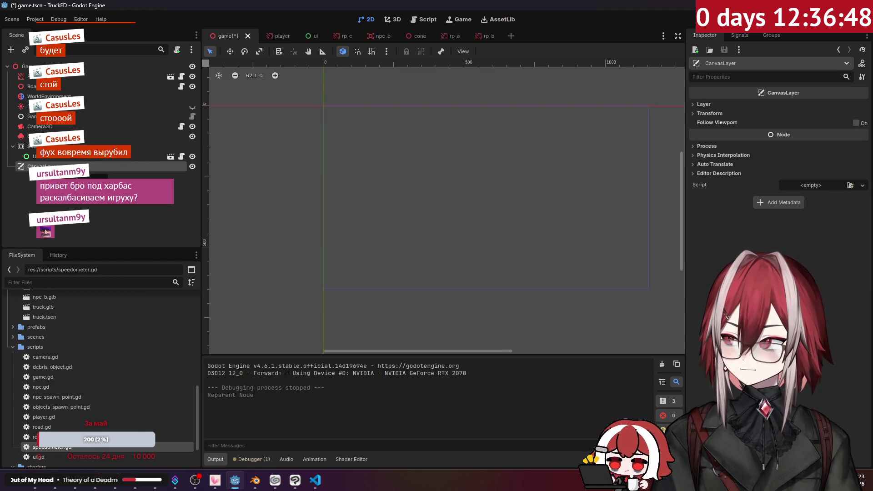
key("Delete")
key("Return")
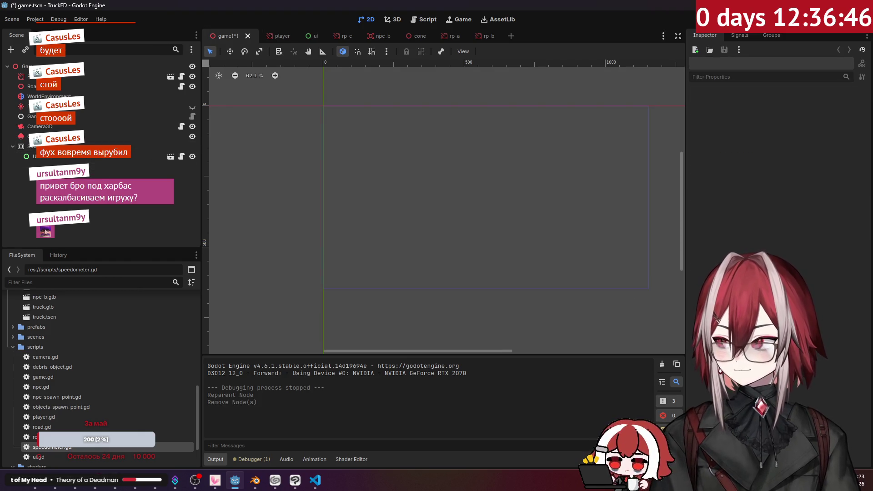
left_click(392, 19)
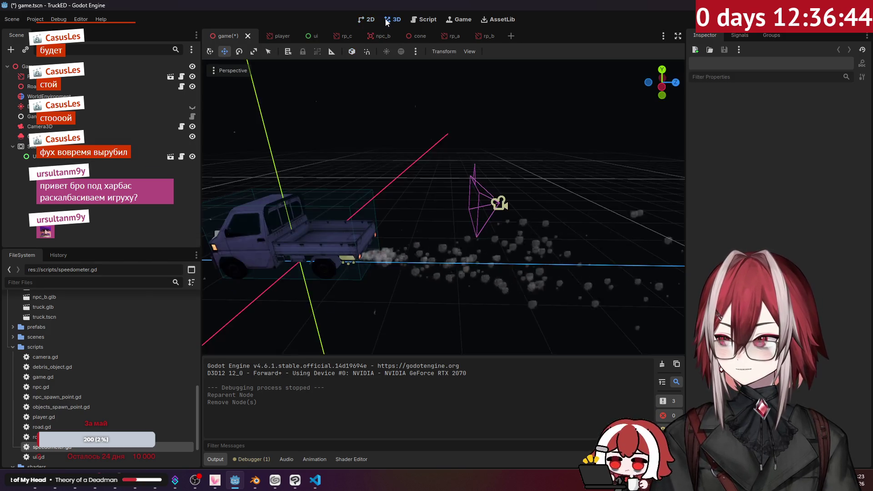
- Tick Transparent BG in the Viewport section of the 1920×1080 SubViewport
left_click(54, 146)
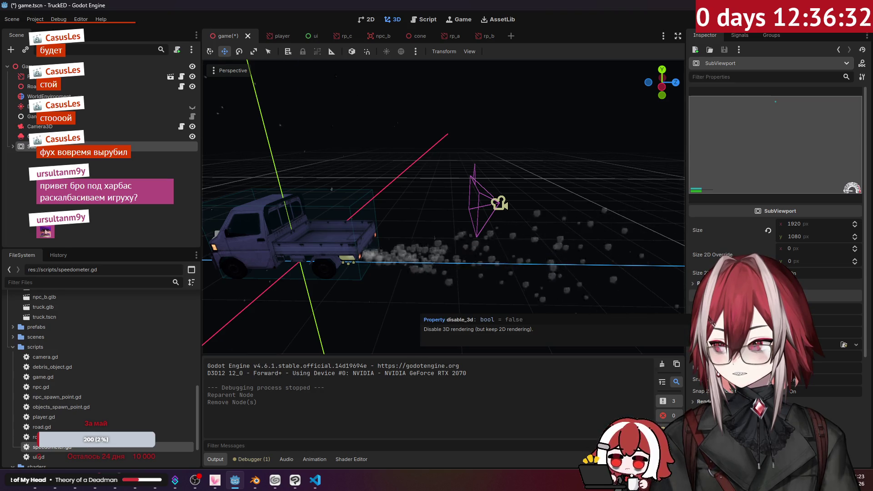
scroll(773, 309, "down", 2)
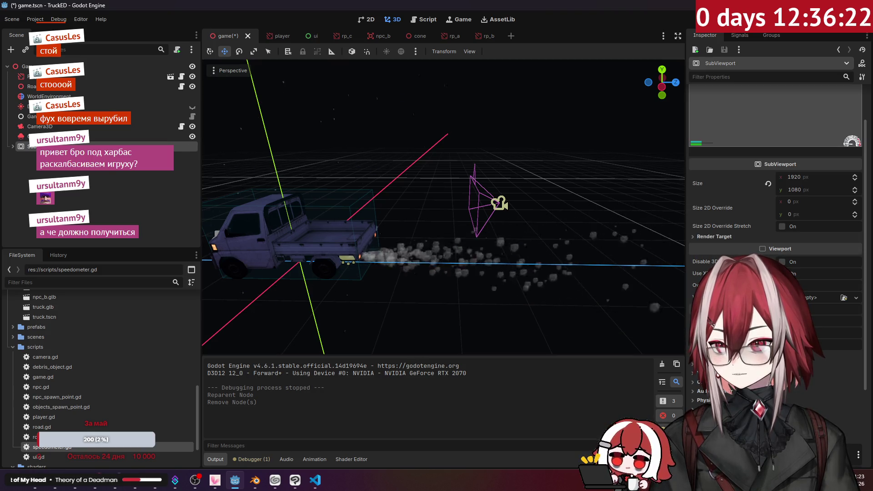
left_click(782, 321)
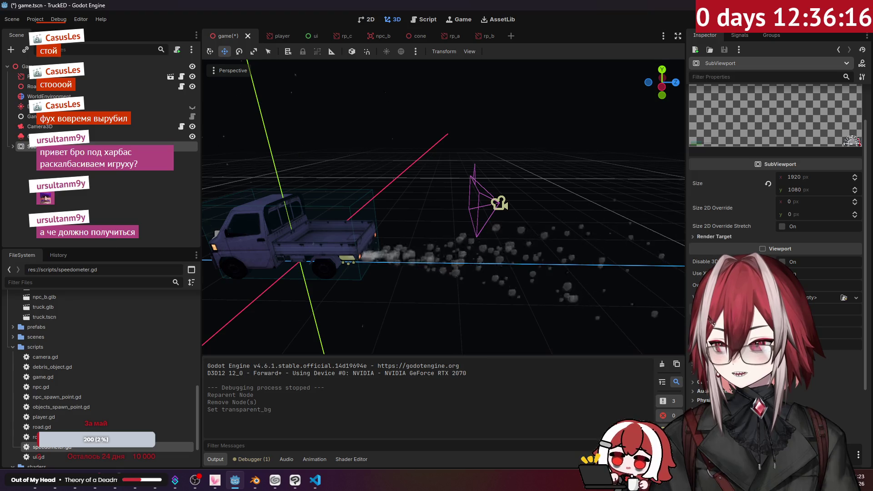
scroll(775, 273, "down", 2)
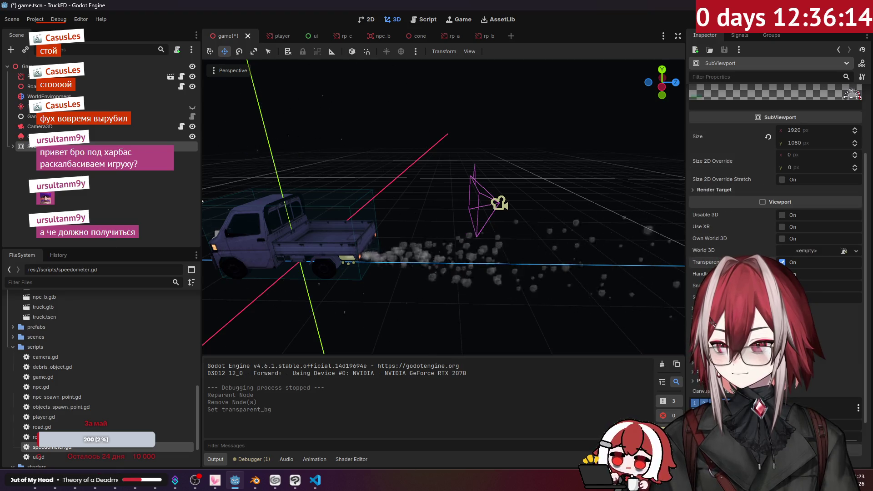
scroll(775, 228, "down", 2)
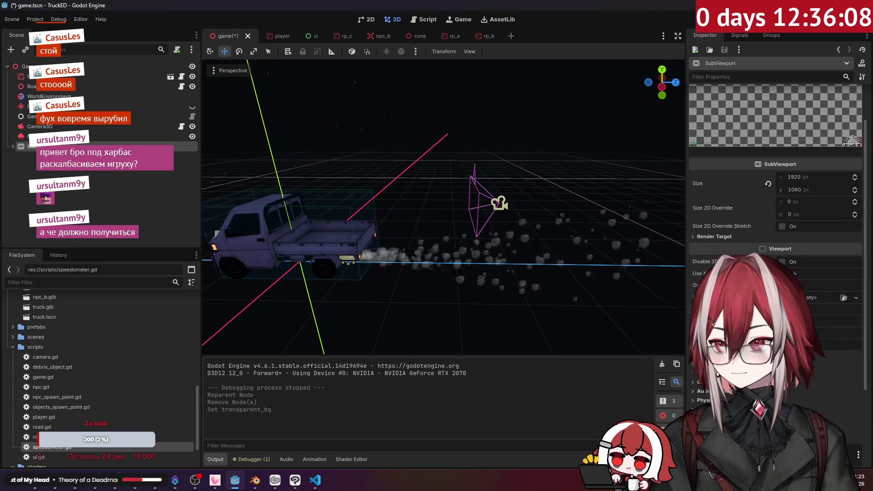
scroll(719, 258, "down", 1)
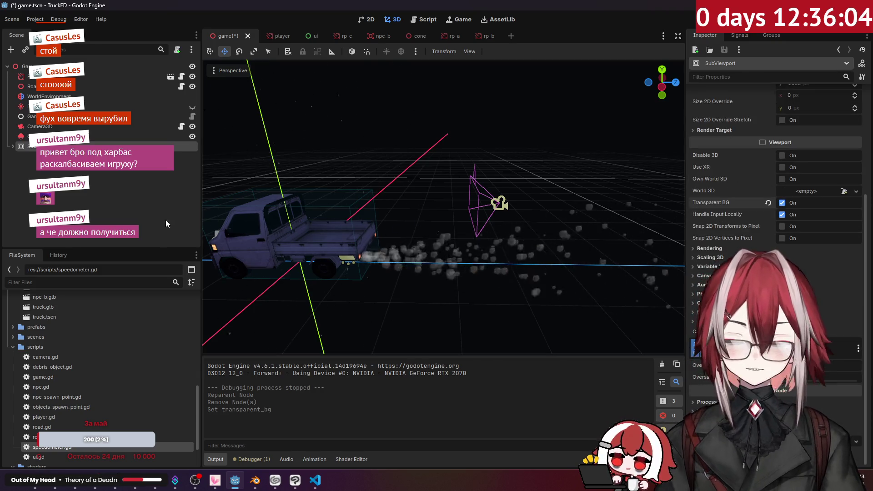
- Add an empty MeshInstance3D child node, found by searching 'mesh'
right_click(43, 175)
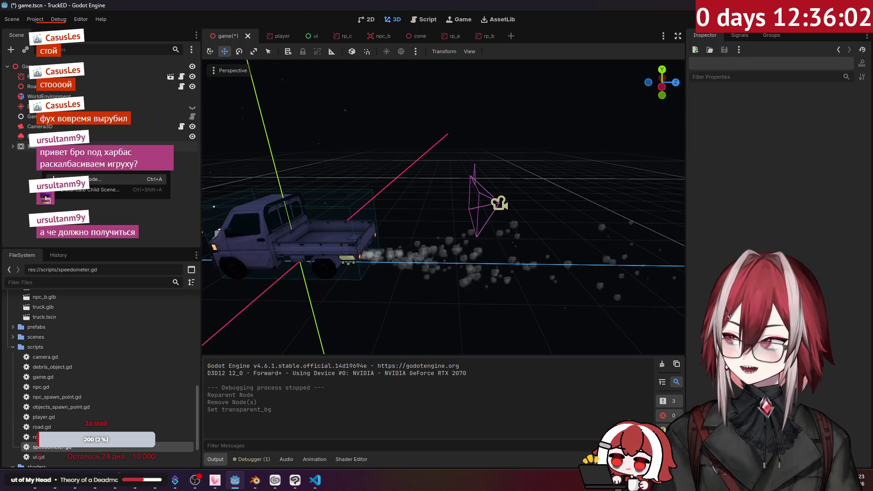
left_click(53, 179)
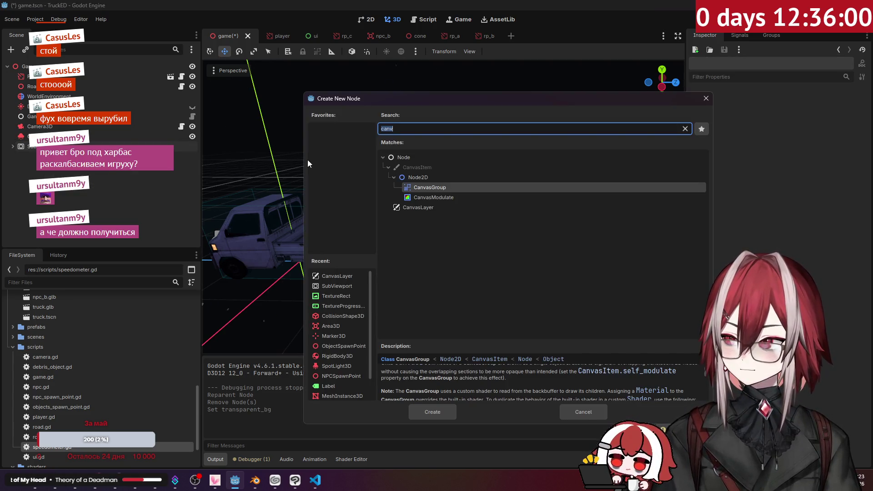
type("mesh")
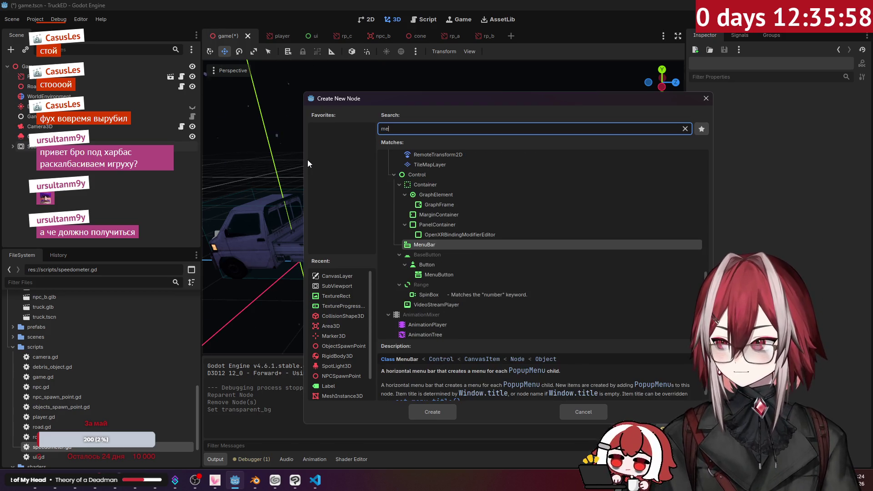
left_click(459, 235)
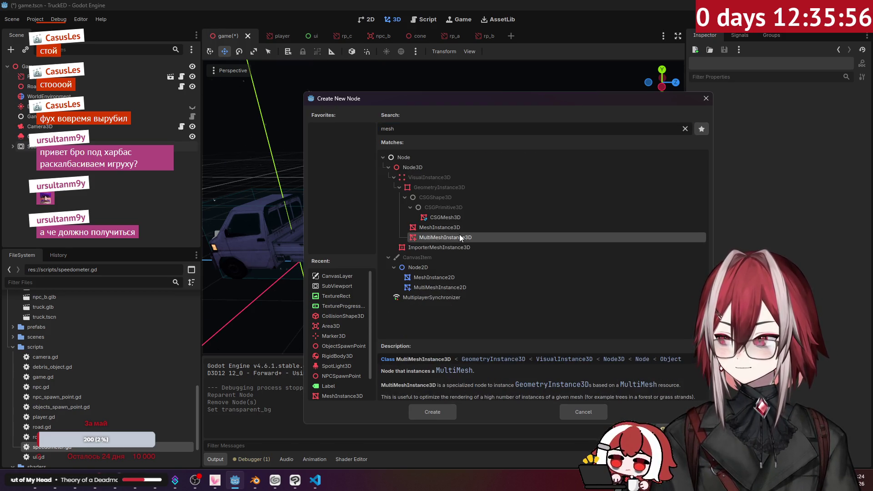
left_click(462, 228)
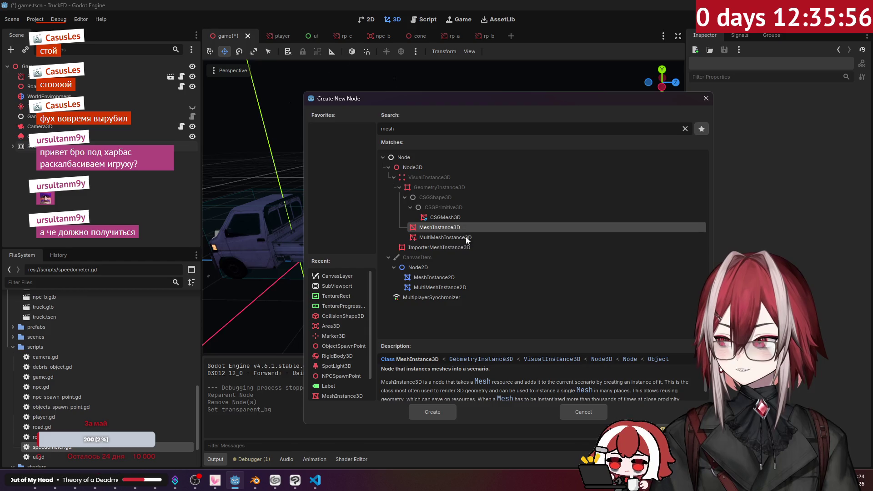
left_click(441, 412)
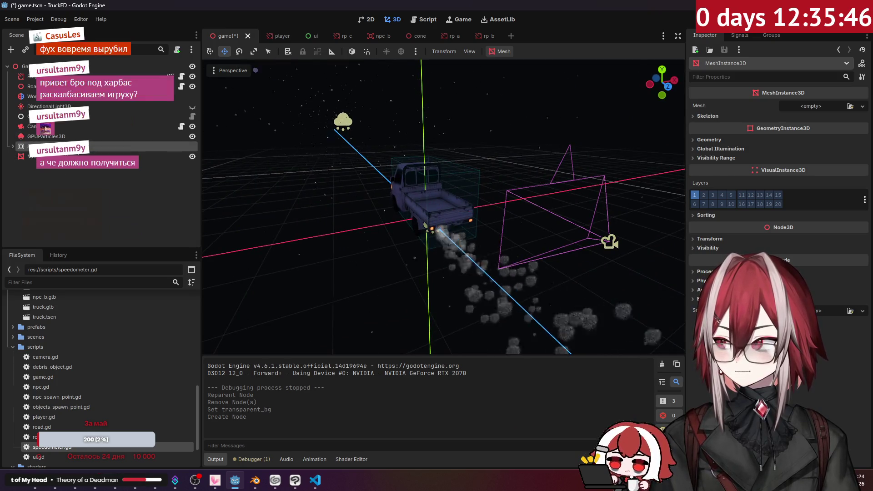
- Parent the MeshInstance3D under the camera, give it a QuadMesh, and move it into place
left_click_drag(32, 156, 59, 128)
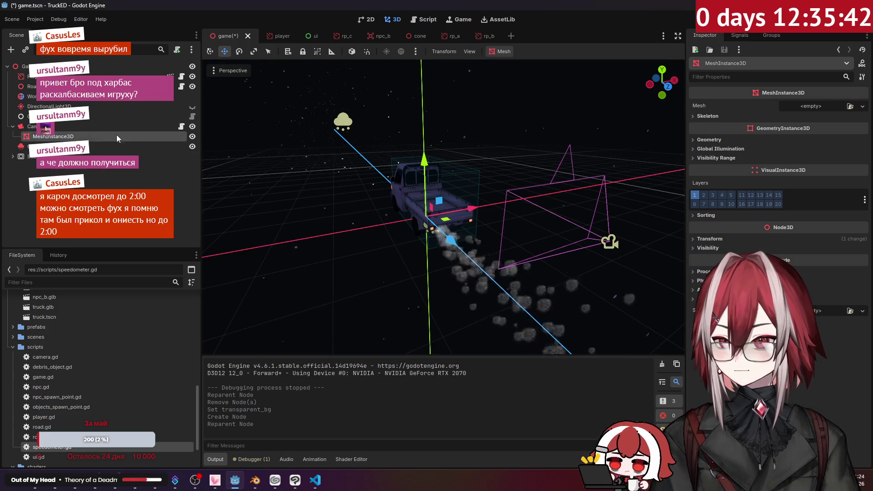
left_click(863, 106)
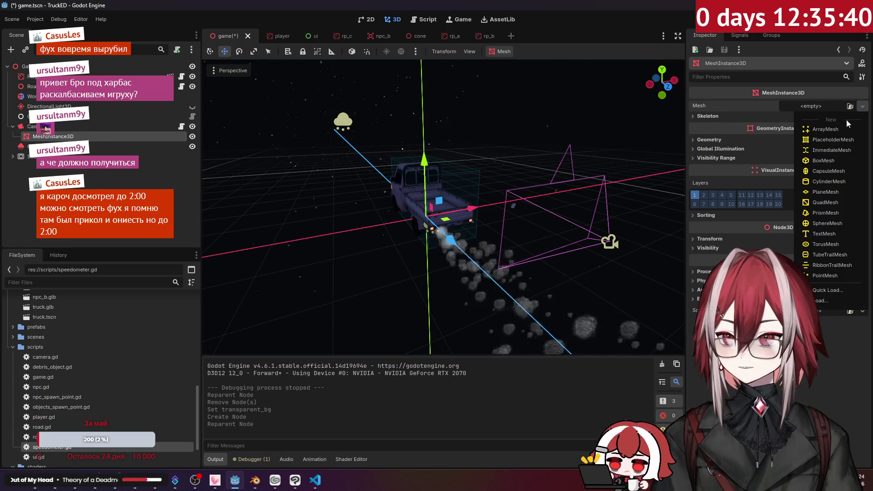
left_click(825, 202)
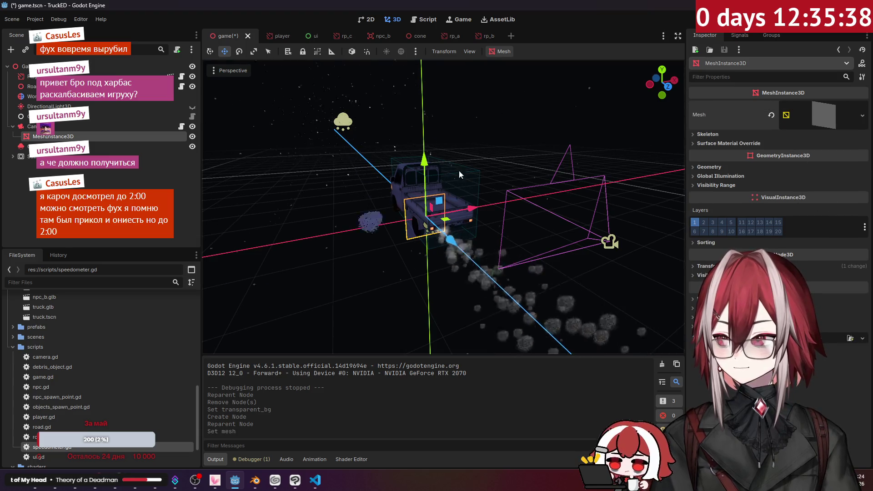
left_click_drag(459, 175, 505, 176)
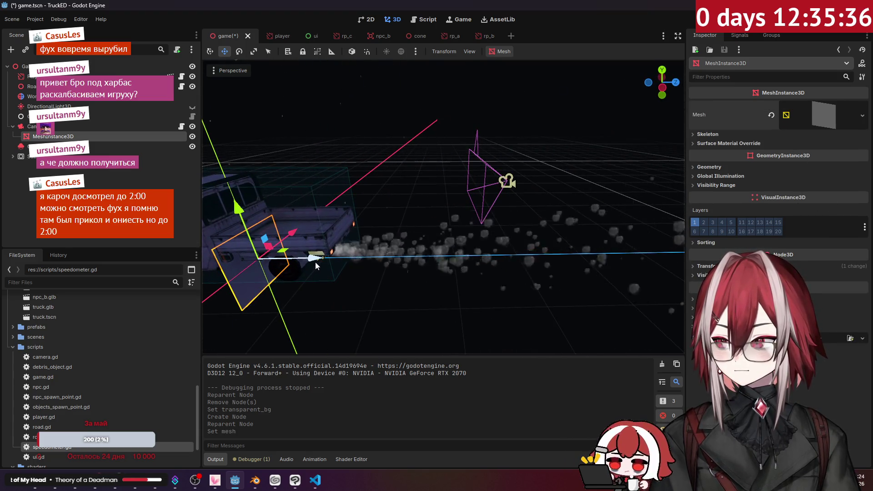
left_click_drag(312, 257, 431, 258)
left_click_drag(385, 207, 384, 150)
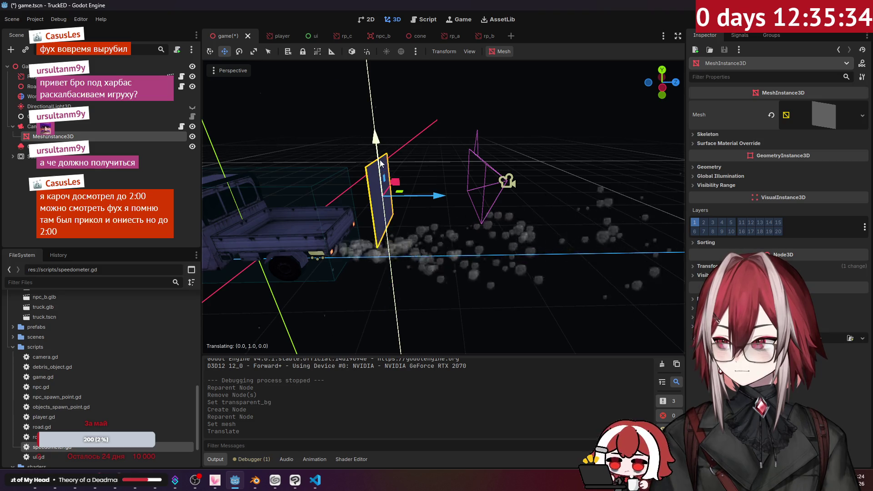
- Frame the quad, glance at its Geometry settings, then select the SubViewport
key("f")
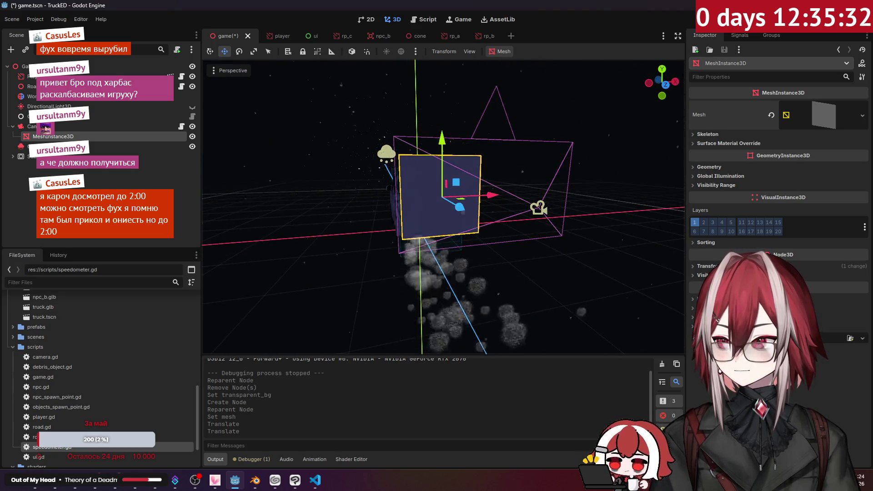
left_click_drag(459, 191, 505, 191)
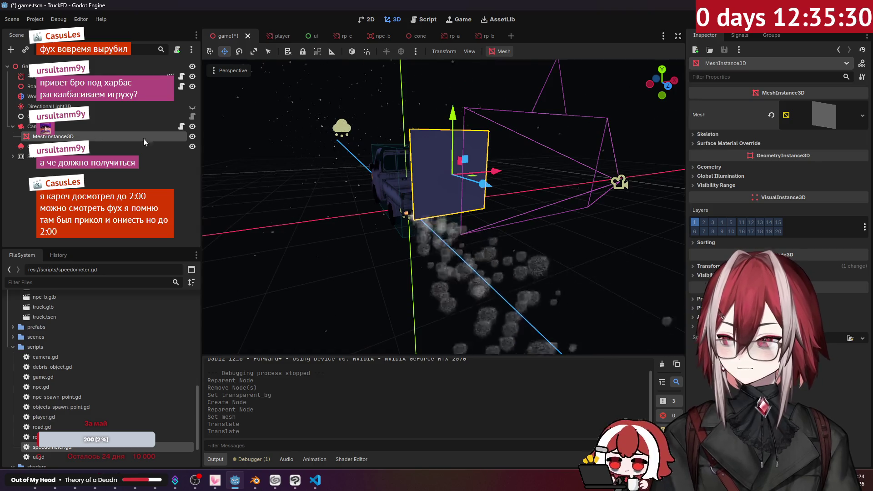
left_click(728, 167)
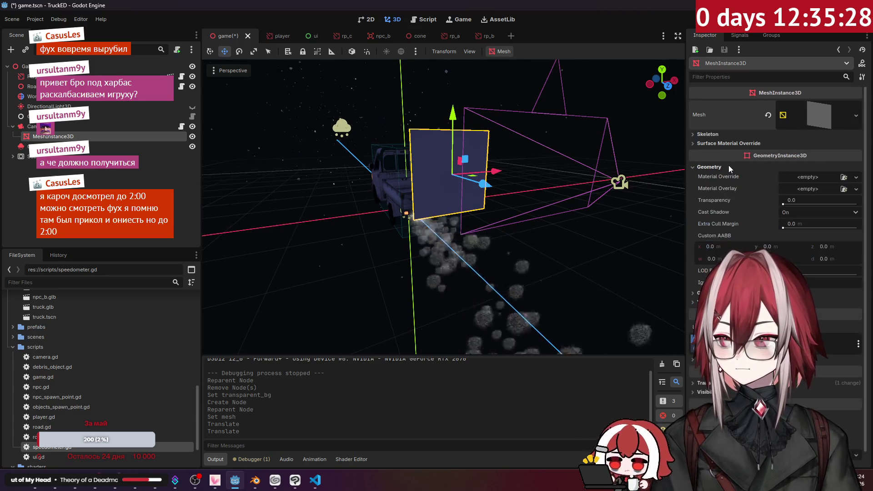
left_click(709, 169)
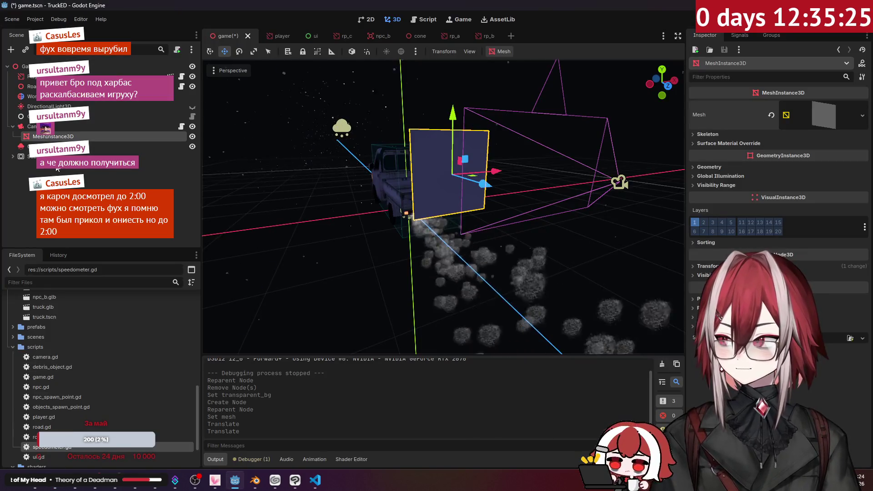
left_click(68, 156)
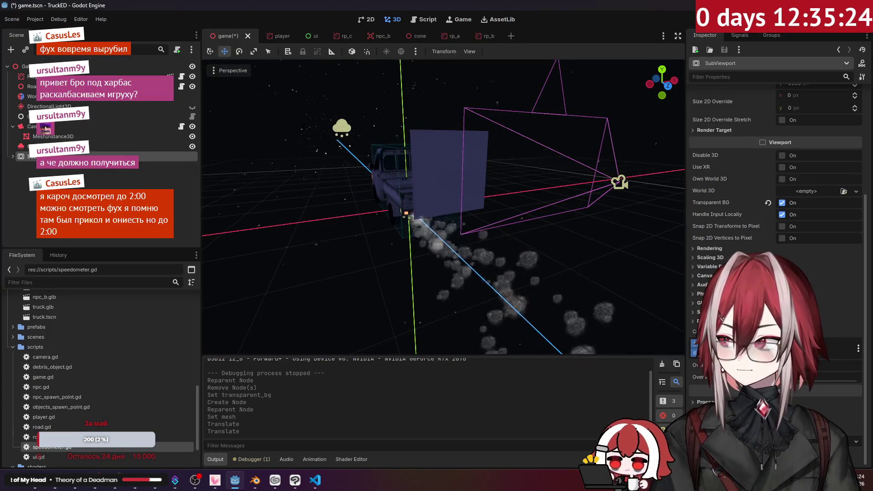
- Look over the SubViewport's rendering options
scroll(732, 159, "up", 5)
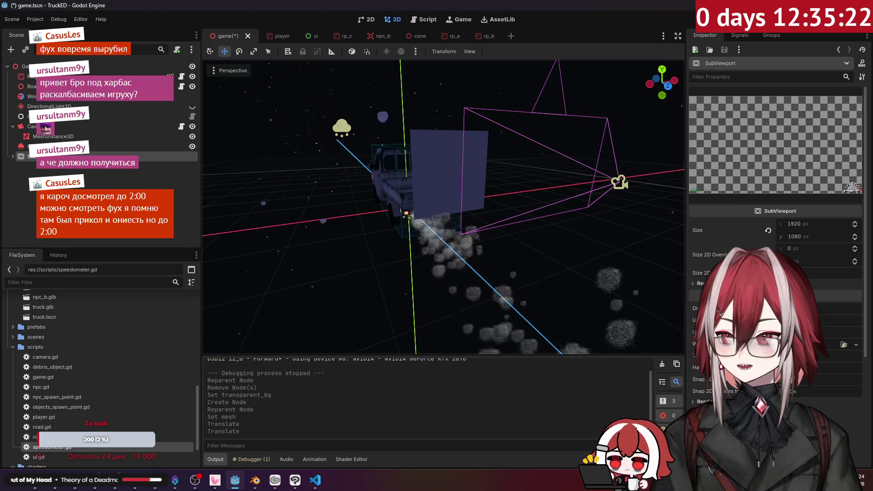
left_click(703, 284)
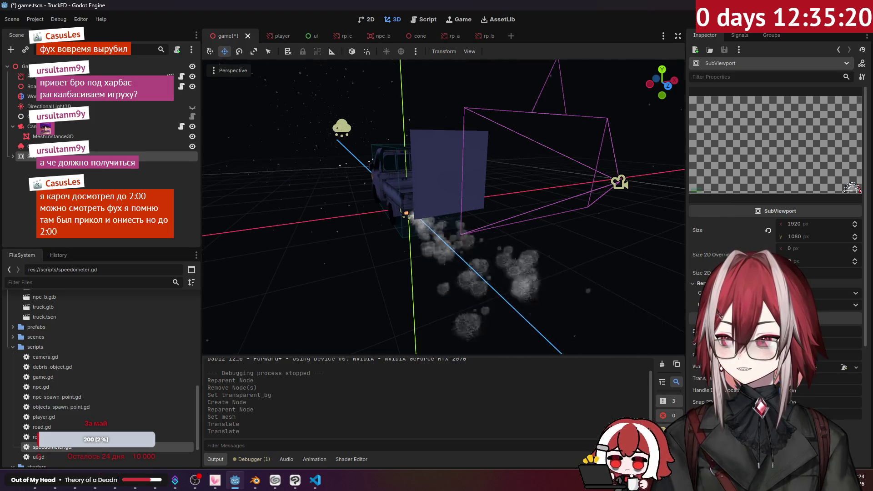
scroll(775, 182, "down", 5)
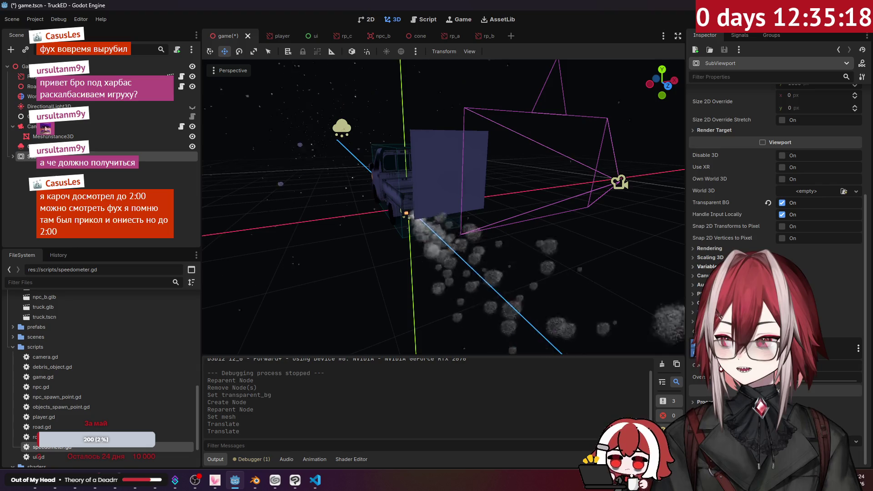
scroll(773, 295, "up", 5)
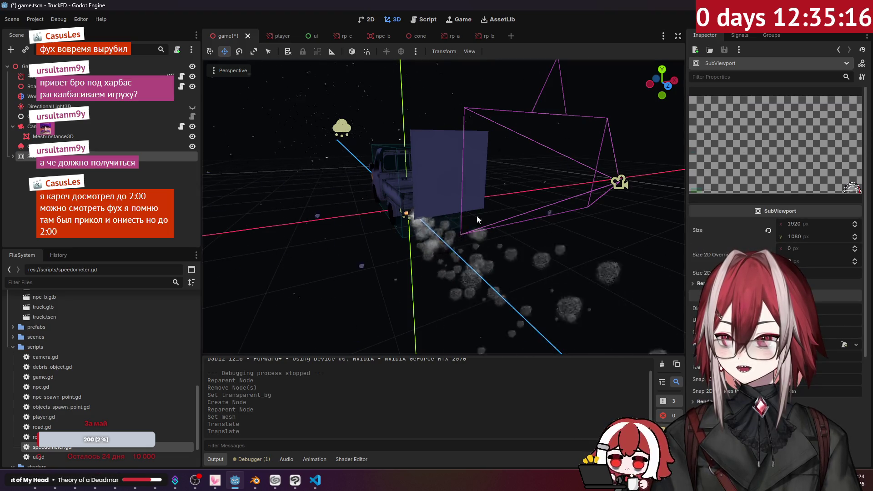
- Select the quad and give it a new StandardMaterial3D as its Material Override
left_click(475, 210)
left_click(716, 168)
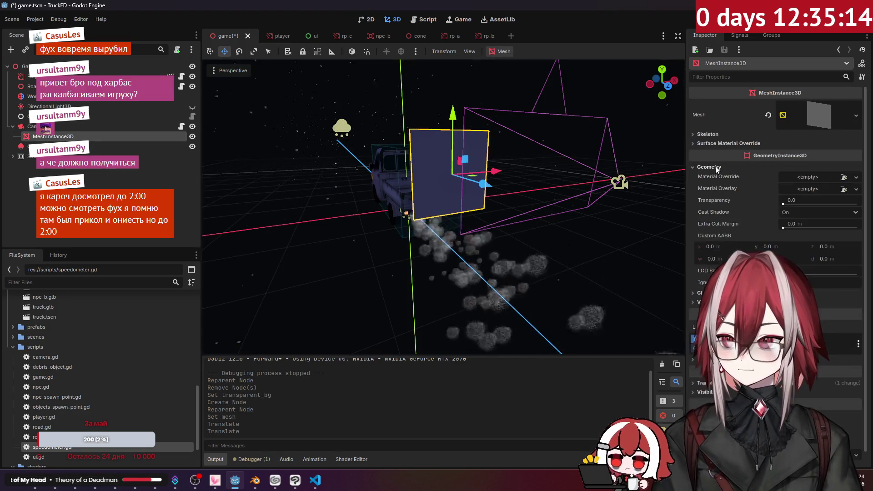
left_click(723, 167)
left_click(732, 144)
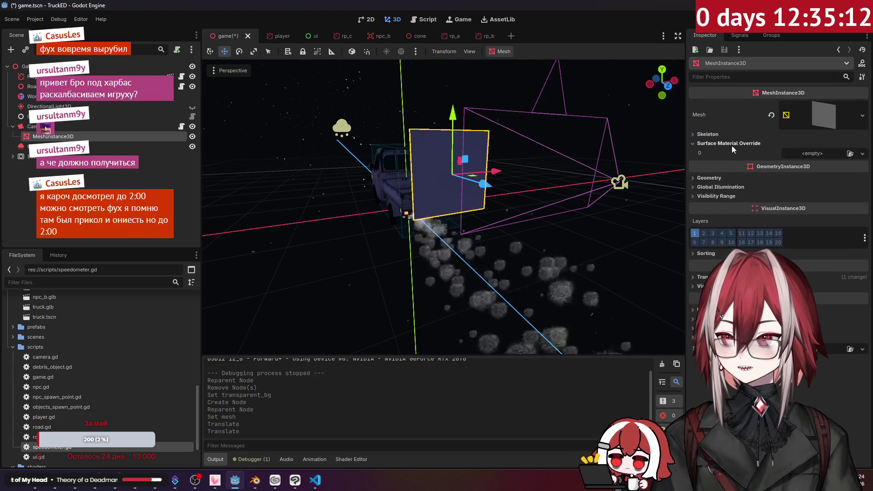
left_click(732, 144)
left_click(716, 167)
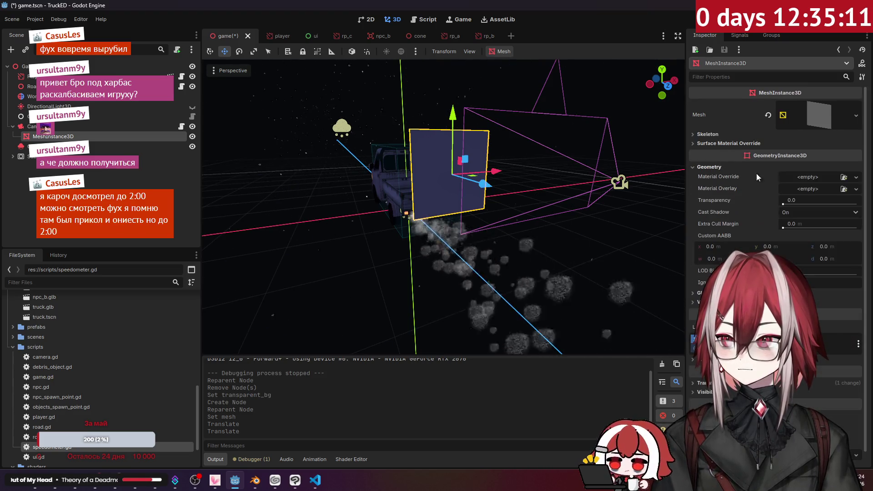
left_click(856, 177)
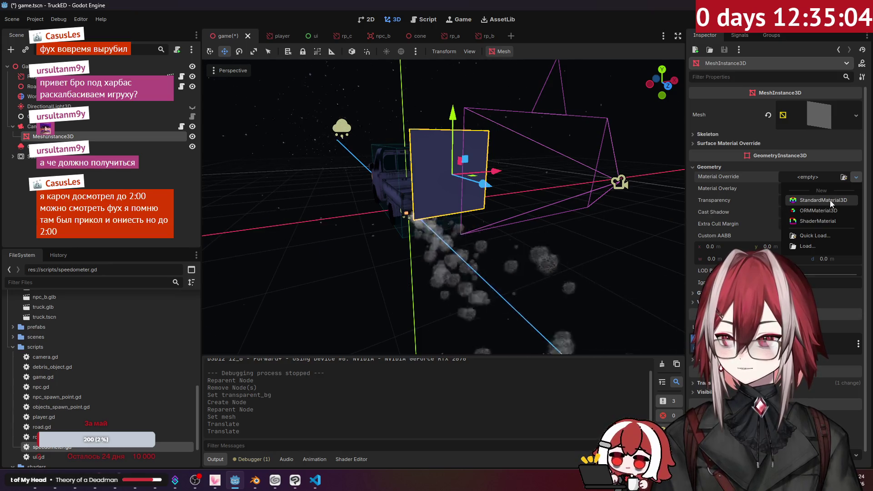
left_click(830, 200)
left_click(821, 187)
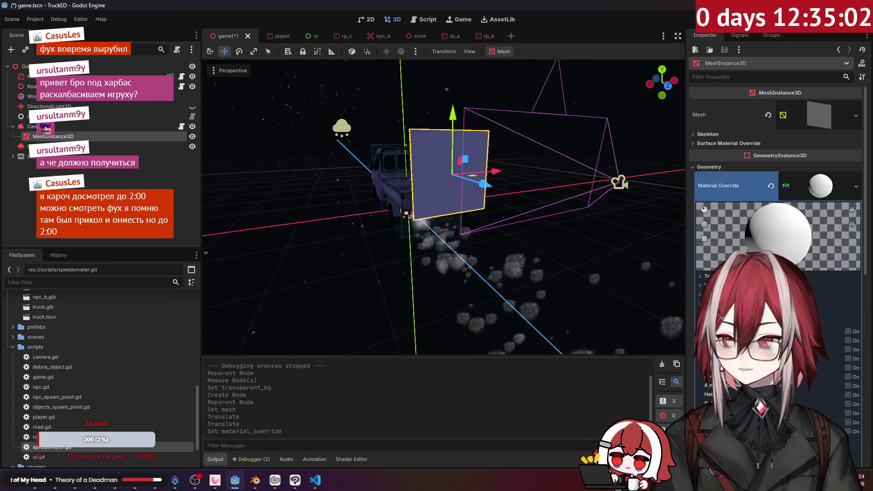
- Expand the material's Albedo and try filling its texture, leaving it empty
scroll(775, 205, "down", 2)
left_click(714, 256)
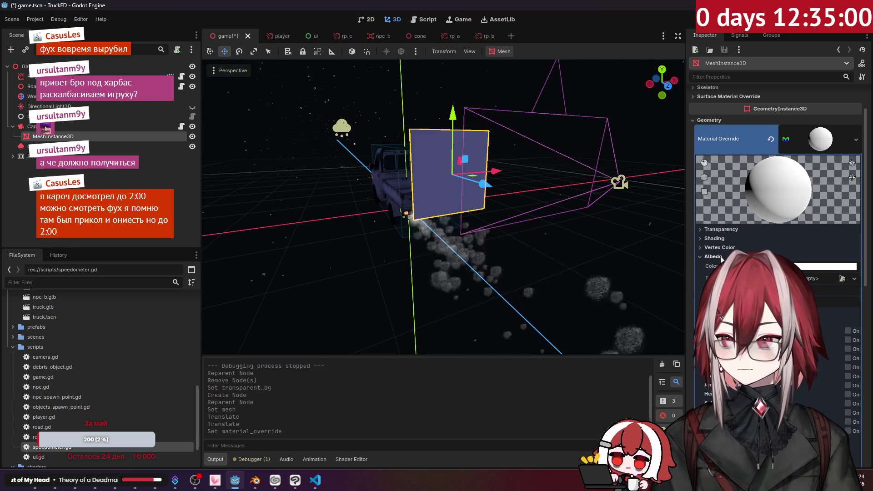
left_click(842, 278)
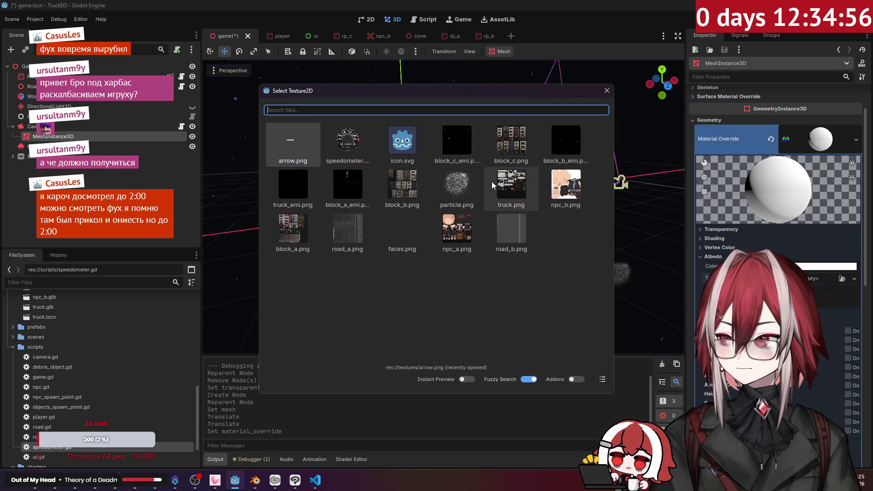
left_click(606, 91)
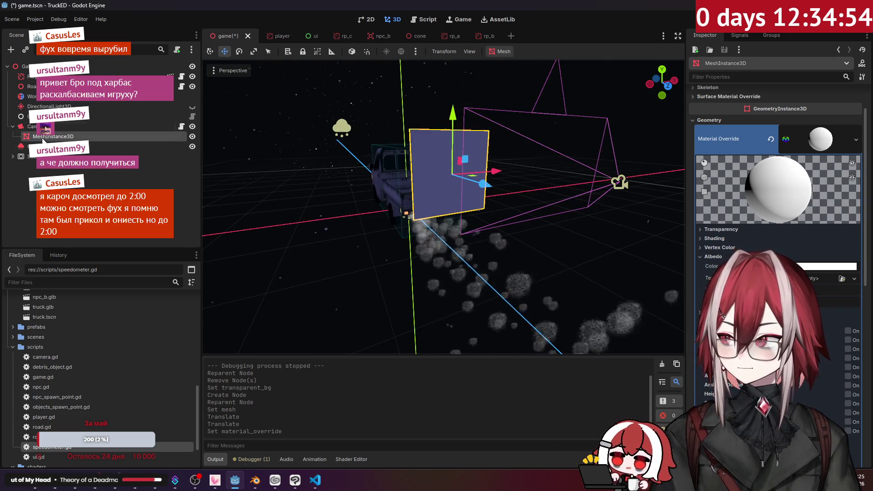
left_click_drag(113, 157, 143, 169)
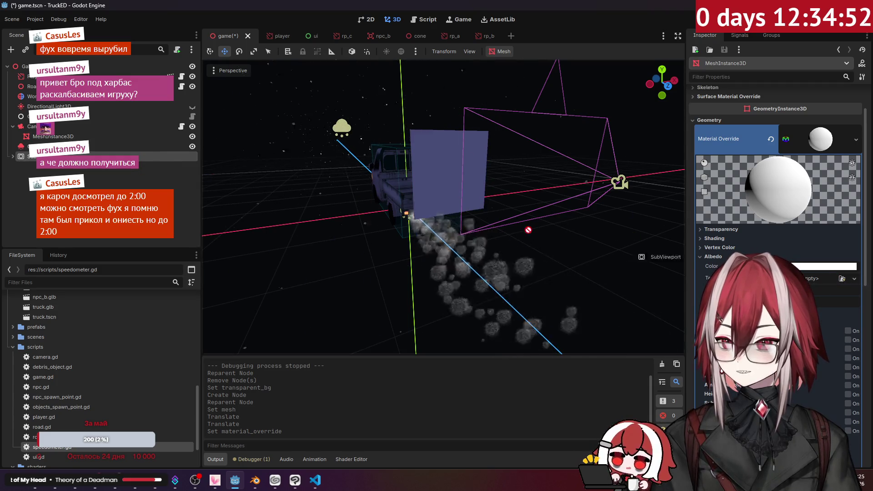
left_click_drag(528, 230, 67, 168)
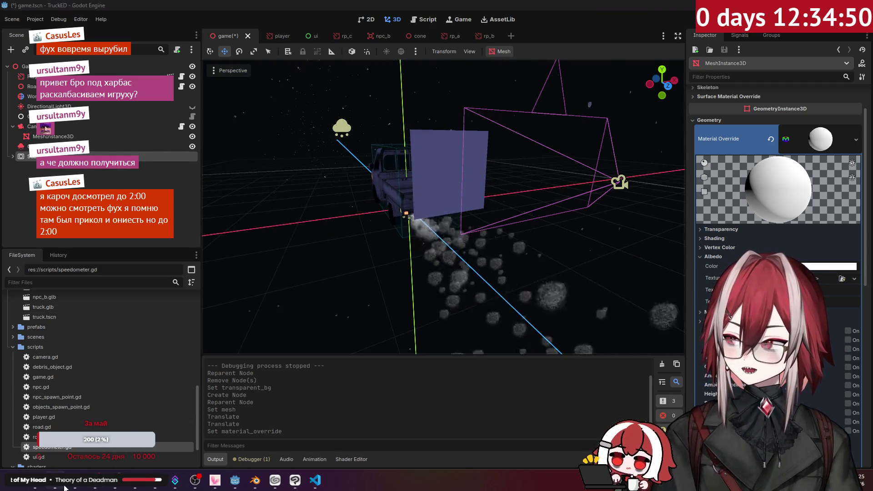
left_click(64, 487)
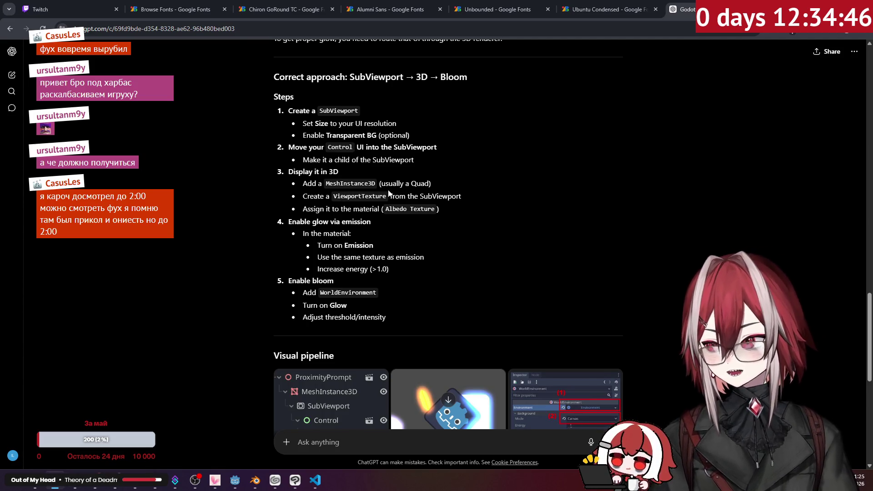
- Back in Godot, list the new resource types for the Albedo Texture
key("alt+Tab")
left_click(851, 278)
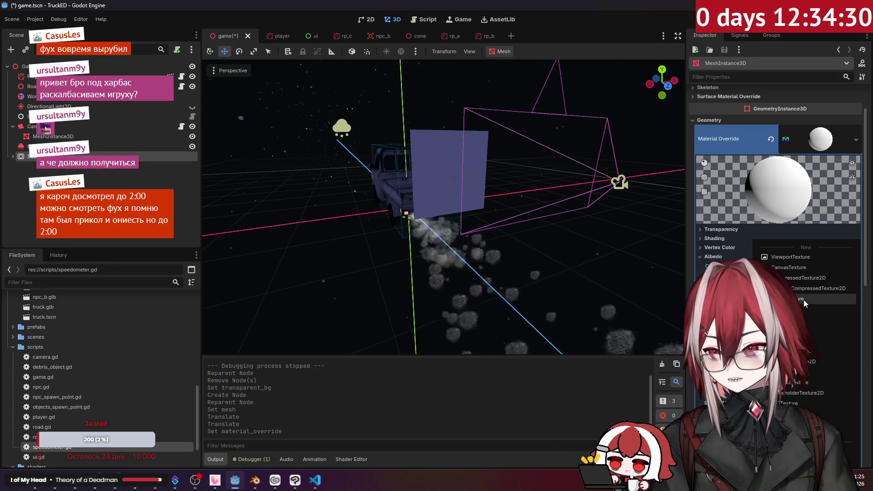
- Try a New ViewportTexture albedo and dismiss the not-local-to-scene warning
left_click(812, 258)
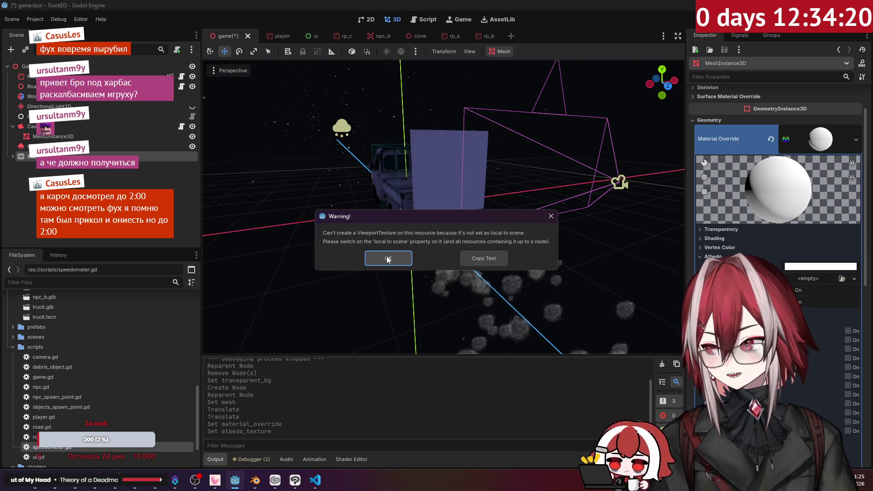
left_click(387, 258)
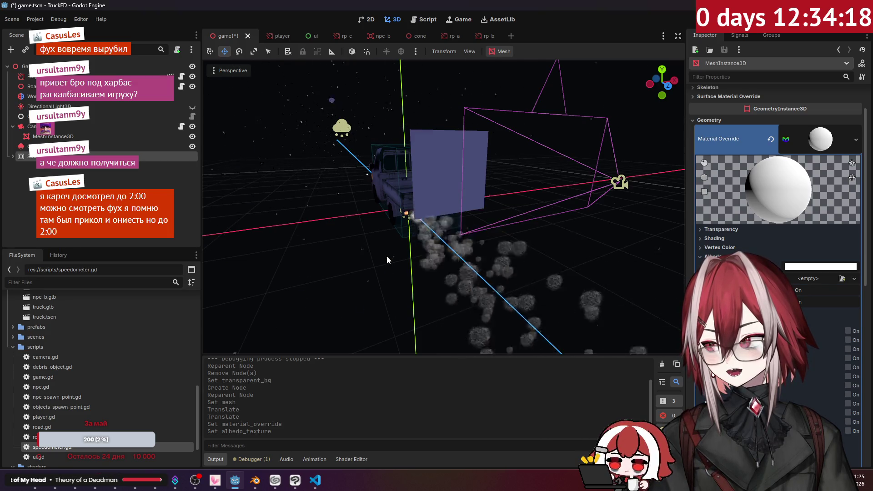
right_click(64, 139)
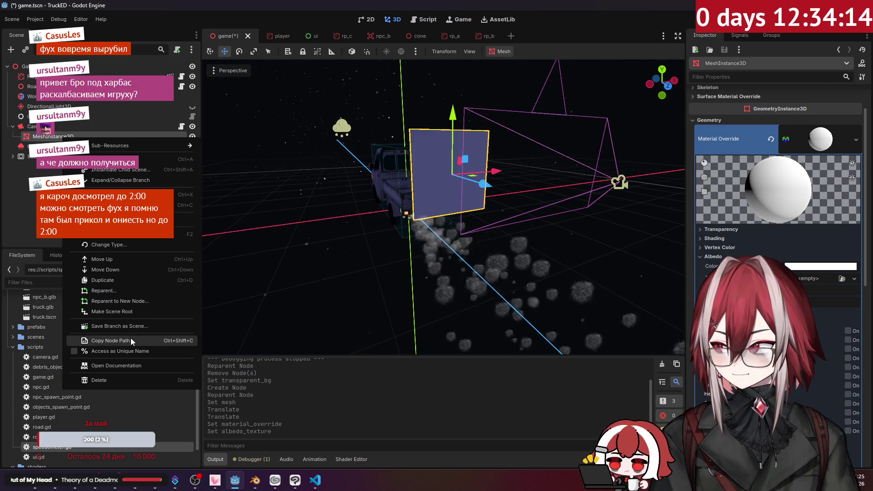
left_click(34, 211)
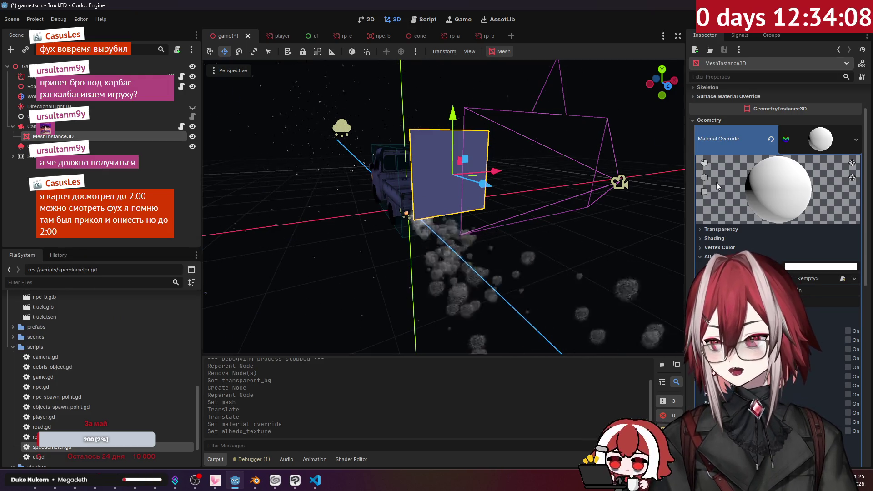
- Open the quad's Material Override from its Sub-Resources list
left_click(856, 140)
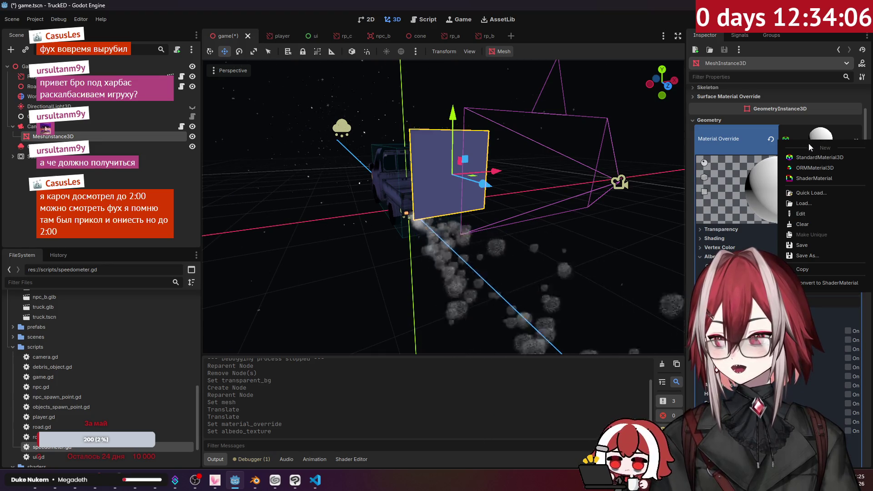
left_click(741, 143)
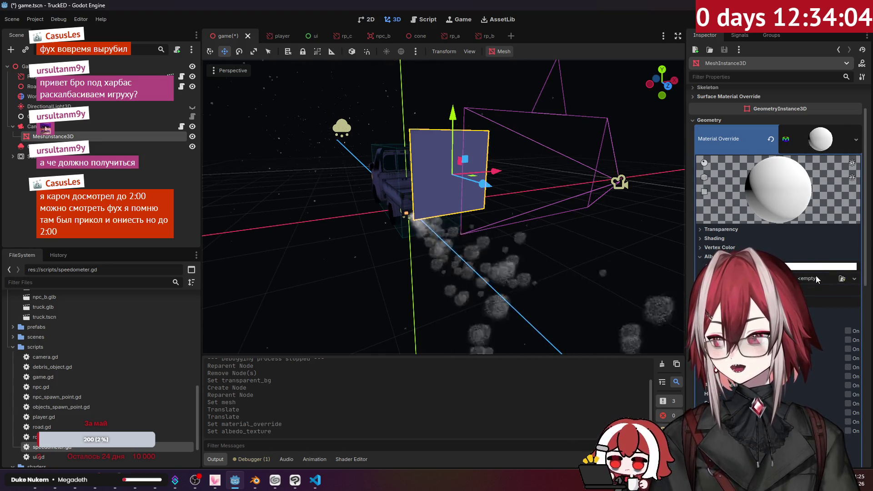
right_click(796, 134)
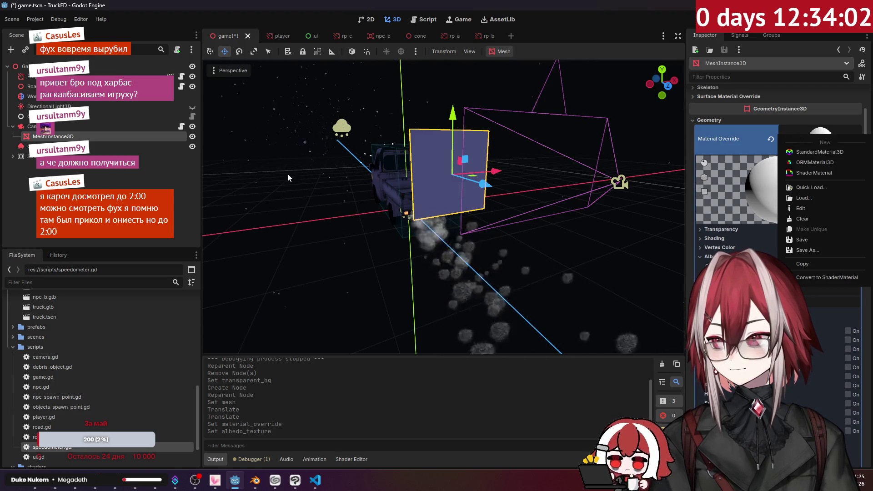
right_click(71, 137)
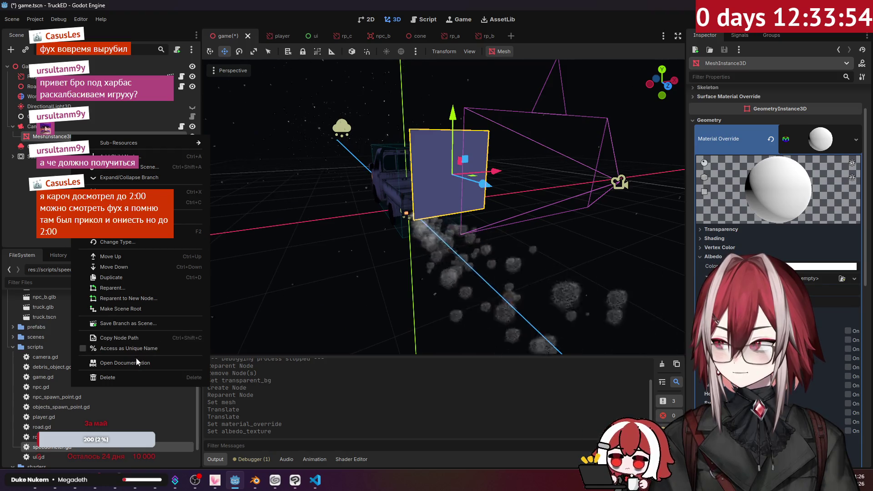
mouse_move(157, 141)
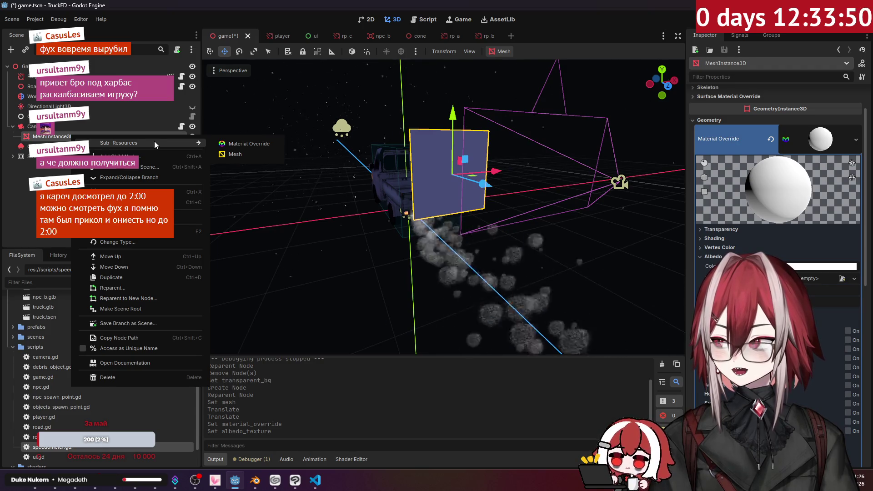
left_click(249, 144)
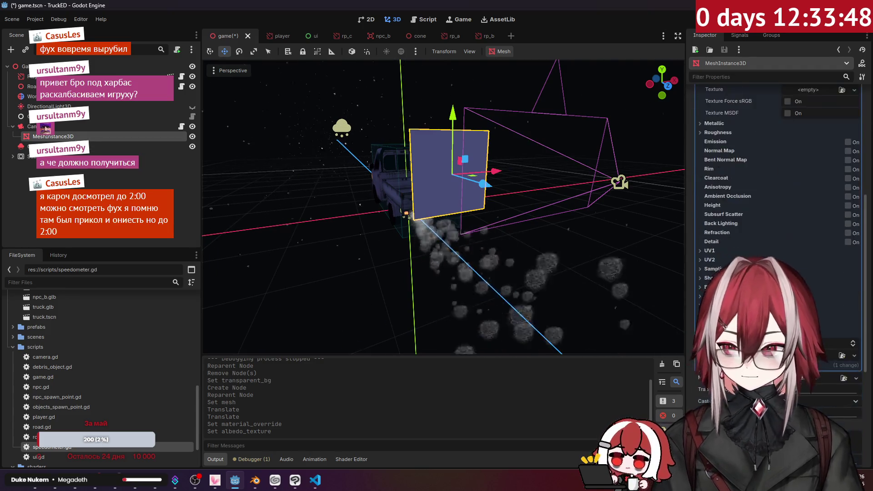
- Try a New ViewportTexture albedo again and dismiss the local-to-scene warning
scroll(778, 227, "down", 5)
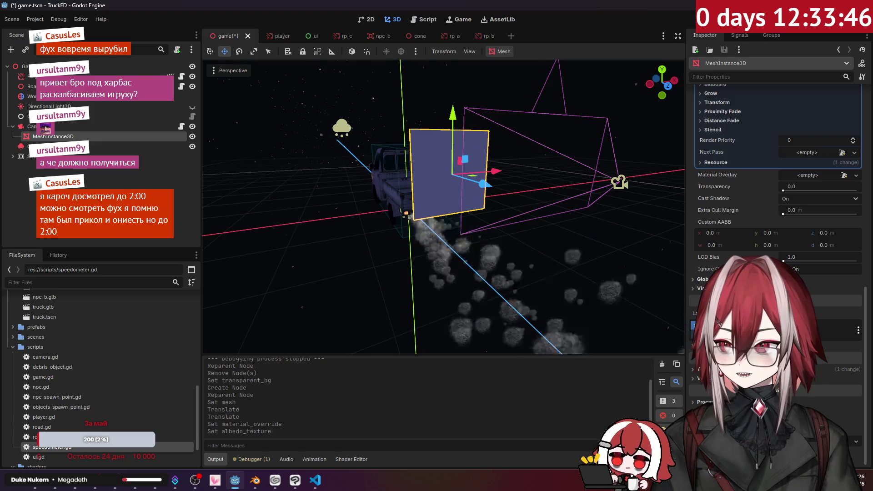
scroll(778, 227, "up", 5)
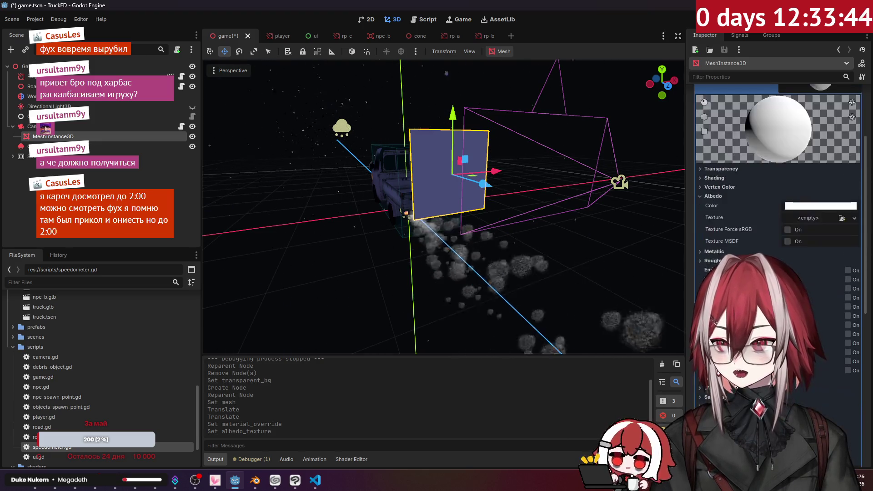
scroll(778, 228, "up", 3)
left_click(854, 326)
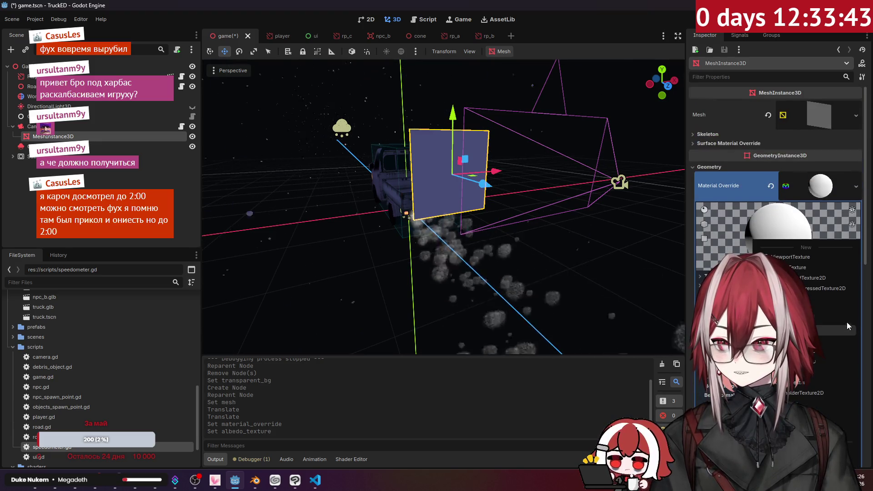
left_click(807, 258)
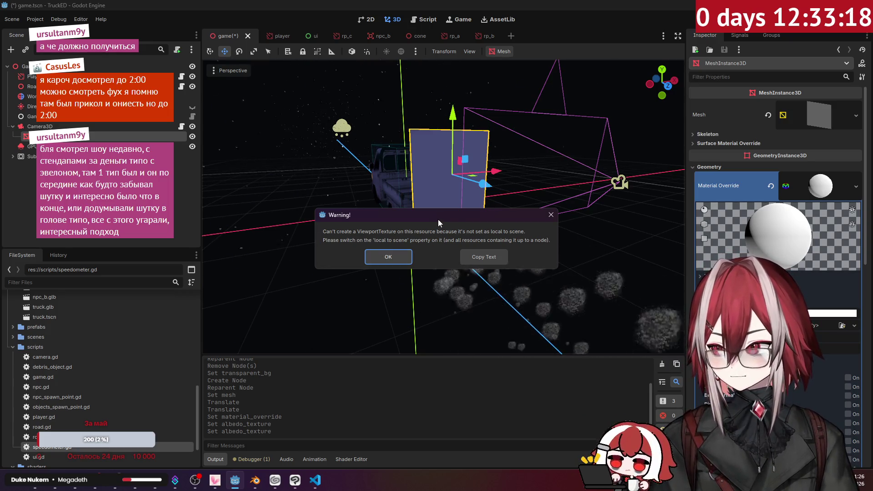
left_click_drag(437, 219, 451, 219)
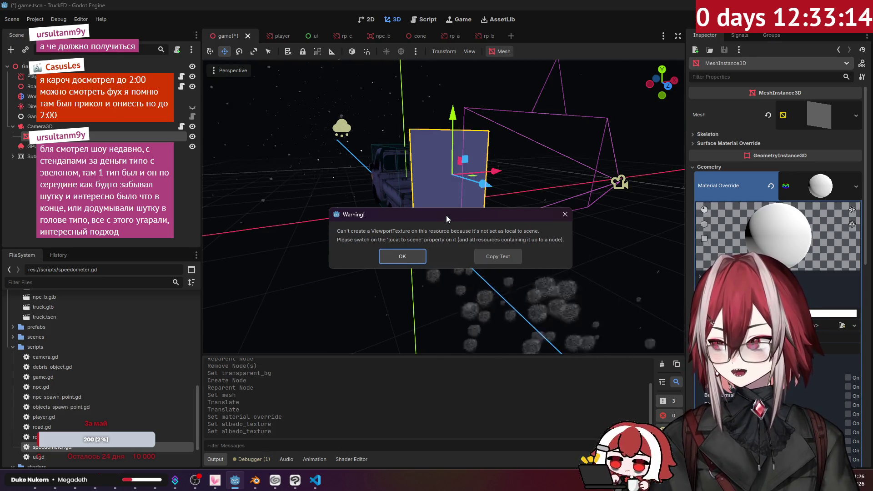
left_click(422, 257)
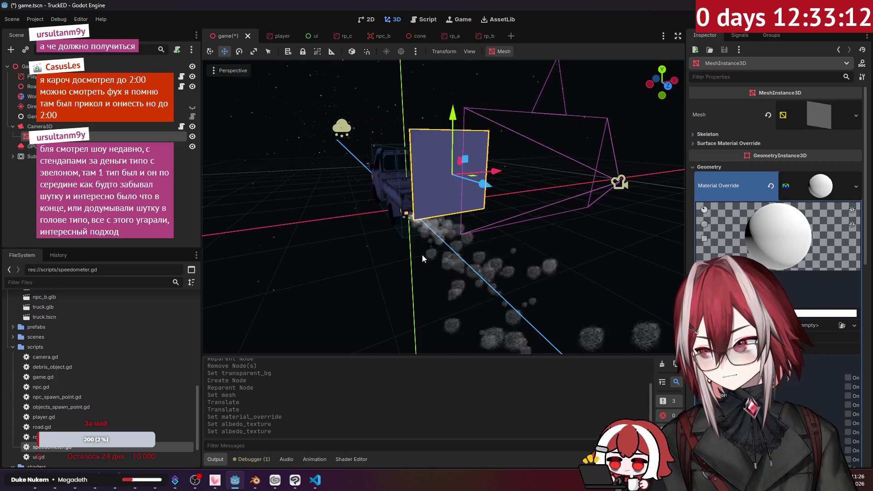
- Mark the override StandardMaterial3D as Local to Scene in its Resource settings
left_click(854, 190)
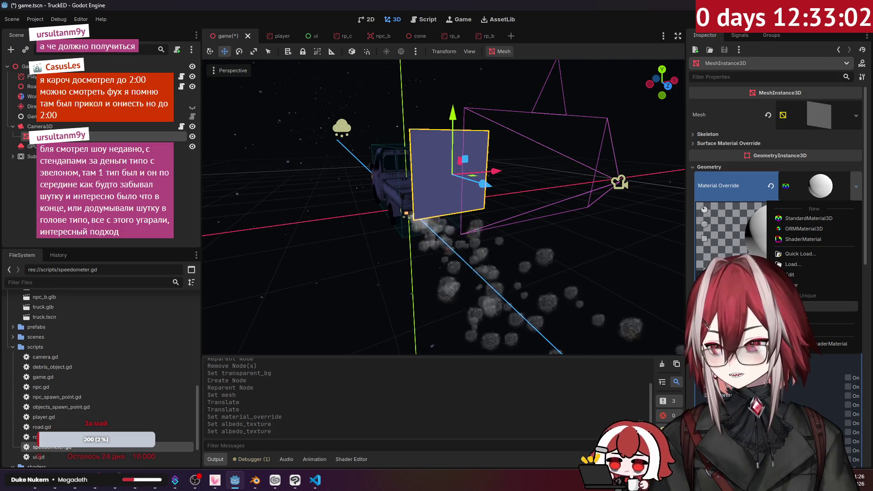
left_click(762, 230)
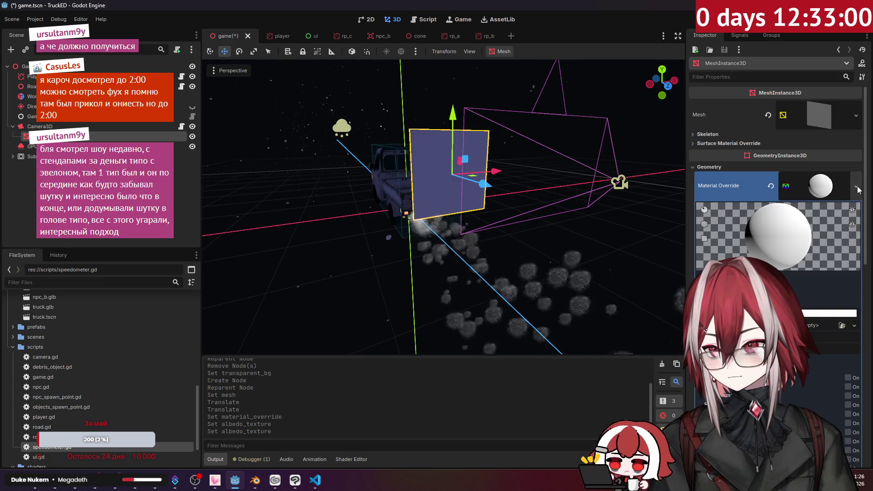
scroll(762, 229, "down", 8)
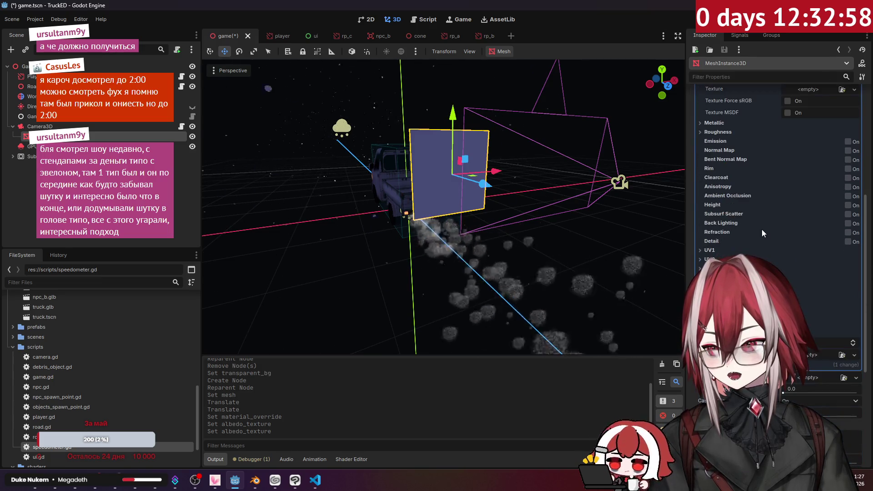
scroll(762, 229, "down", 5)
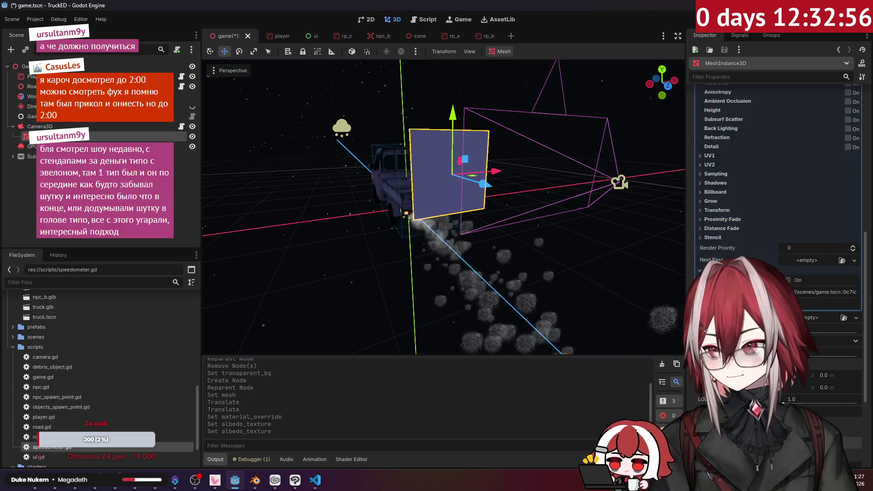
scroll(736, 240, "up", 15)
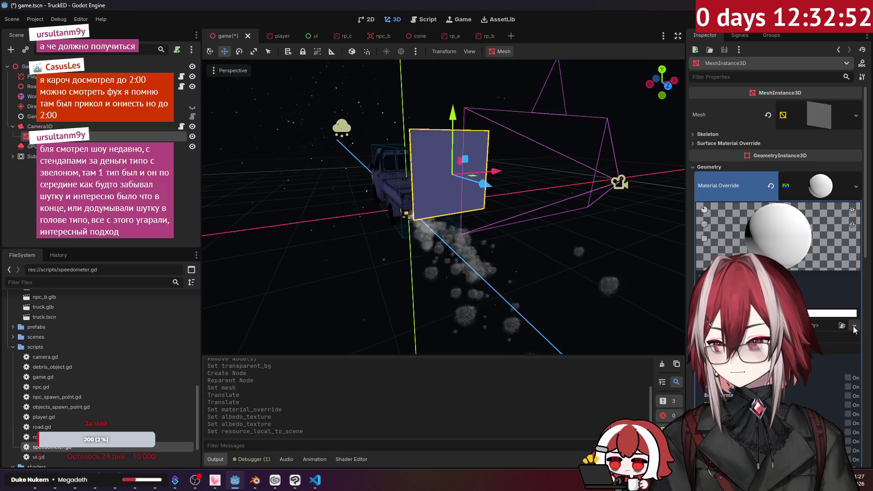
- Set Albedo Texture to a New ViewportTexture with Viewport Path pointing to SubViewport
left_click(854, 326)
left_click(791, 257)
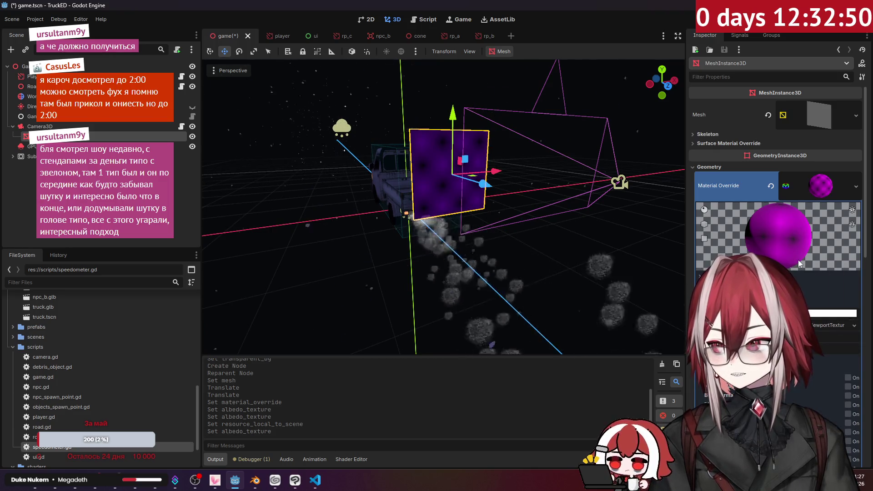
scroll(807, 289, "down", 2)
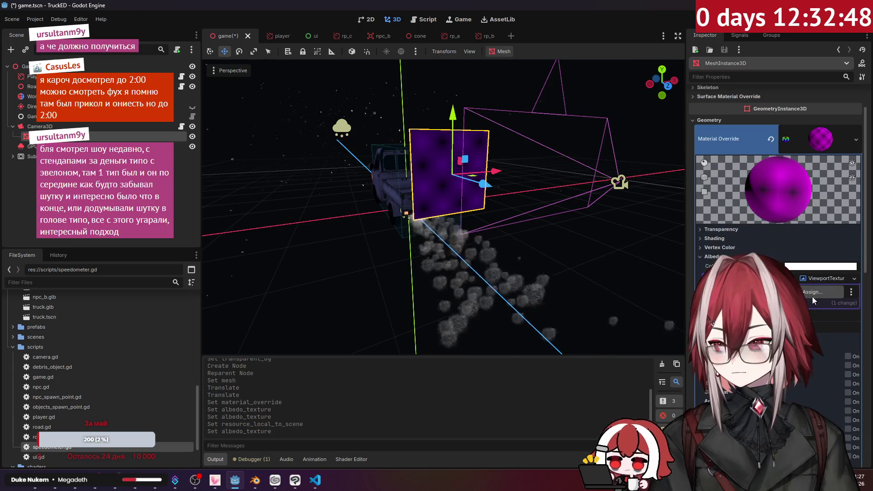
left_click(812, 294)
left_click(419, 138)
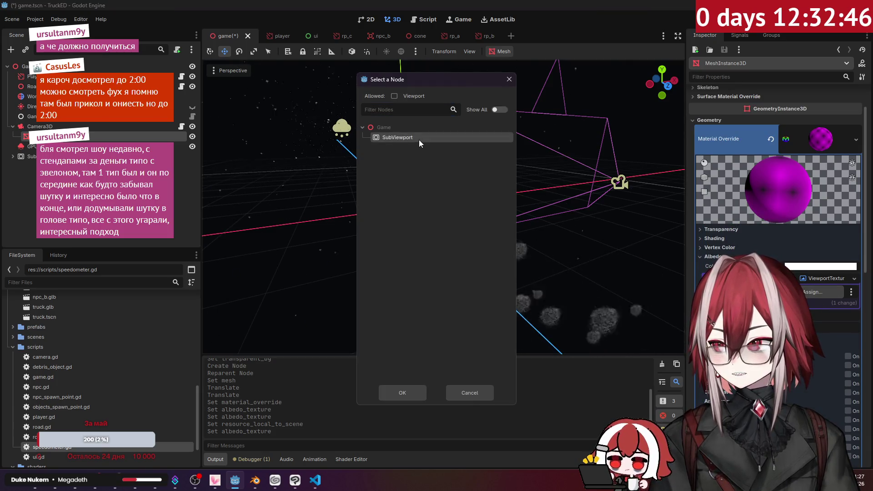
left_click(402, 392)
scroll(483, 172, "up", 5)
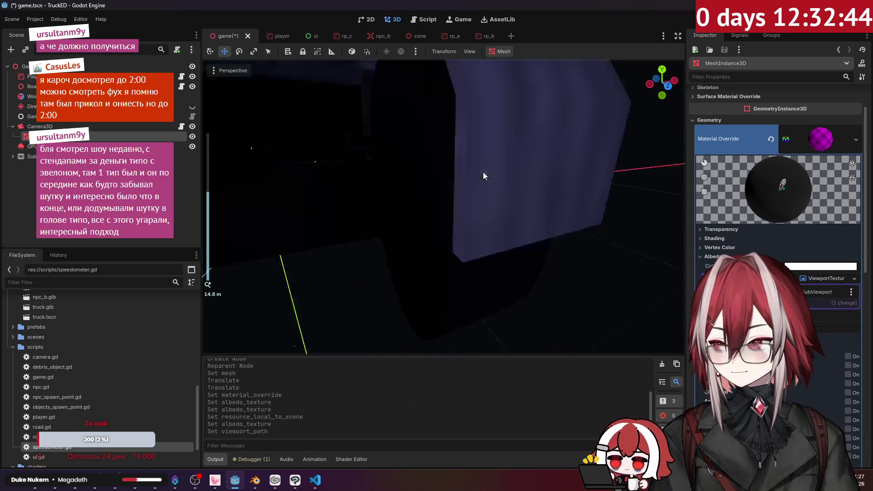
scroll(483, 172, "down", 3)
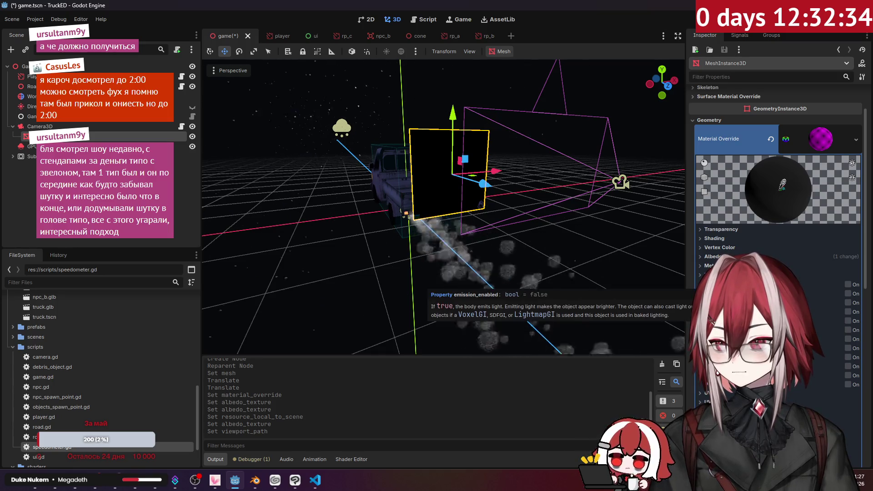
- Set the material's Transparency mode to Alpha, after toggling Emission on and off
left_click(849, 285)
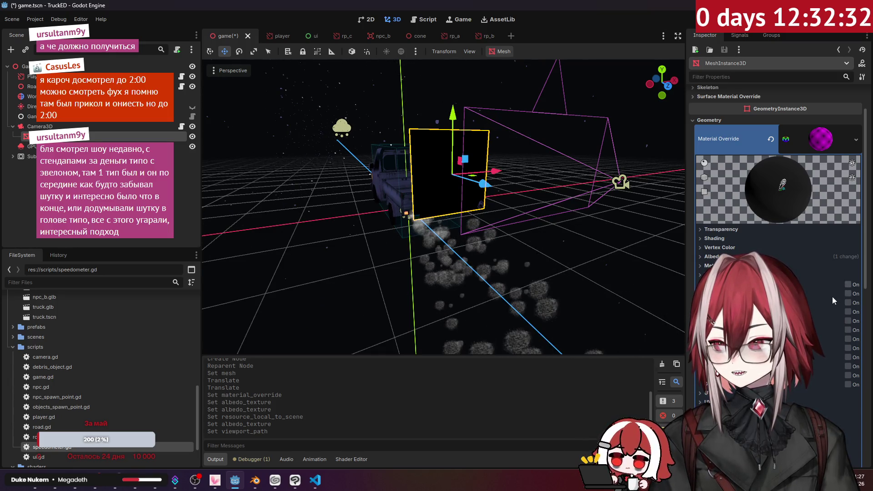
left_click(848, 285)
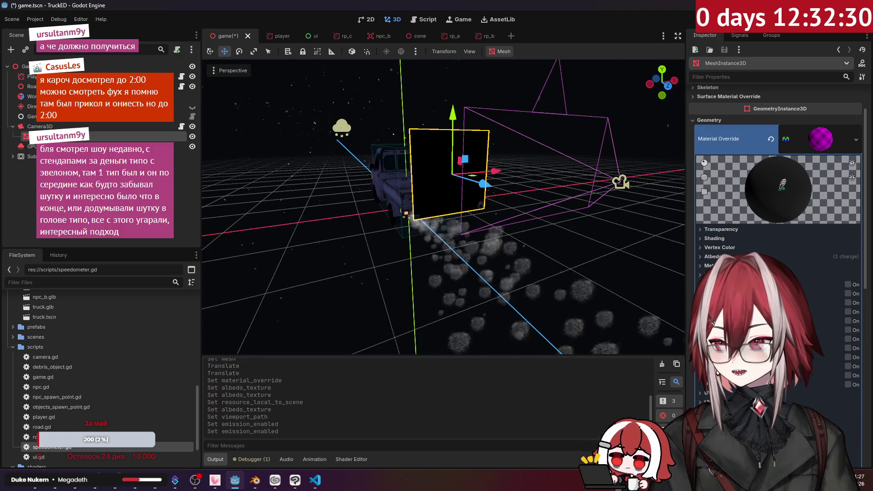
scroll(849, 285, "down", 3)
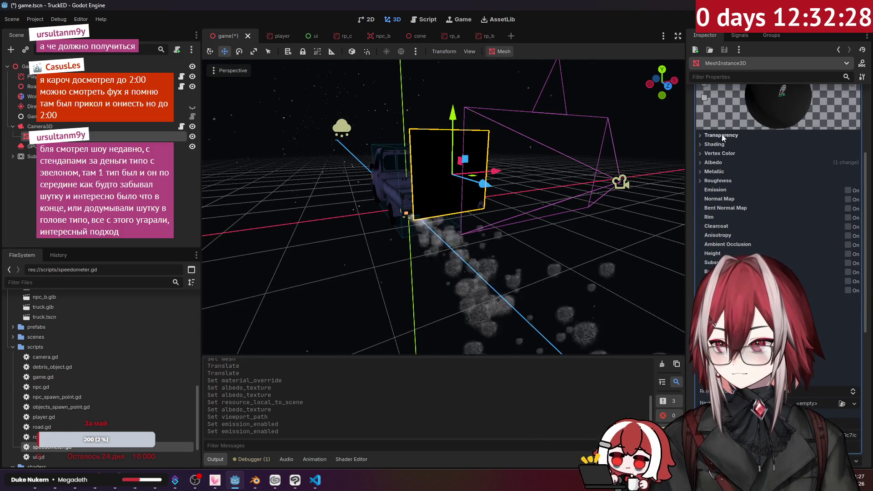
left_click(722, 135)
left_click(798, 145)
left_click(814, 169)
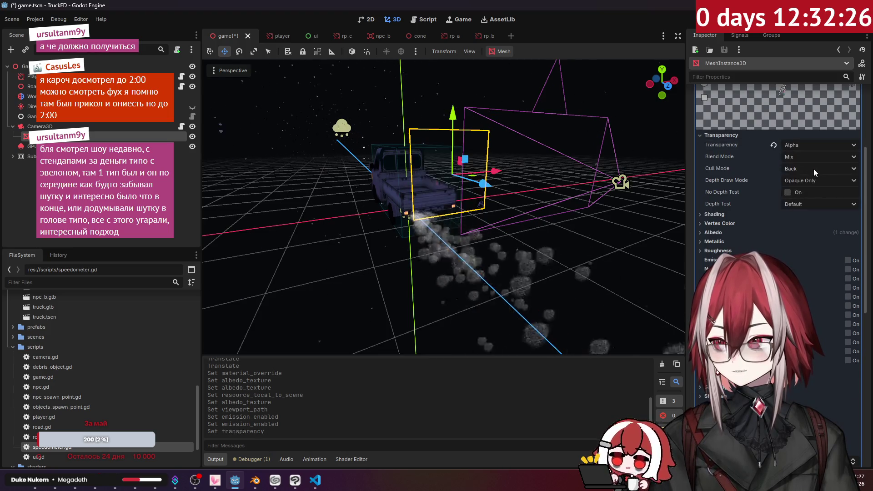
scroll(476, 143, "up", 5)
scroll(476, 147, "down", 5)
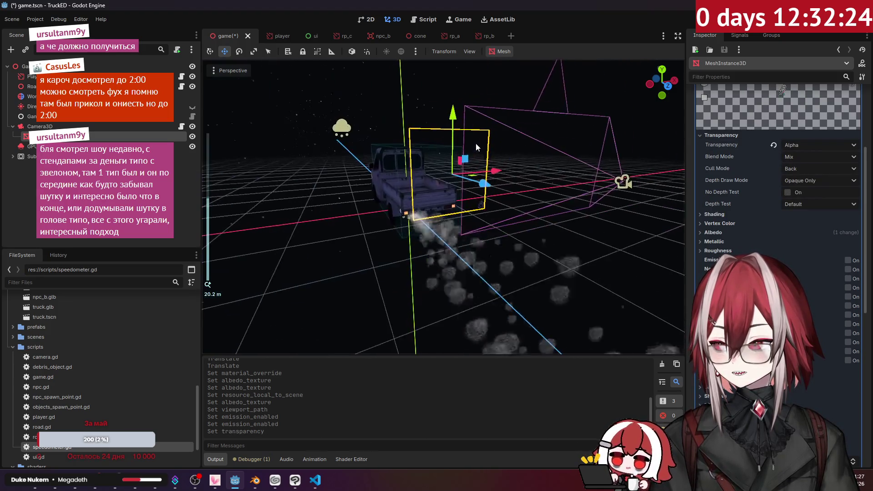
- Reselect the quad and browse its Geometry and Skeleton sections
left_click(263, 174)
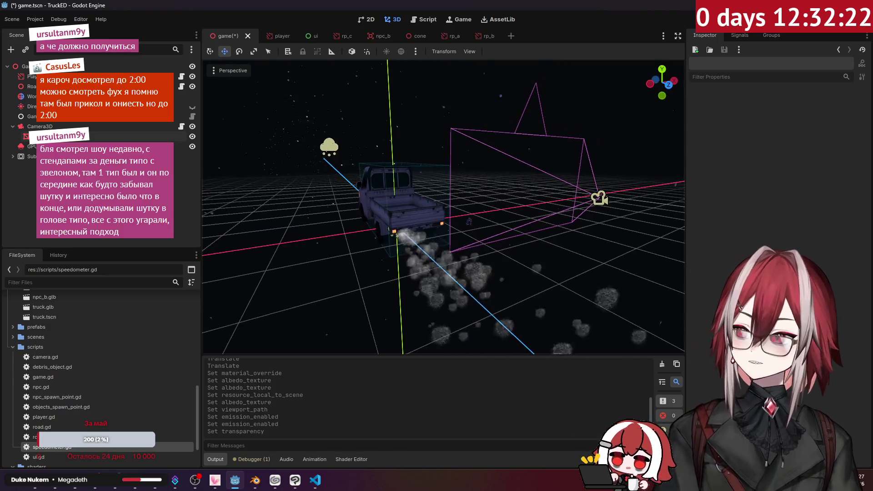
scroll(444, 207, "up", 4)
scroll(443, 207, "down", 5)
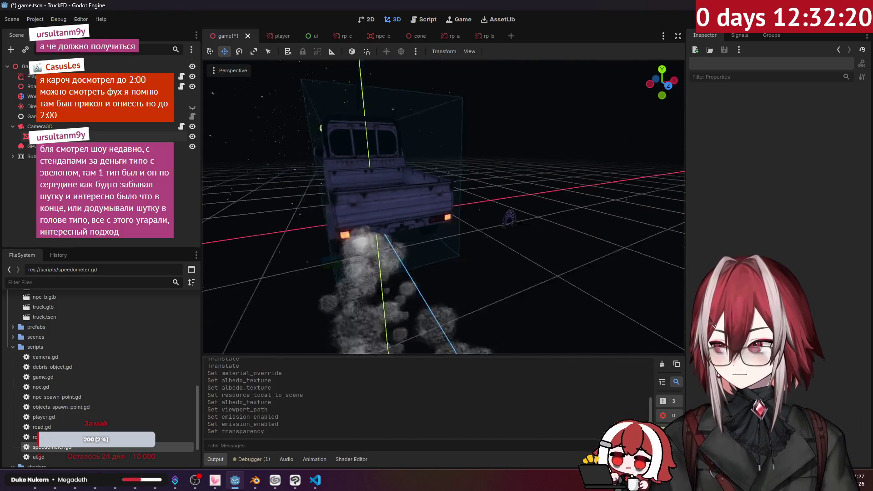
left_click(460, 200)
scroll(759, 148, "up", 5)
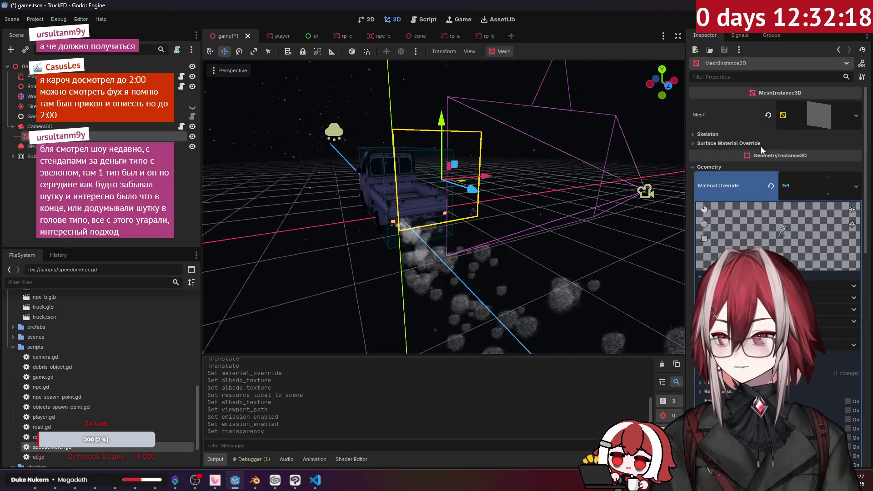
left_click(713, 167)
left_click(714, 135)
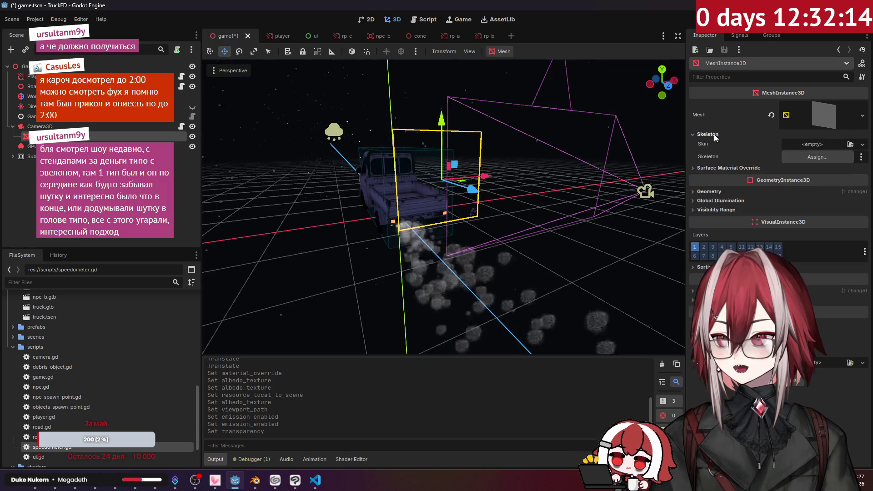
- Check the quad's mesh options, then reopen its override material and collapse Transparency
left_click(861, 118)
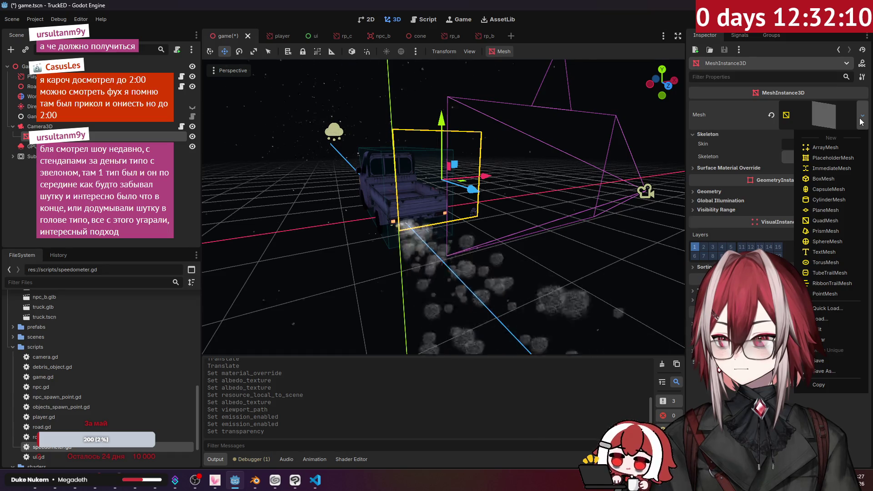
key("Escape")
left_click(724, 136)
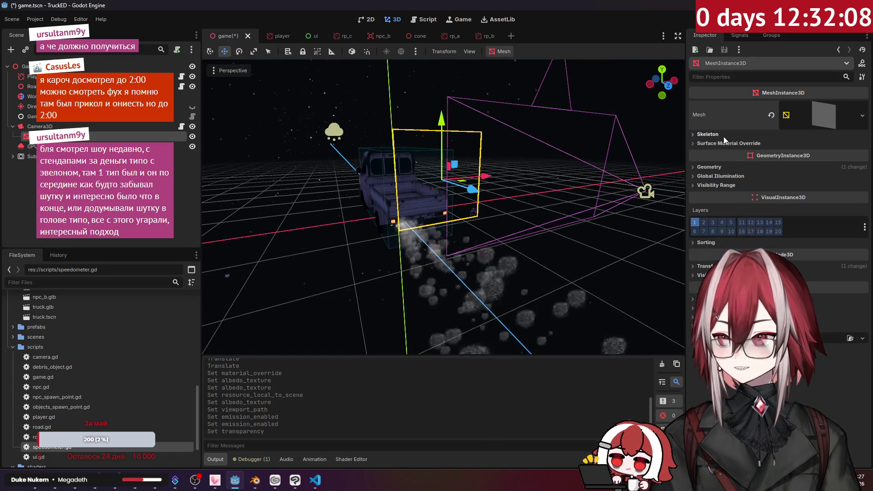
left_click(709, 167)
left_click(818, 186)
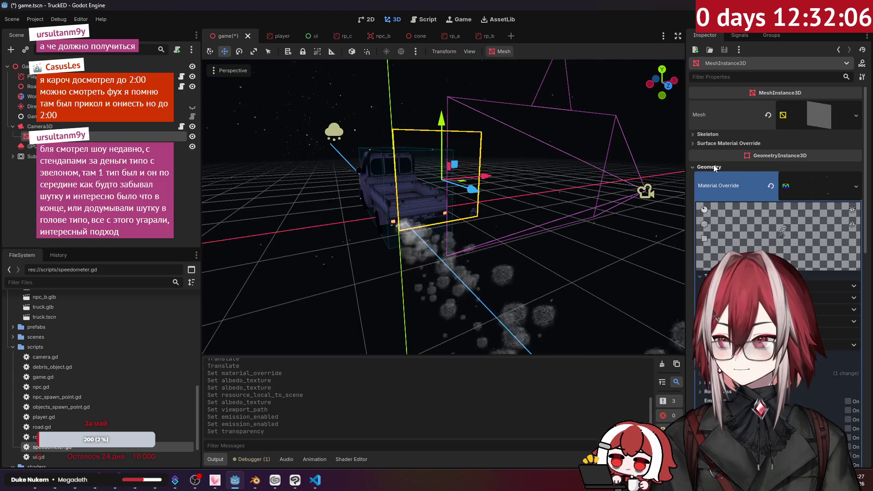
scroll(742, 214, "down", 2)
scroll(743, 215, "down", 3)
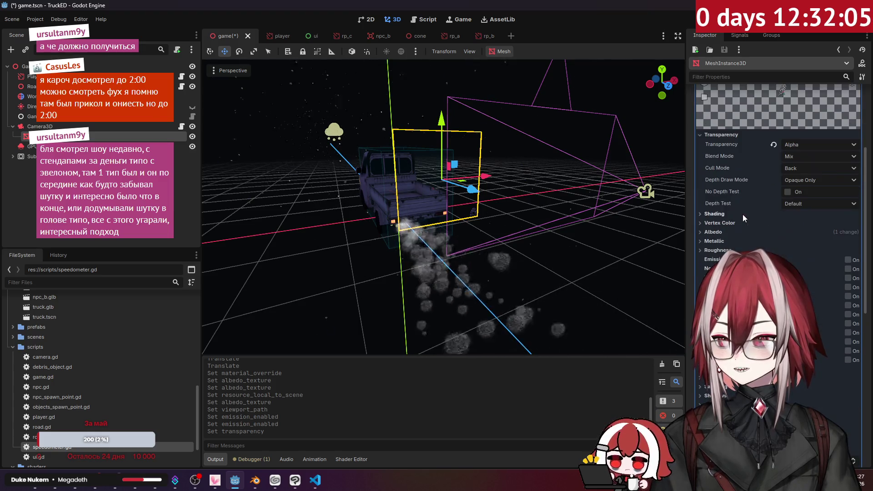
left_click(718, 130)
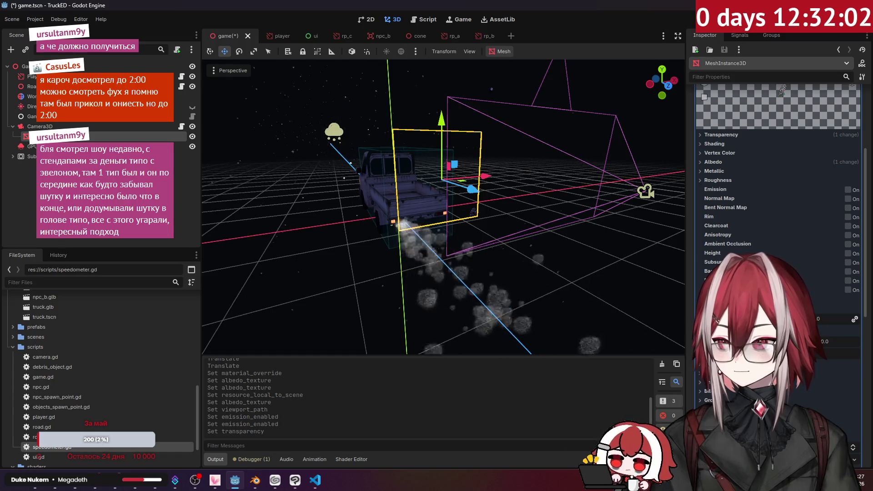
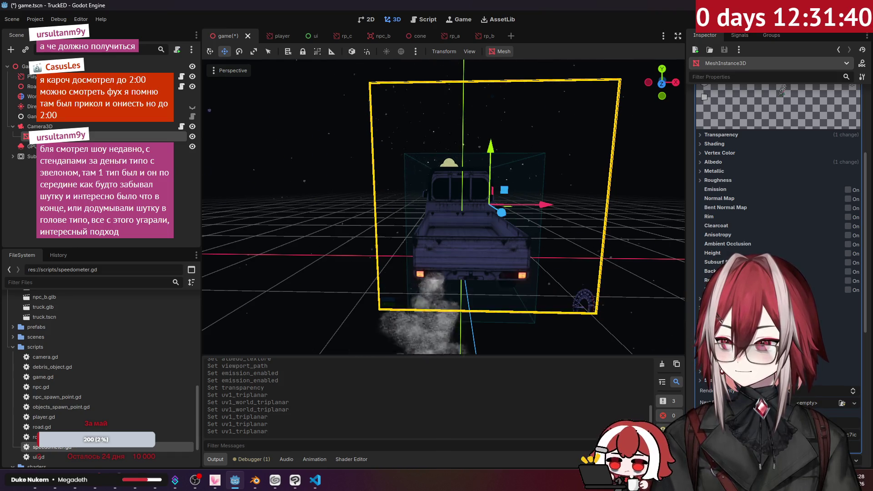
- Expand and collapse the truck material's Transparency and Shading property groups
left_click(704, 290)
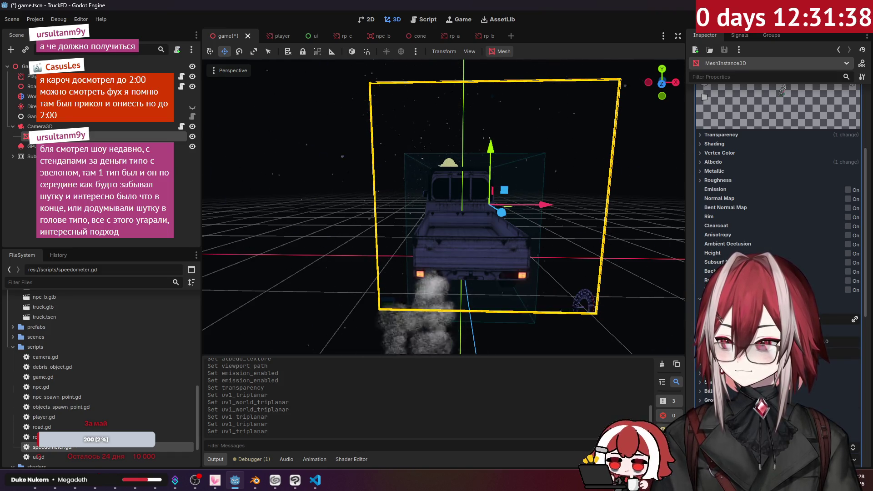
scroll(719, 189, "up", 2)
left_click(718, 190)
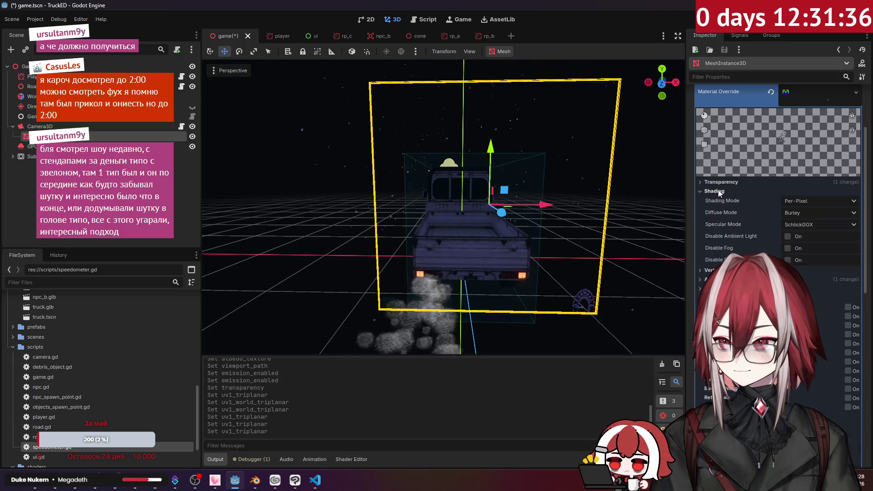
left_click(718, 189)
left_click(720, 183)
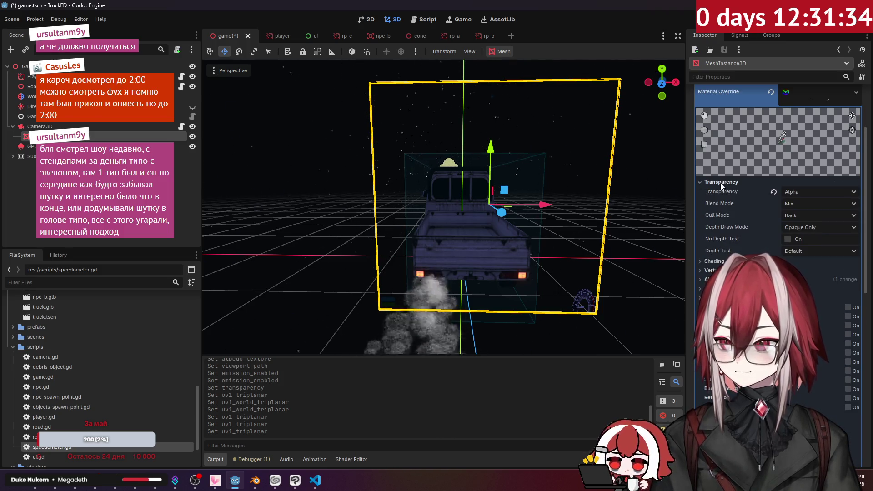
left_click(720, 183)
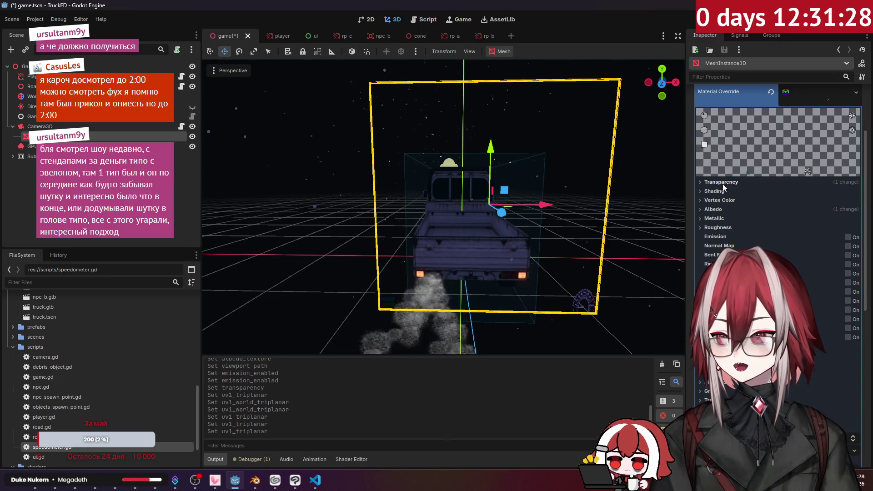
left_click(722, 183)
left_click(723, 184)
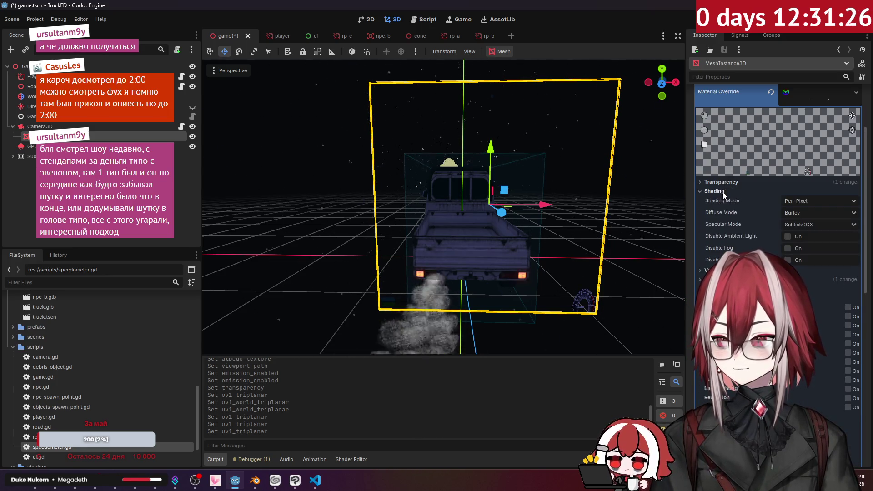
left_click(723, 191)
left_click(722, 192)
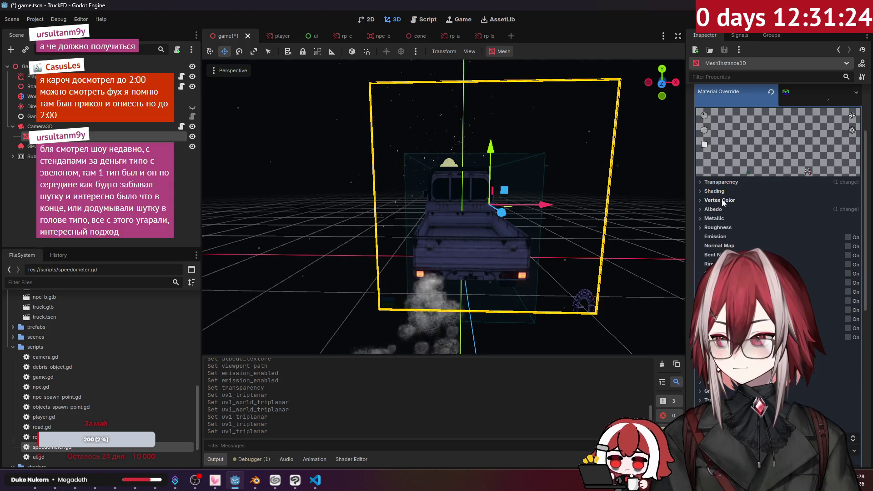
- Peek at the Vertex Color, Albedo, Metallic and Roughness groups, and toggle emission on and off
left_click(722, 200)
left_click(722, 200)
left_click(721, 208)
left_click(721, 208)
left_click(722, 220)
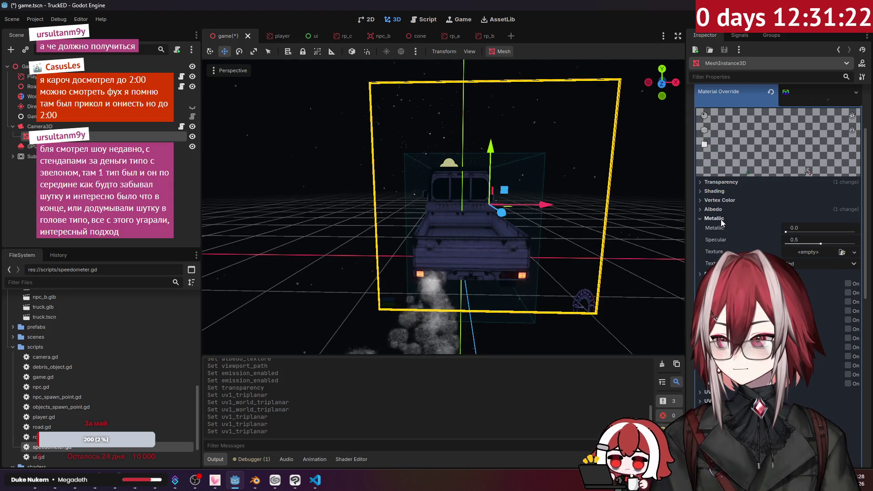
left_click(722, 219)
left_click(721, 229)
left_click(721, 230)
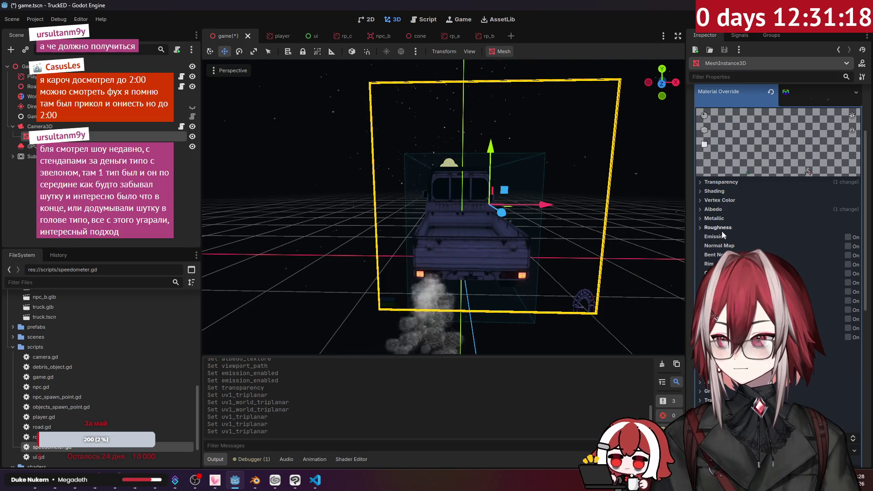
left_click(847, 237)
left_click(847, 238)
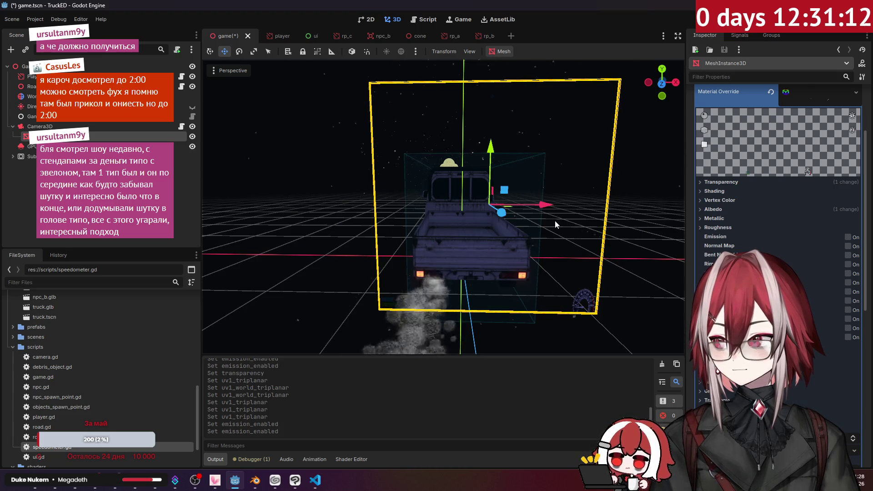
- Save and test-run the scene with F5, stop it, then select SubViewport and its UI node
mouse_move(663, 235)
left_mouse_down()
mouse_move(591, 218)
mouse_move(243, 218)
left_mouse_up()
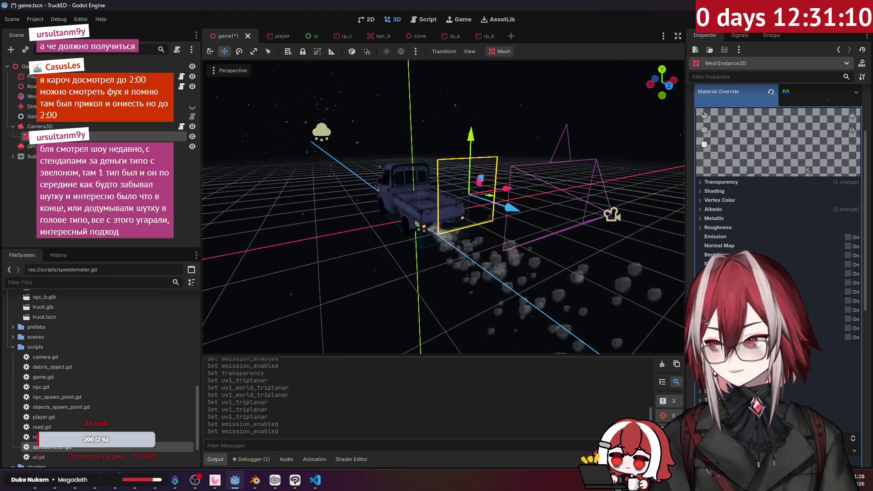
left_click(242, 218)
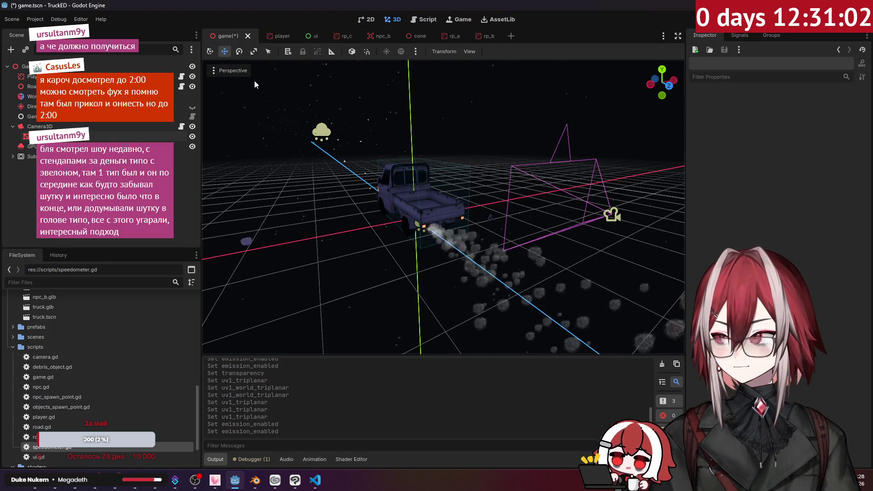
key("F5")
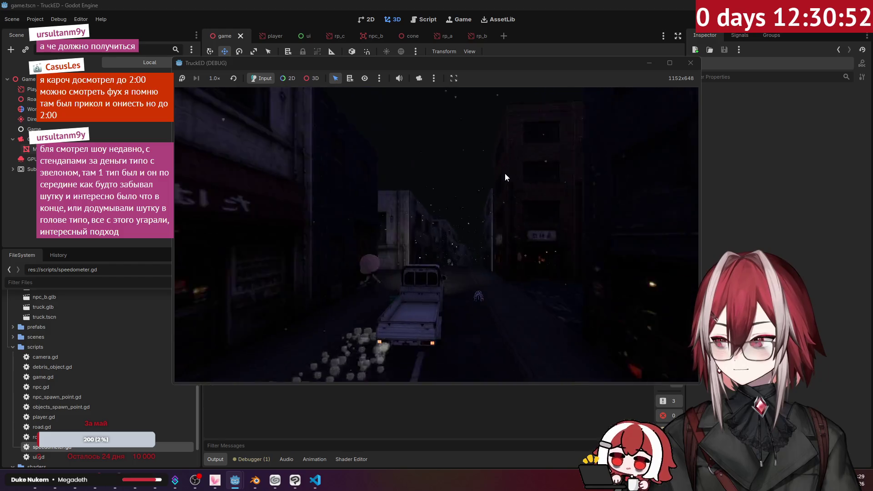
left_click(690, 63)
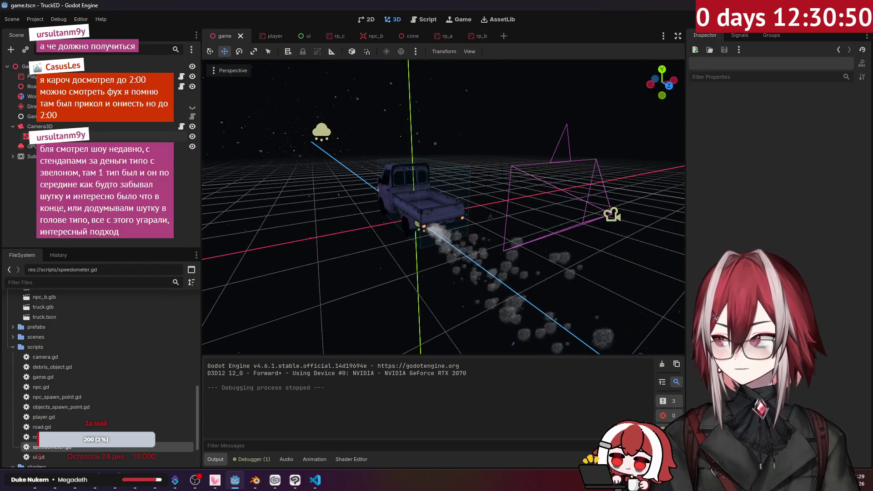
left_click(16, 156)
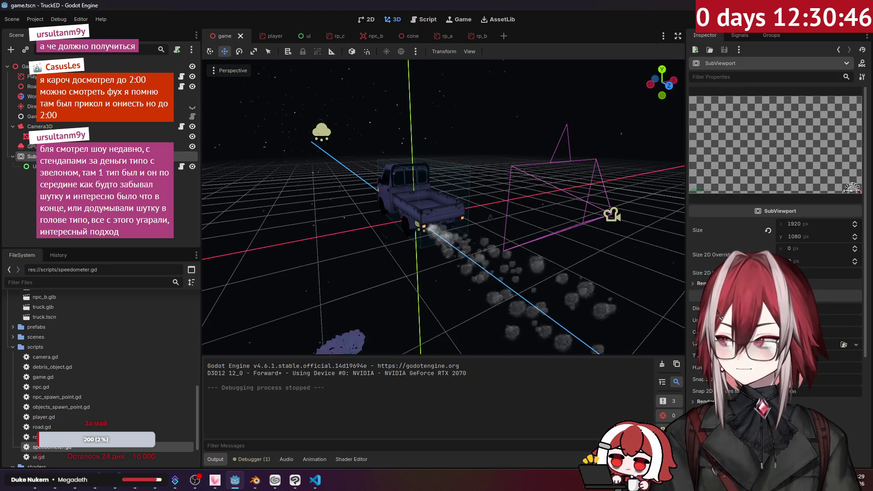
left_click(31, 166)
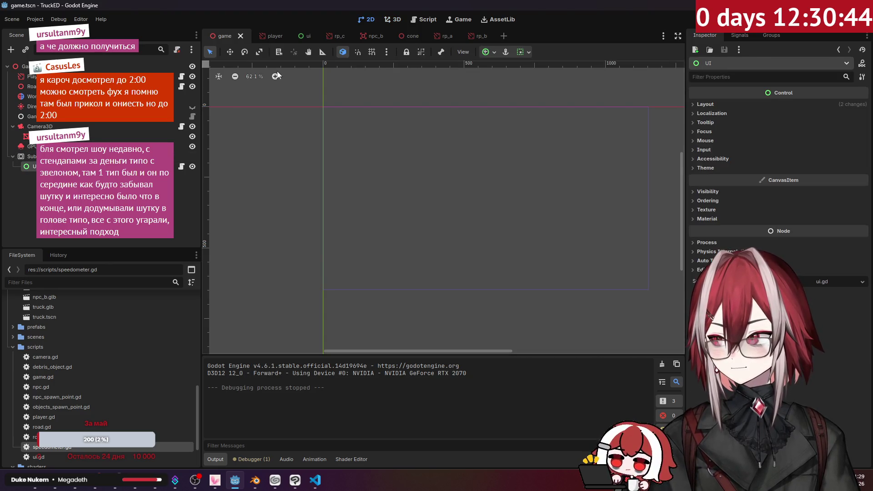
- Open the ui scene zoomed out to the whole HUD, then switch to speedometer.png in Clip Studio Paint
left_click(302, 36)
scroll(319, 159, "down", 6)
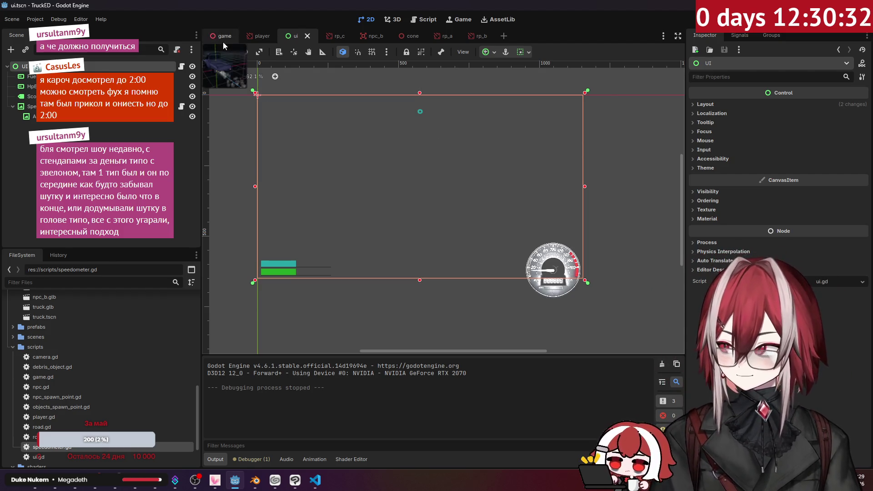
left_click(294, 480)
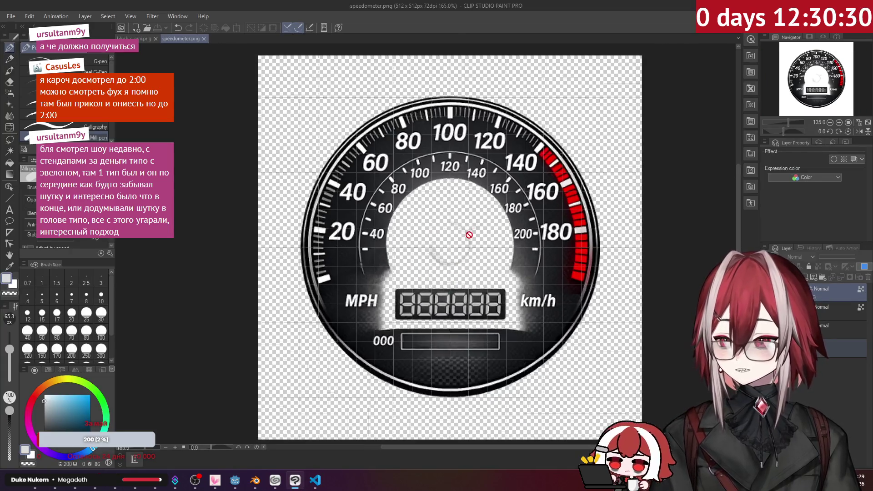
- Select the second speedometer layer, try an Edit colour adjustment, and undo it
scroll(468, 235, "up", 1)
key("ctrl+z")
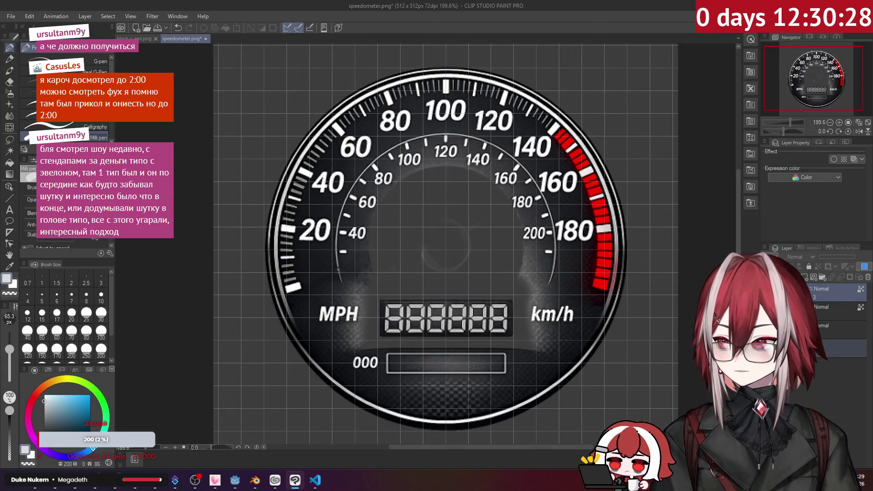
left_click(818, 318)
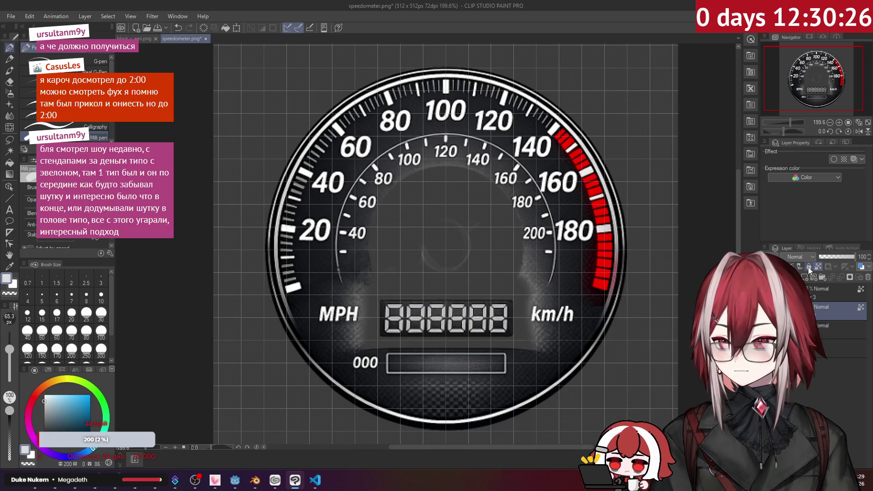
left_click(39, 17)
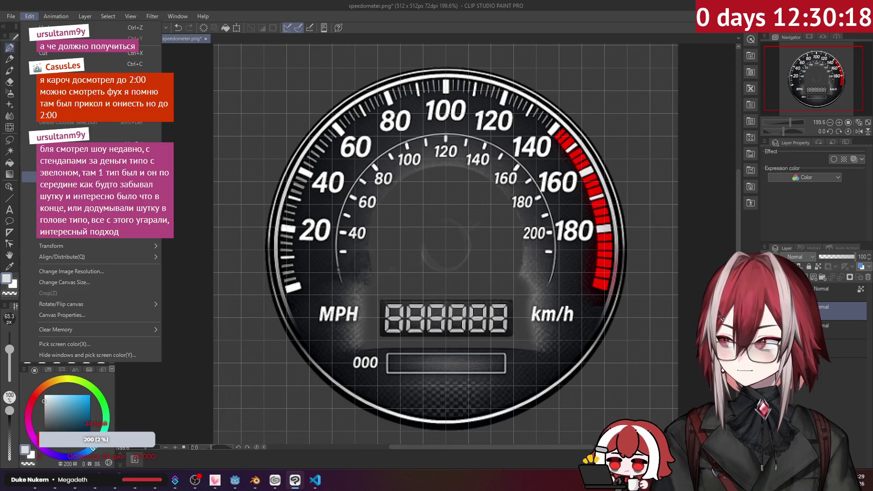
left_click(68, 209)
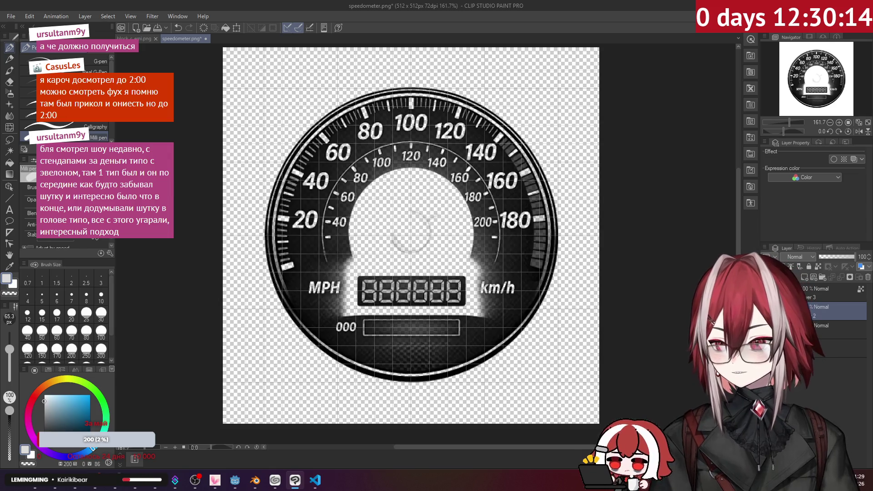
key("ctrl+z")
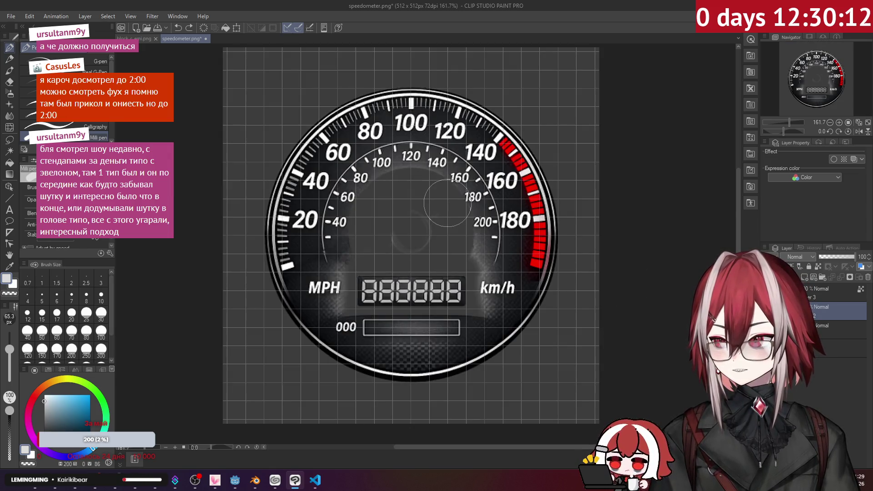
- Duplicate the speedometer layer into a Copy layer and bring up the Tone Curve adjustment
scroll(324, 173, "up", 1)
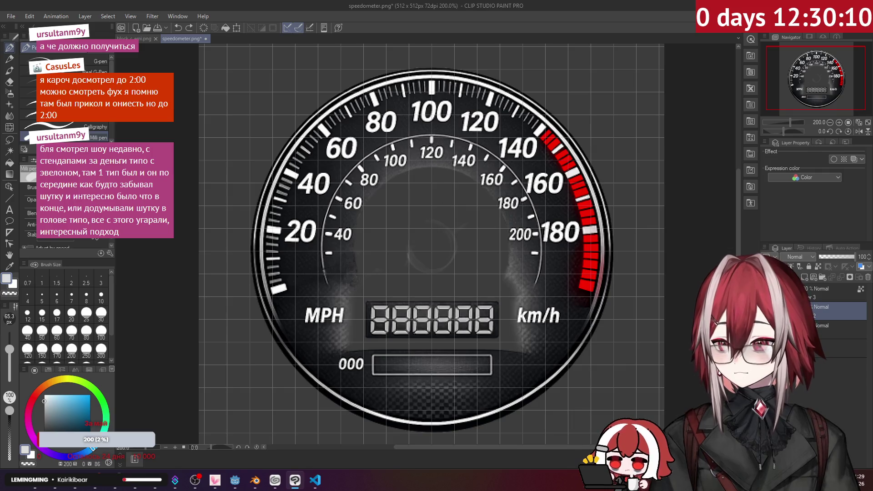
right_click(832, 311)
left_click(817, 144)
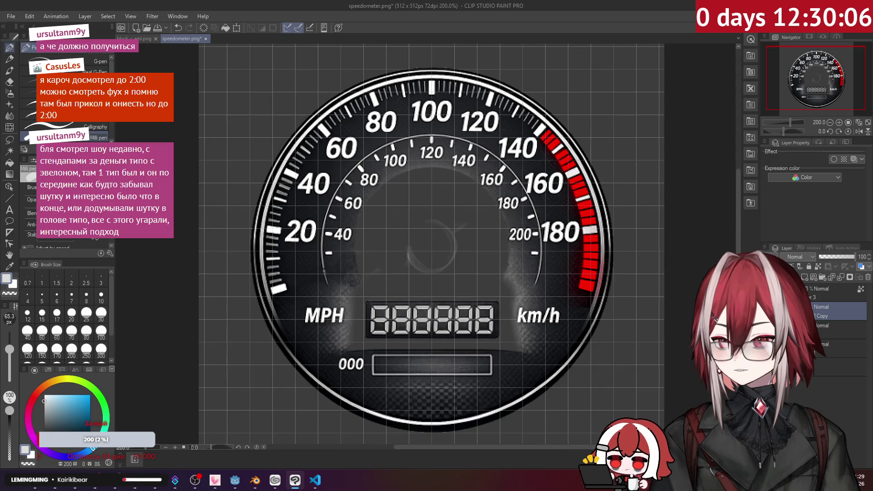
left_click(27, 16)
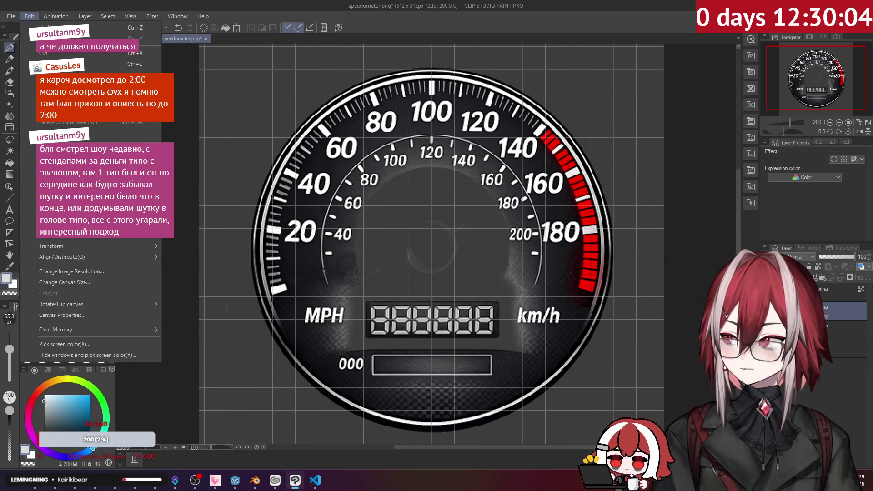
left_click(270, 283)
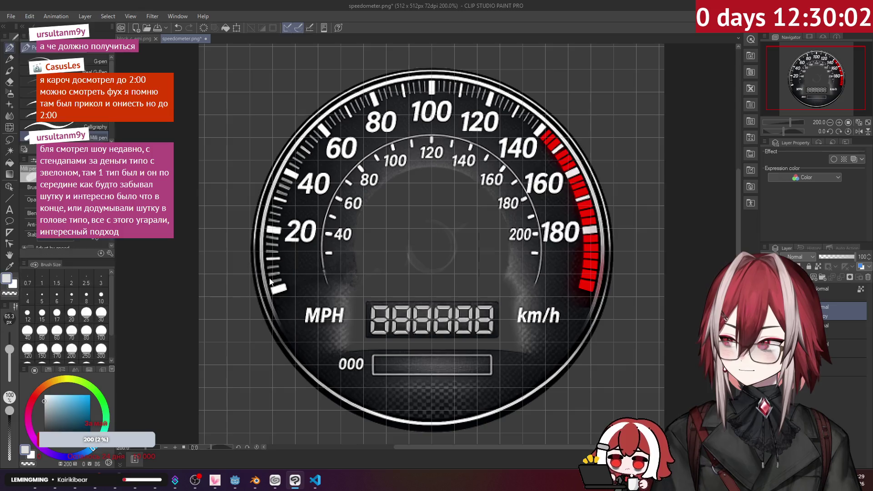
- Invert the copy layer's tone curve so the dark artwork turns light
left_click_drag(508, 293, 494, 170)
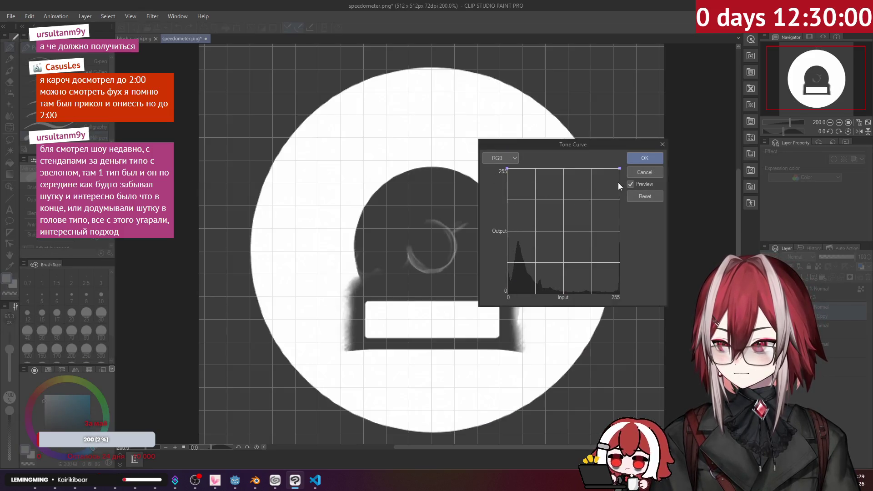
left_click_drag(629, 248, 630, 298)
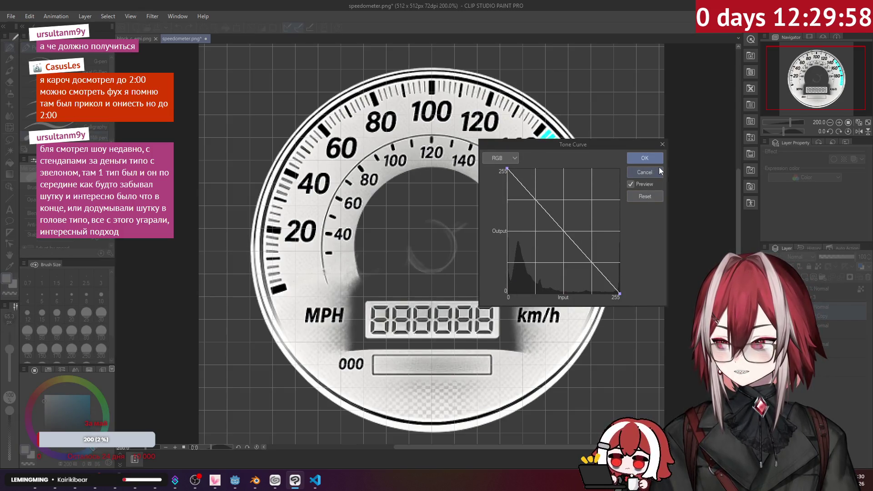
left_click(656, 158)
- Convert the copy's brightness to opacity, then try moving the full-colour layer above it and undo
left_click(29, 16)
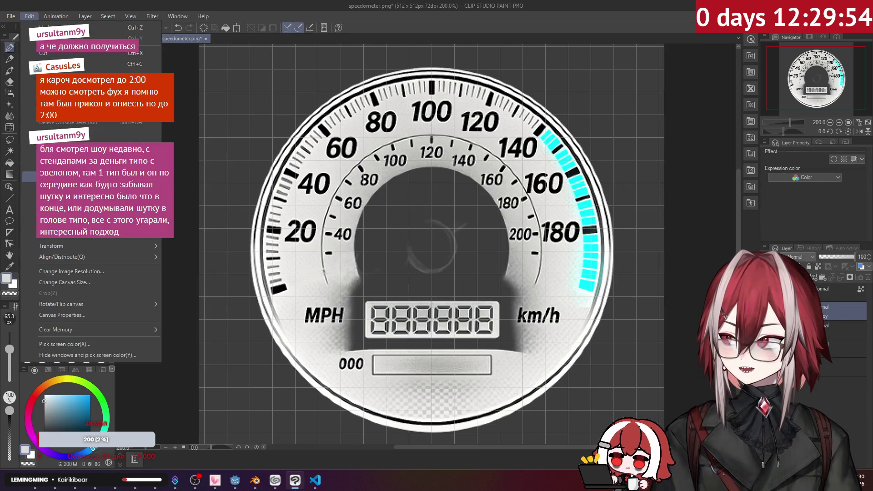
left_click(68, 165)
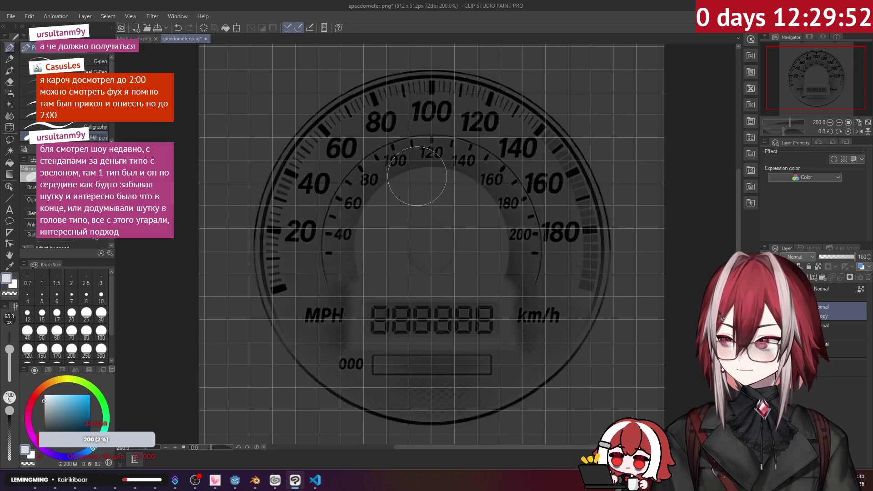
scroll(461, 190, "down", 1)
left_click_drag(819, 325, 815, 316)
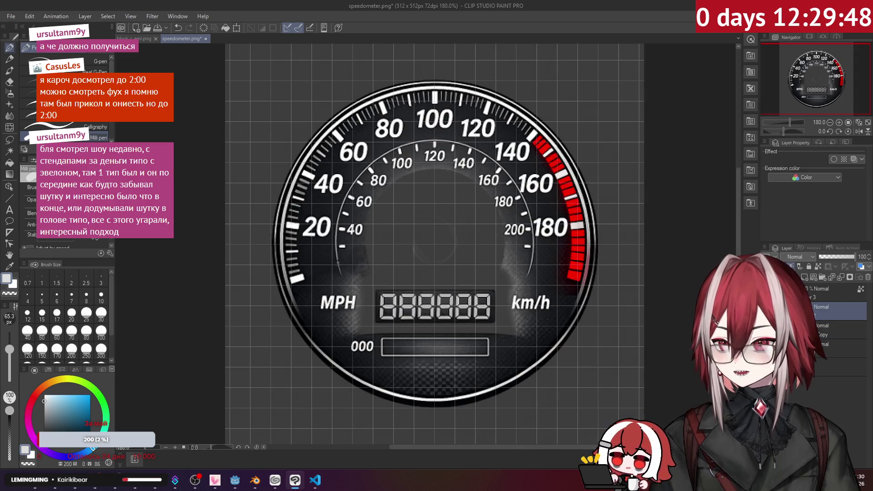
key("ctrl+z")
- Check transparency by toggling the dark background, select the white-line layer and add a new layer
scroll(491, 213, "down", 2)
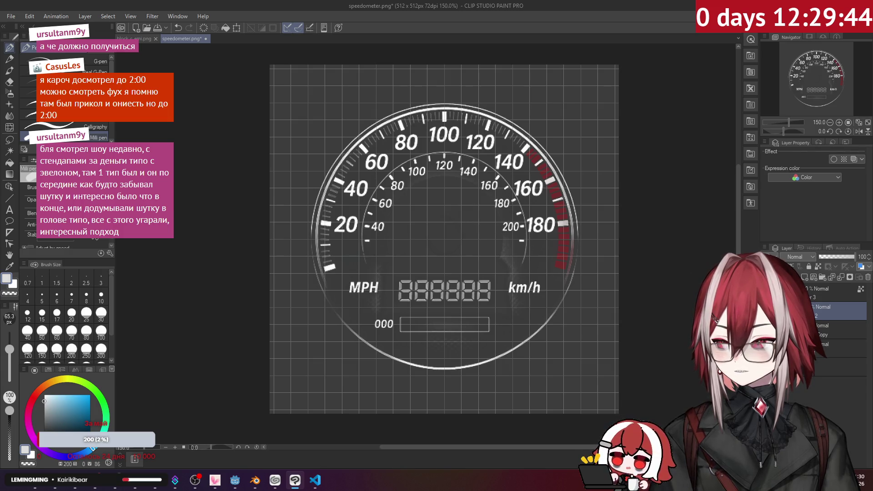
key("ctrl+z")
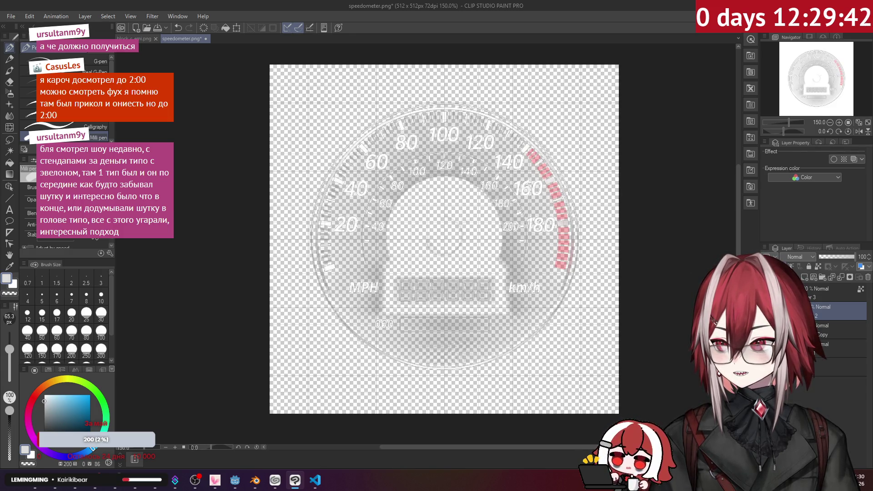
key("ctrl+y")
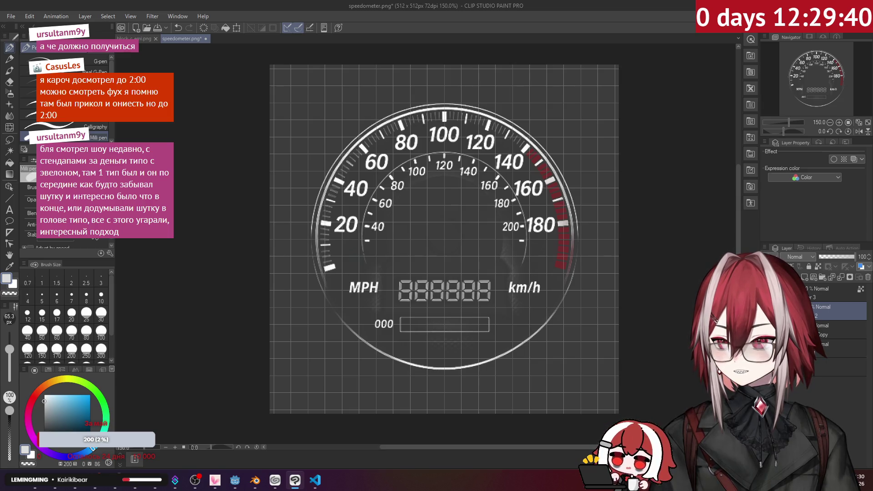
left_click(842, 331)
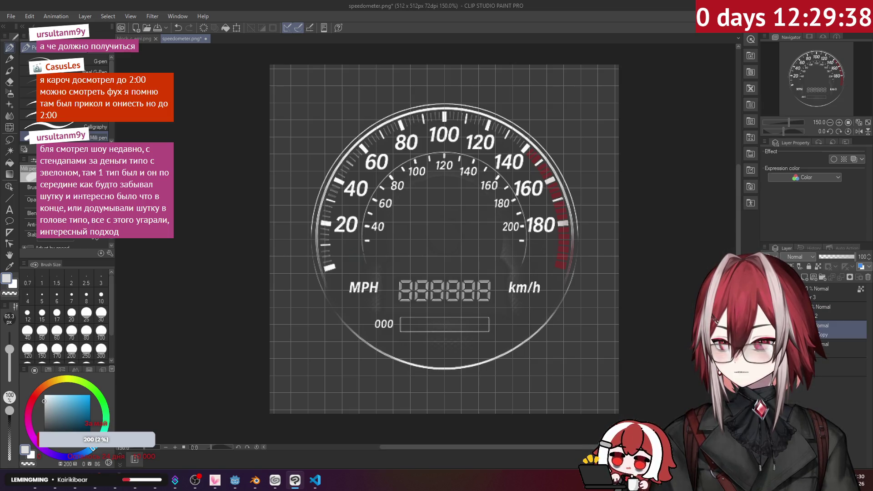
left_click(817, 319)
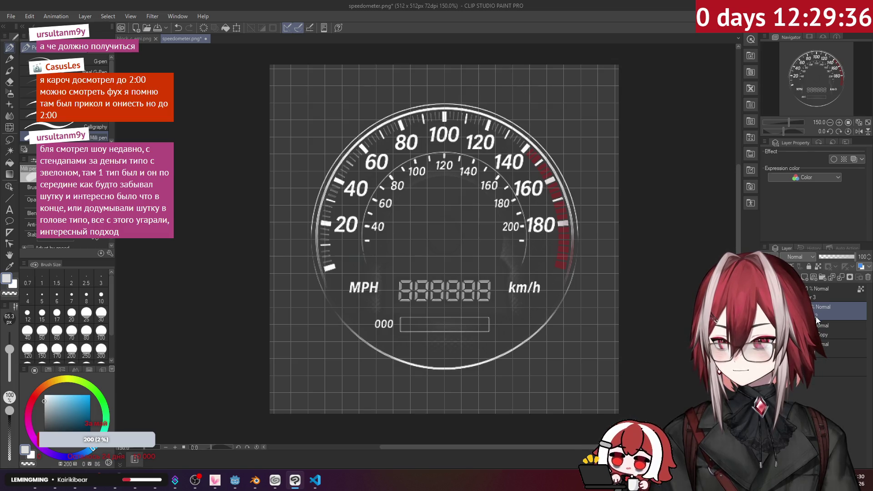
key("ctrl+shift+n")
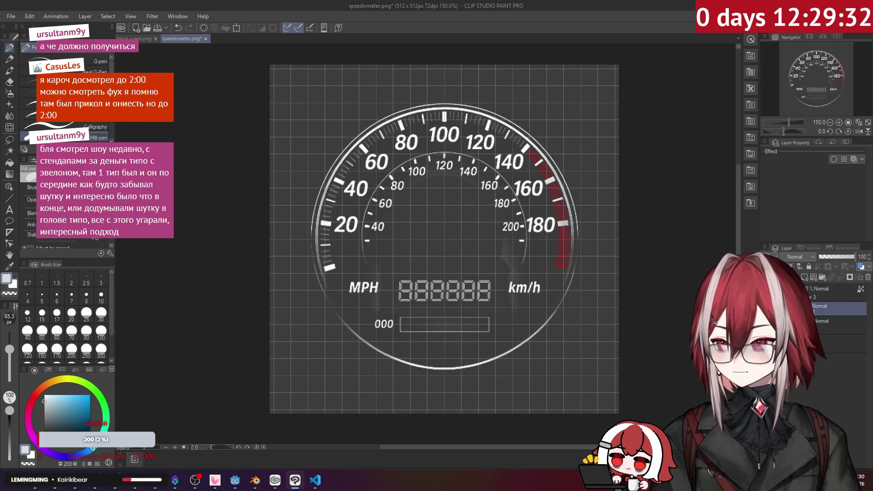
- Duplicate the white-line speedometer layer
right_click(837, 314)
left_click(805, 141)
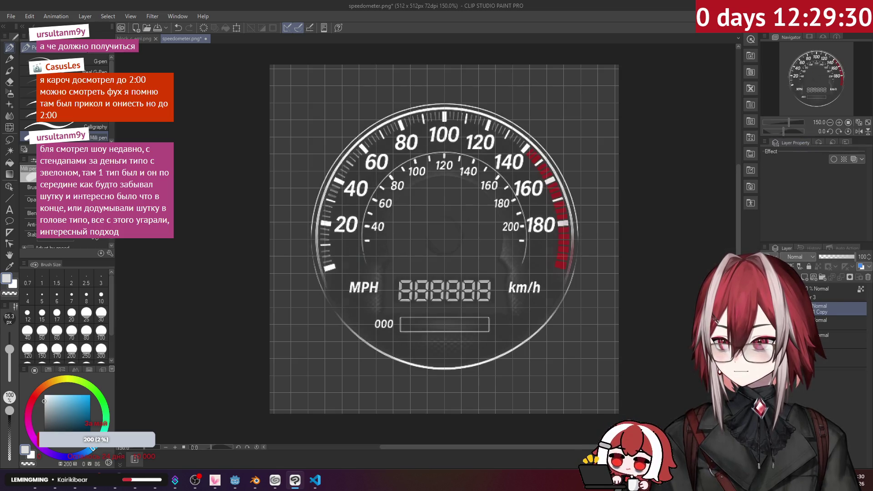
right_click(816, 313)
key("Escape")
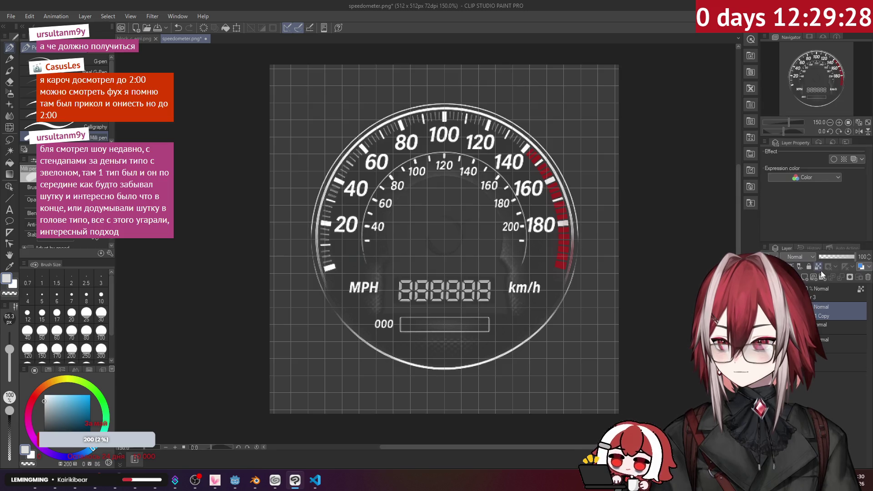
left_click(156, 16)
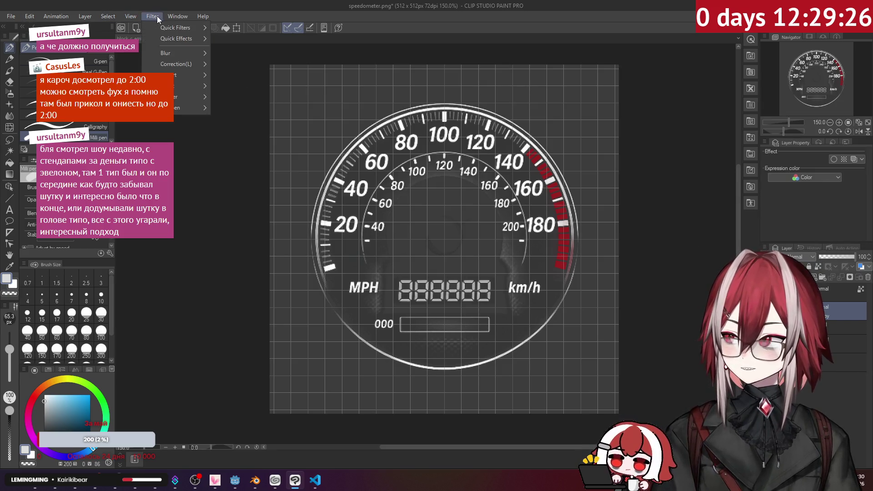
- Apply a Gaussian blur to the duplicated layer, raising its strength to about 36
mouse_move(176, 55)
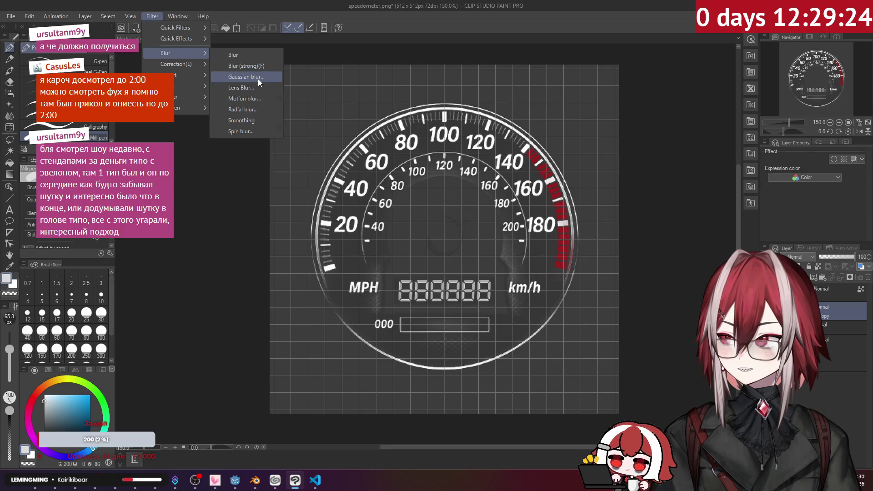
left_click(257, 78)
left_click_drag(334, 239, 352, 236)
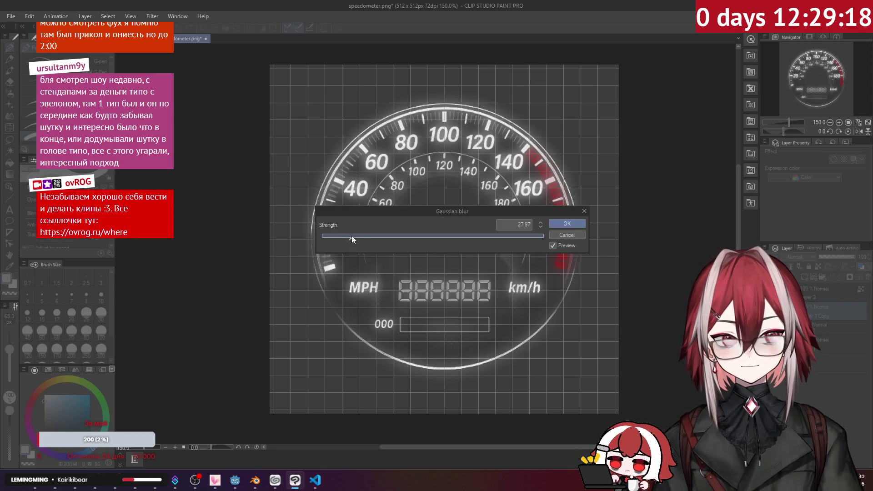
left_click_drag(351, 236, 423, 239)
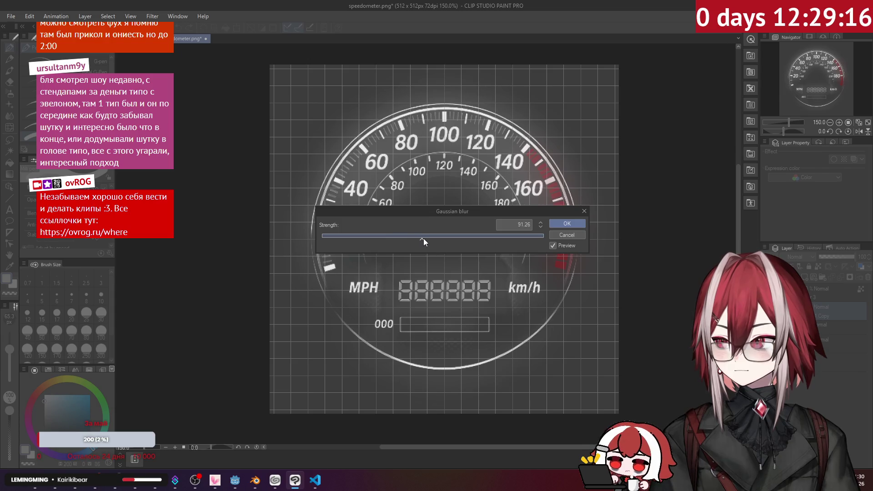
left_click(568, 224)
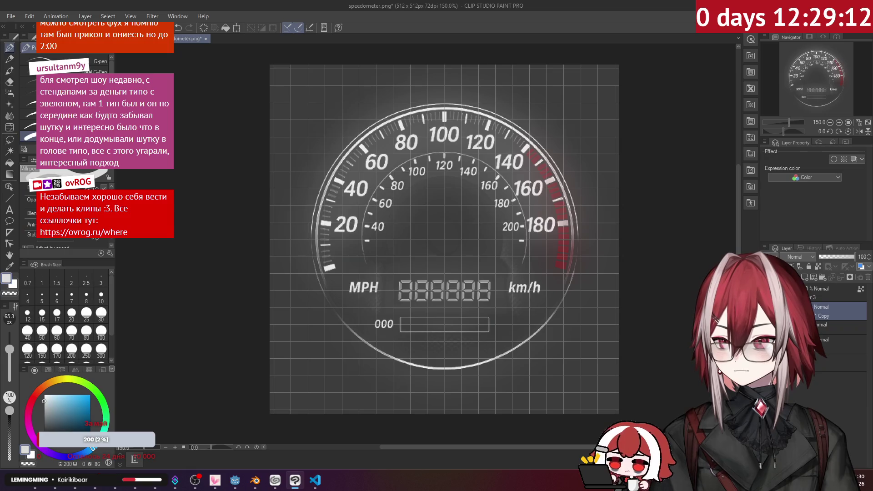
- Compare the blurred glow against the unblurred version with undo/redo, keeping the blur
key("ctrl+z")
key("ctrl+y")
key("ctrl+z")
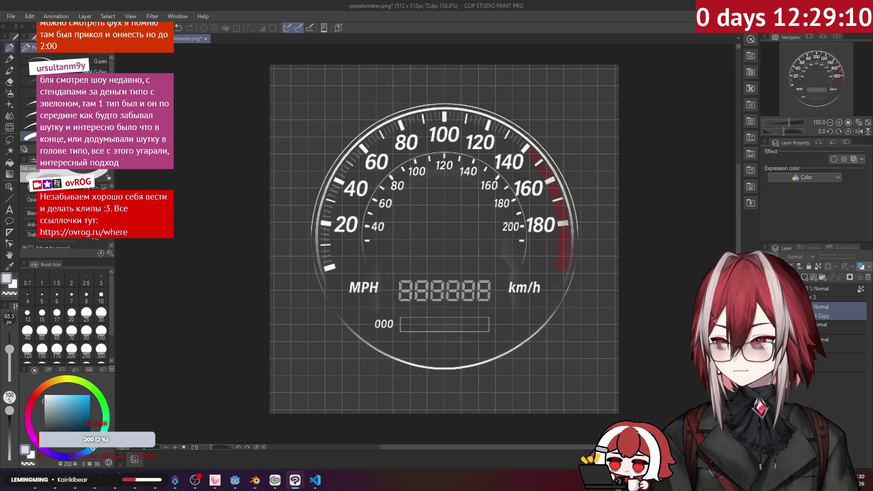
key("ctrl+y")
key("ctrl+z")
key("ctrl+y")
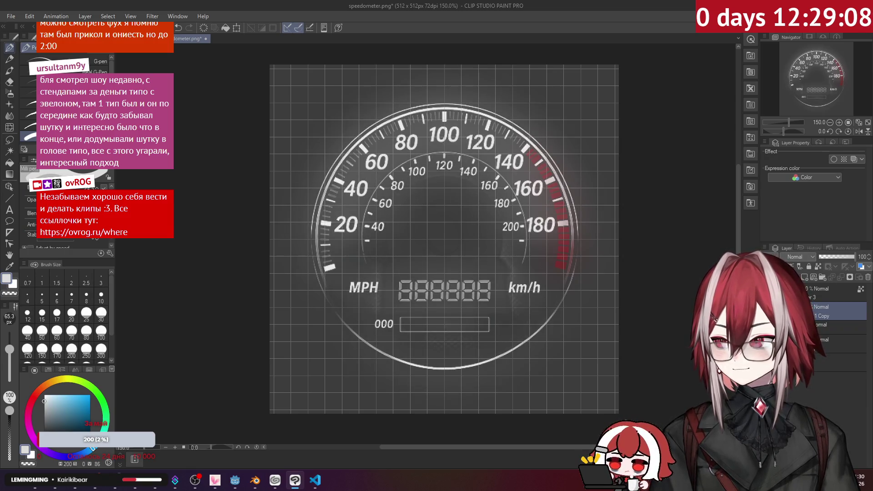
left_click(29, 16)
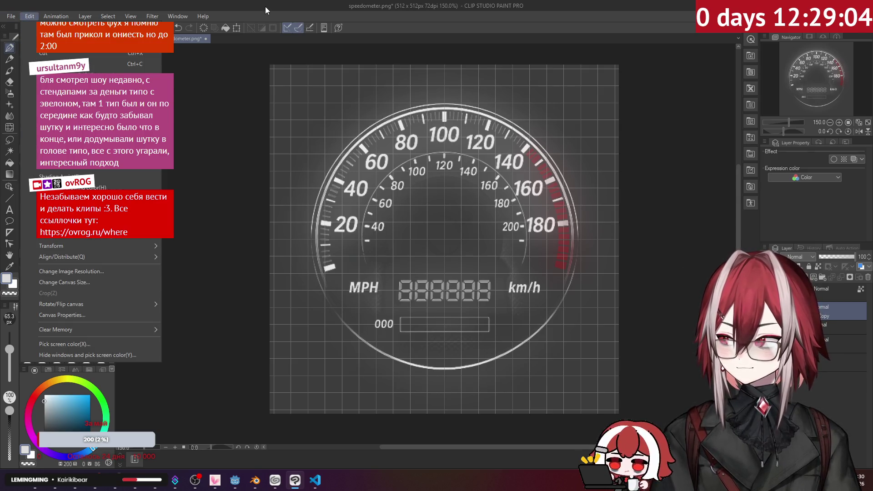
- Set the glow layer to Add blending (after trying Screen) at 45% opacity, and hide the dark background
key("Escape")
left_click(799, 257)
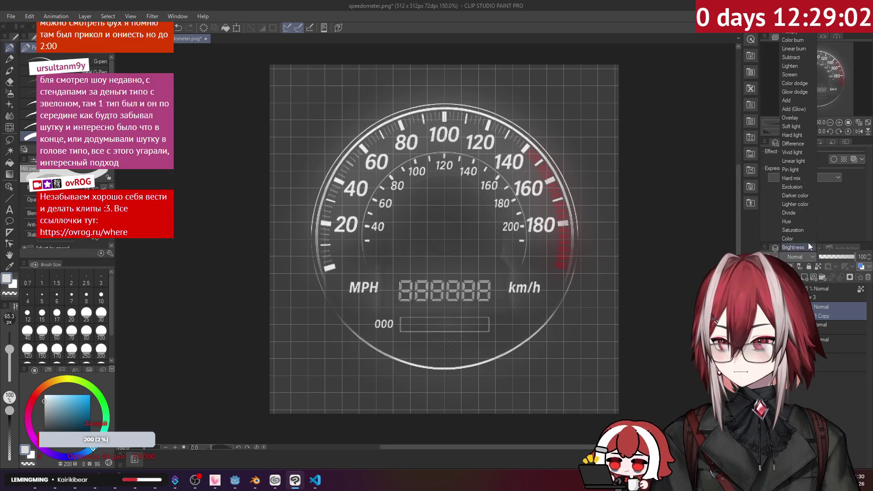
left_click(793, 102)
left_click(798, 257)
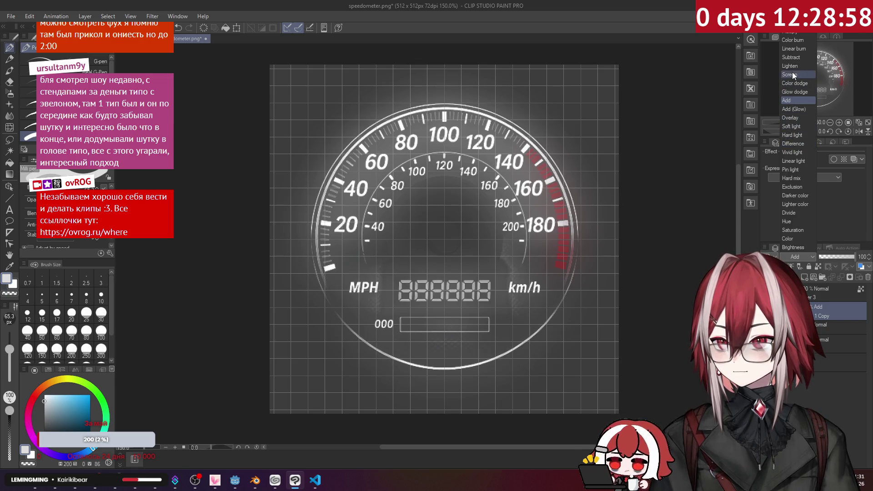
left_click(792, 75)
left_click(803, 255)
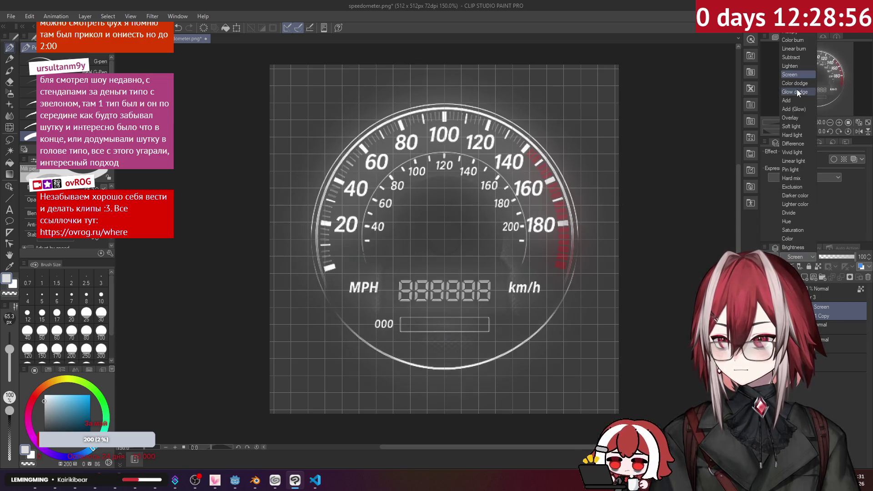
left_click(795, 98)
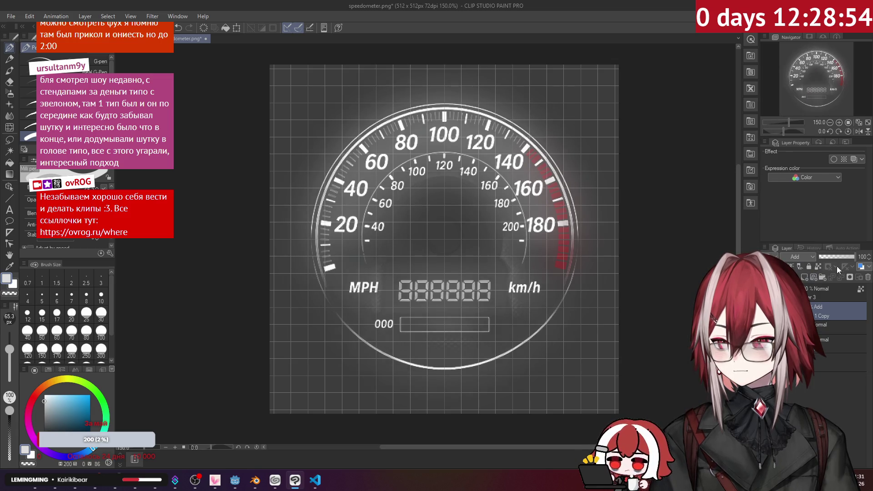
mouse_move(842, 257)
left_mouse_down()
mouse_move(823, 256)
mouse_move(835, 257)
left_mouse_up()
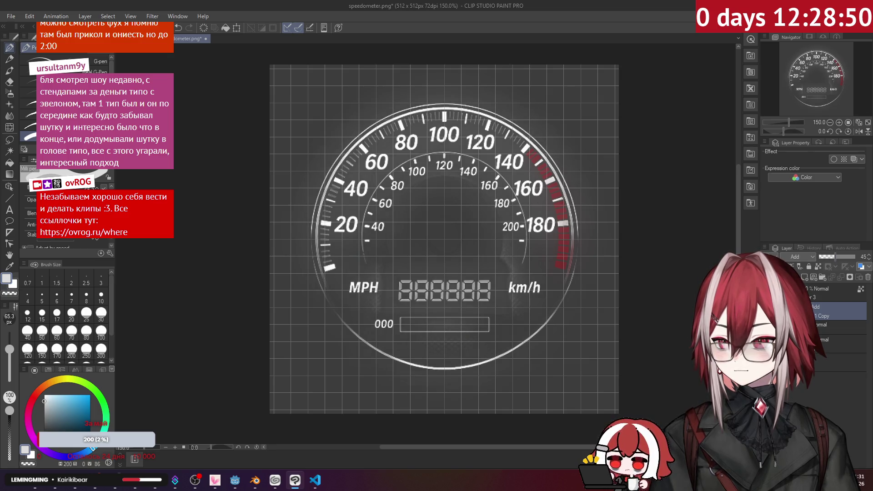
left_click(767, 340)
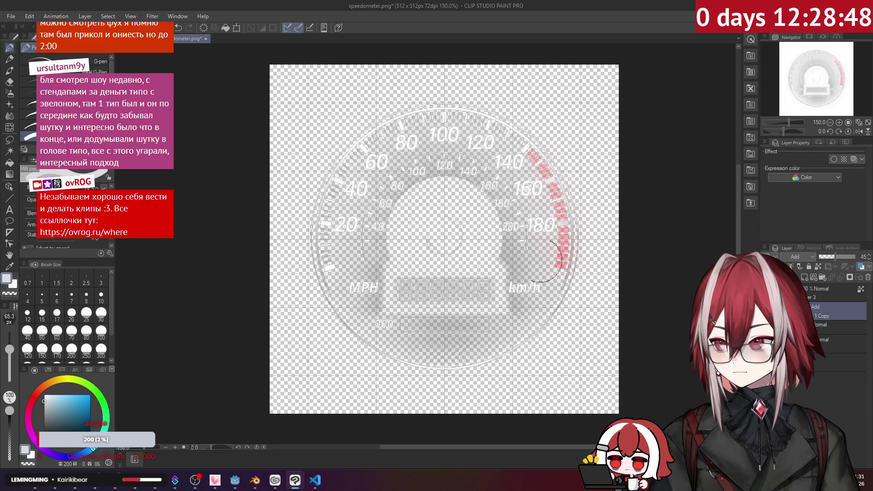
- Save the image over speedometer.png on the Desktop, confirming the replace, and return to Godot
left_click(11, 16)
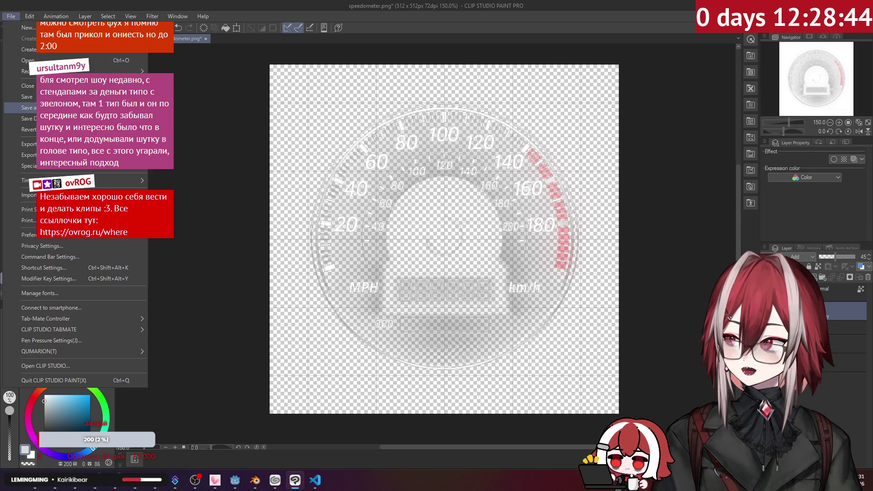
left_click(68, 107)
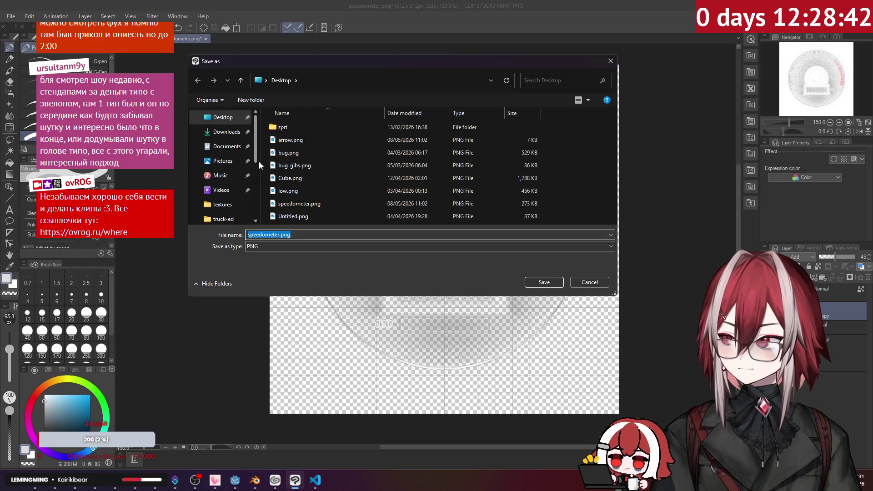
left_click(544, 282)
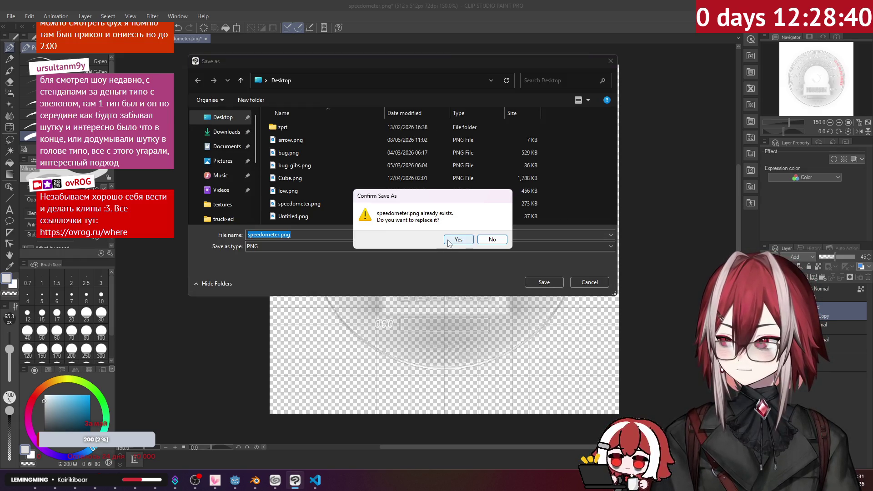
left_click(449, 238)
key("alt+Tab")
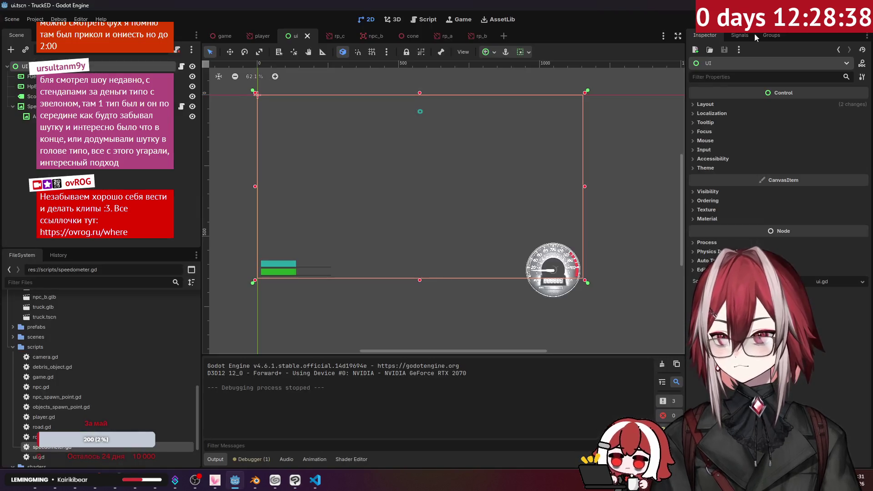
- Copy the edited speedometer.png from the Desktop into the textures folder, replacing the old file
left_click(235, 480)
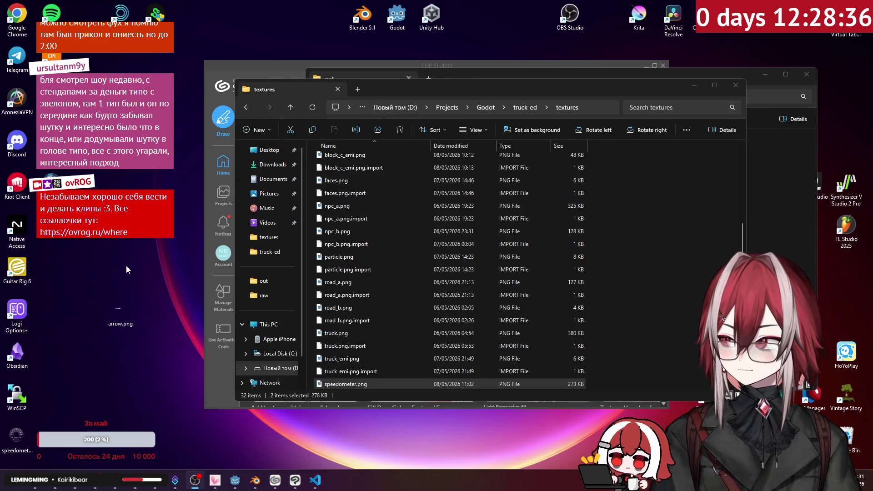
left_click_drag(28, 435, 129, 354)
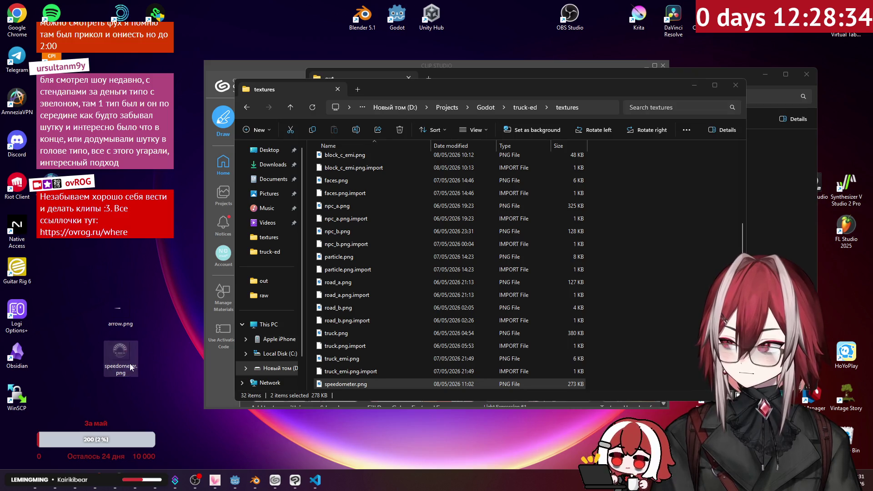
left_click(660, 292)
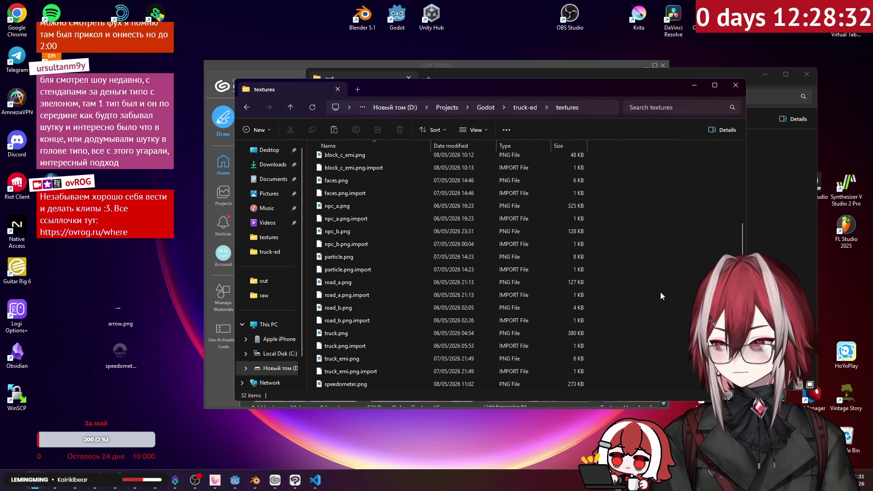
key("ctrl+v")
left_click(444, 179)
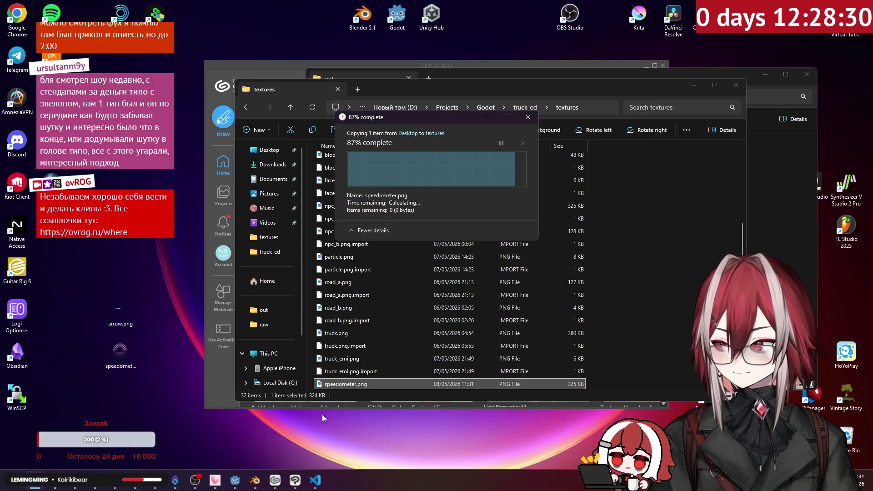
mouse_move(258, 481)
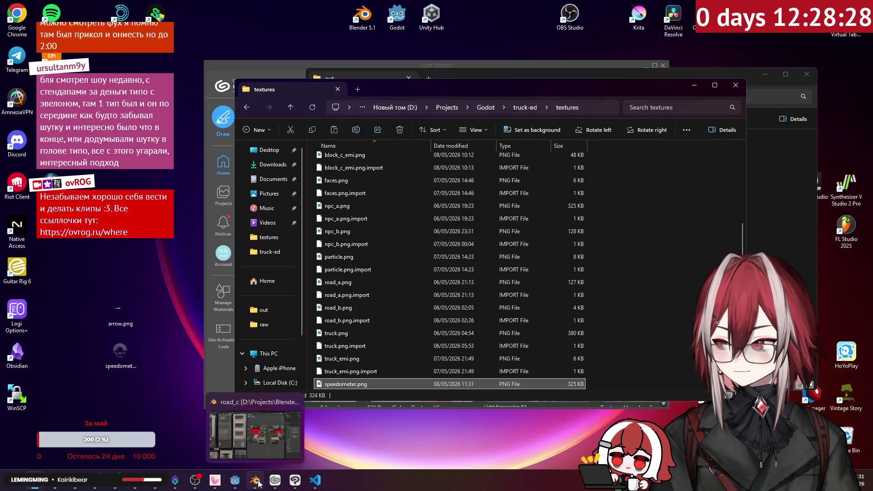
left_click(236, 480)
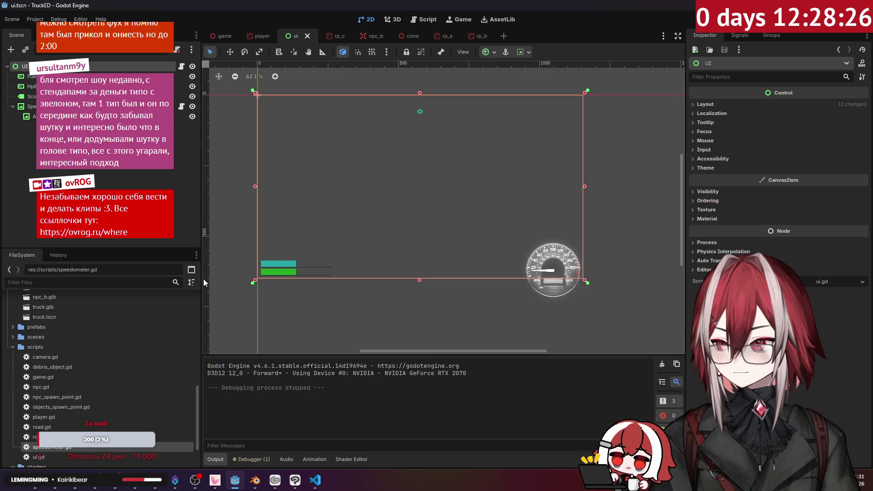
- Give the Speedometer node a darker Modulate colour
left_click(30, 106)
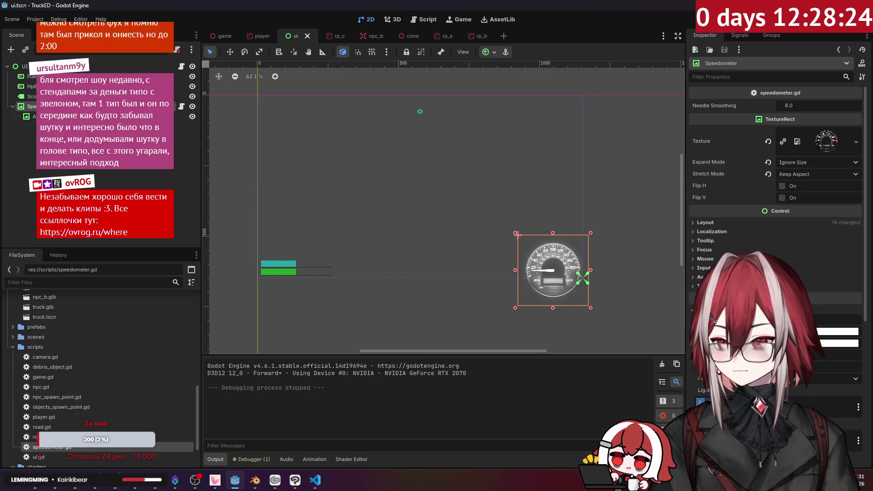
left_click(839, 331)
left_click(850, 259)
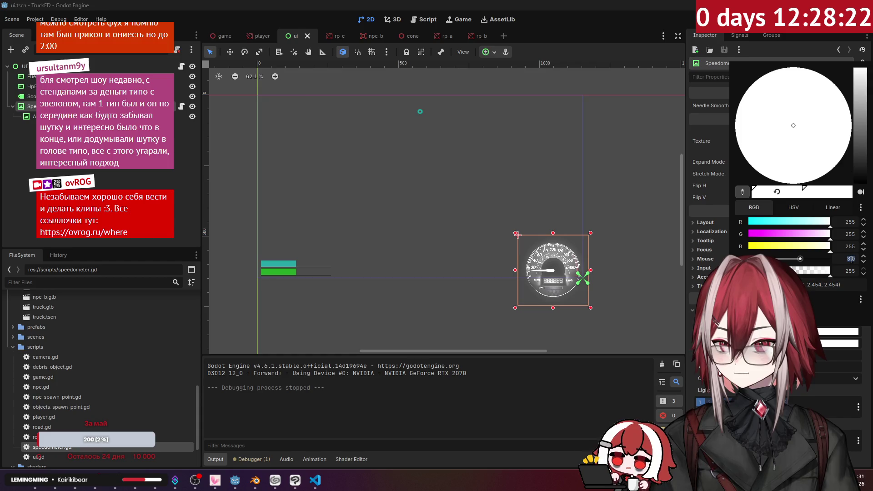
type("1")
key("Return")
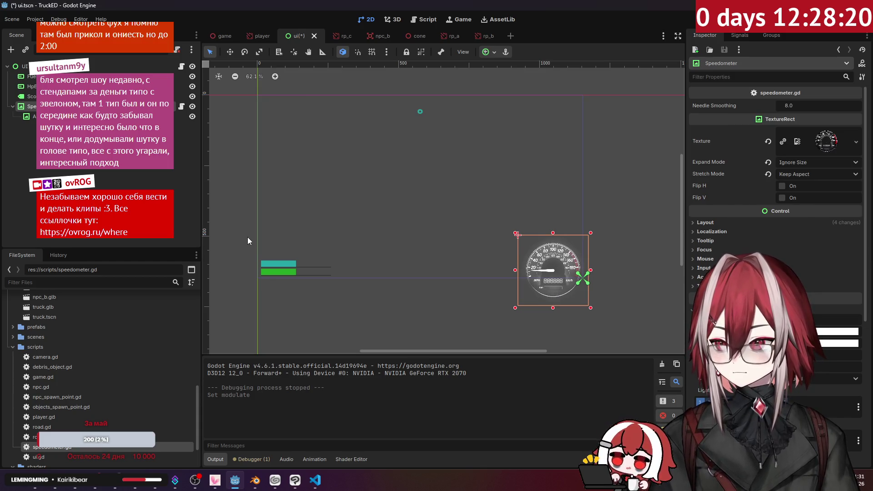
left_click(248, 237)
- In the game scene, move UI directly under the root, delete the two leftover nodes, save and run
left_click(233, 39)
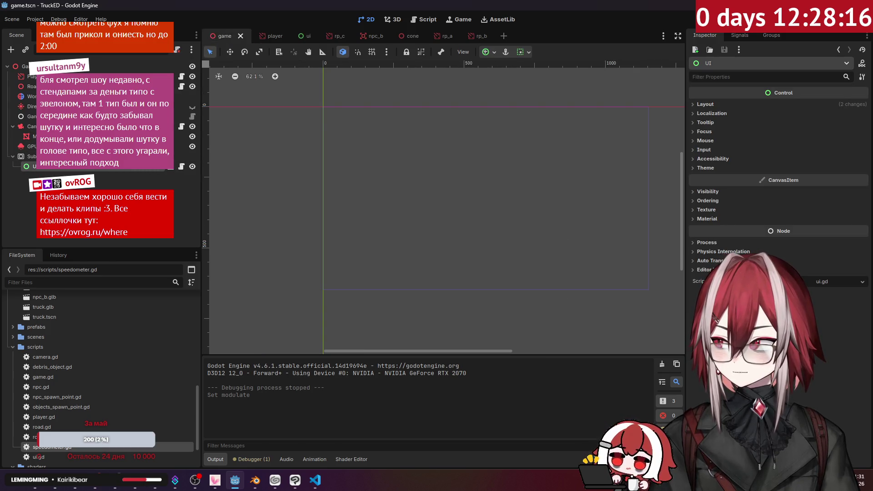
left_click_drag(25, 169, 16, 133)
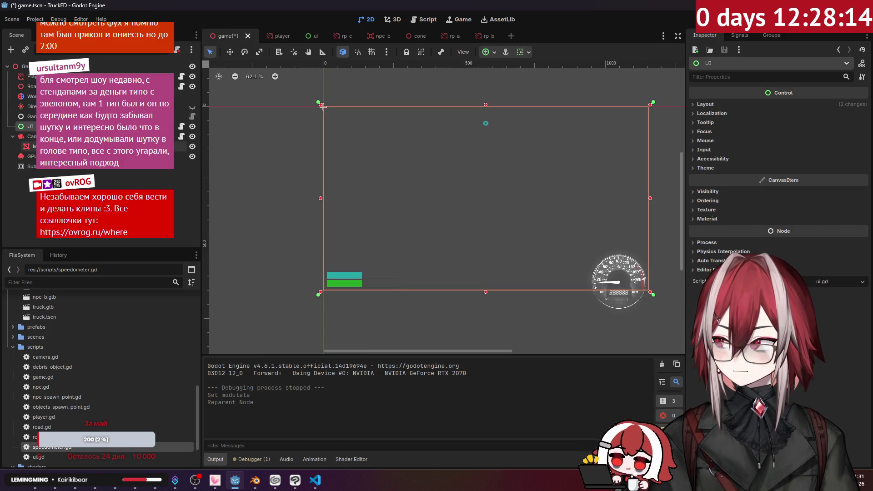
left_click(68, 147)
left_click(91, 167, "ctrl")
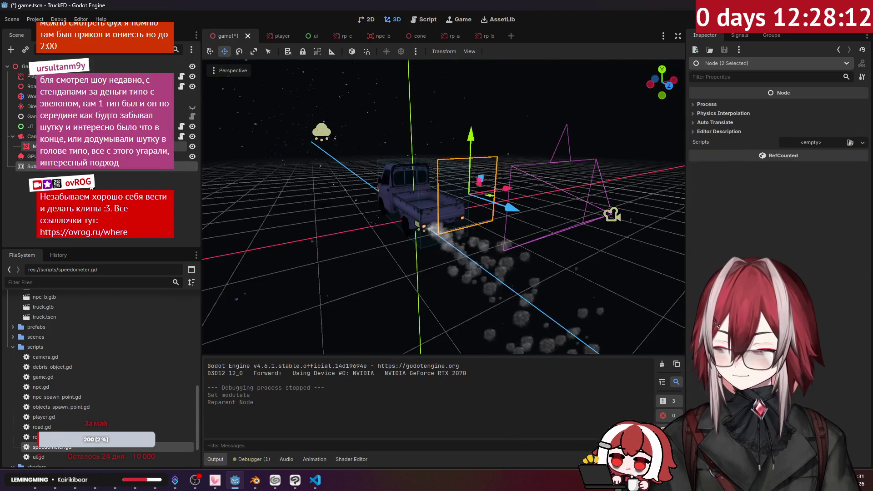
key("Delete")
key("Return")
key("ctrl+s")
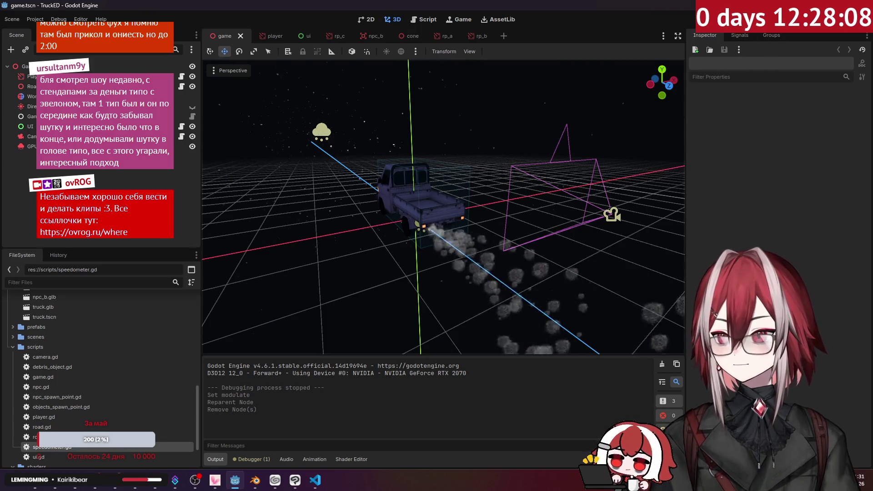
key("F5")
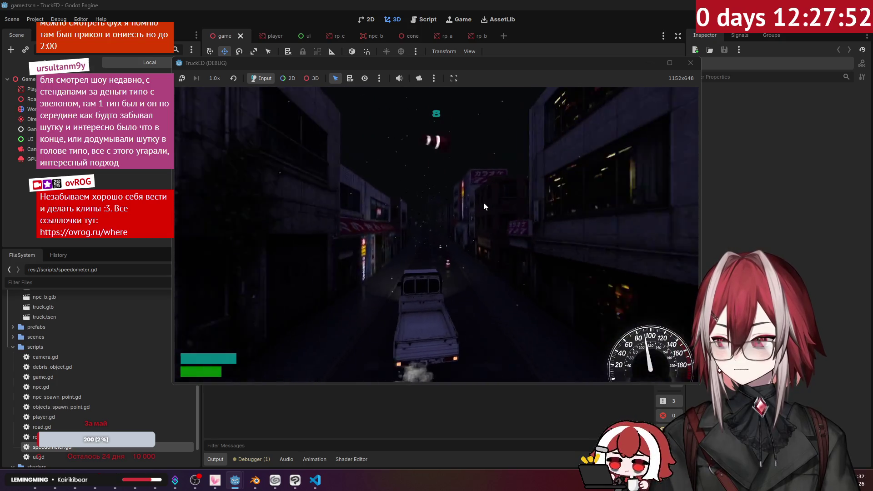
- Stop the speedometer test run and bring Clip Studio Paint to the front
left_click(690, 63)
mouse_move(323, 485)
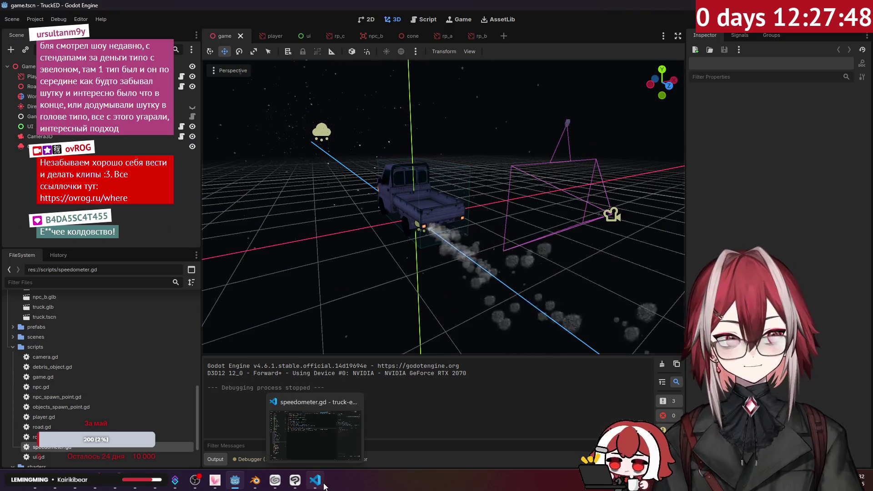
left_click(296, 483)
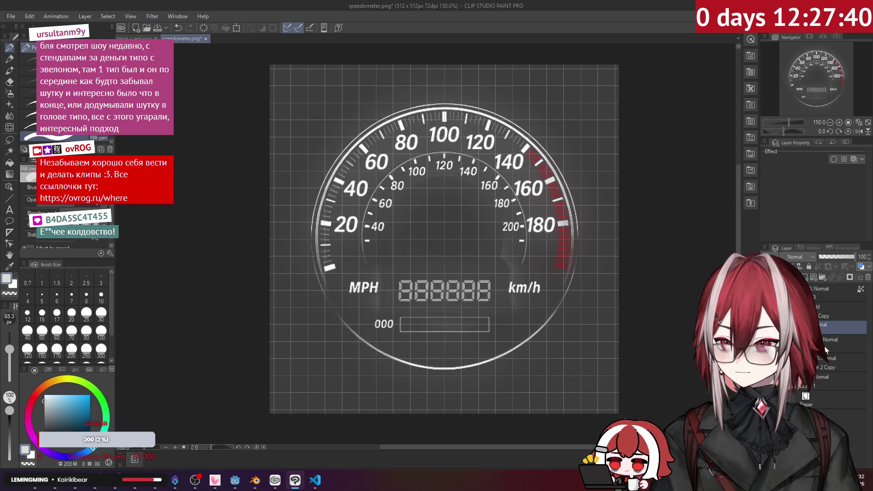
left_click(826, 346)
left_click(819, 362)
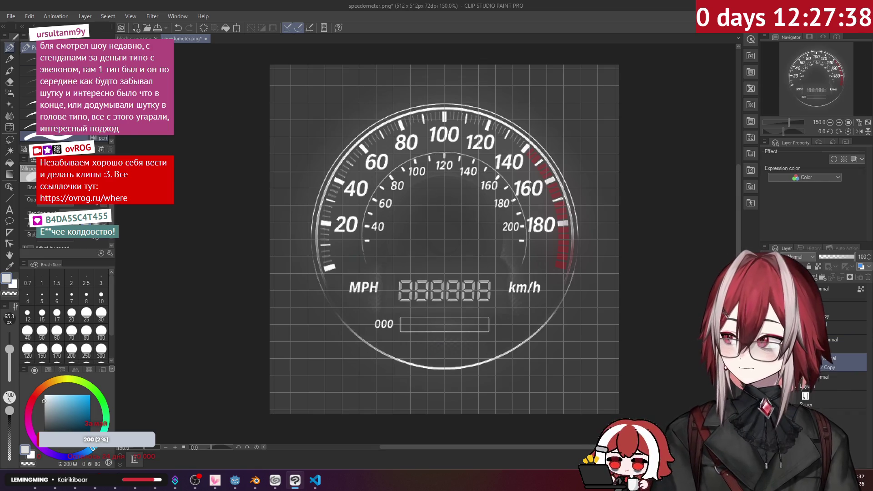
left_click(35, 18)
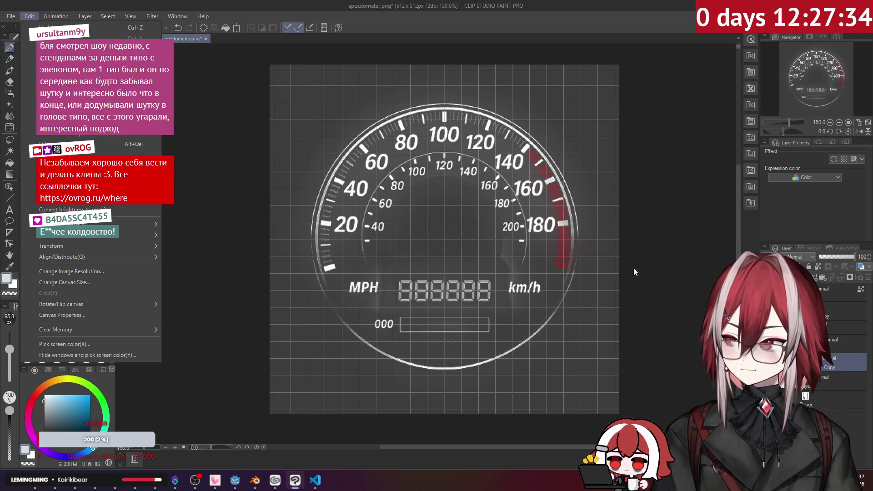
left_click(68, 210)
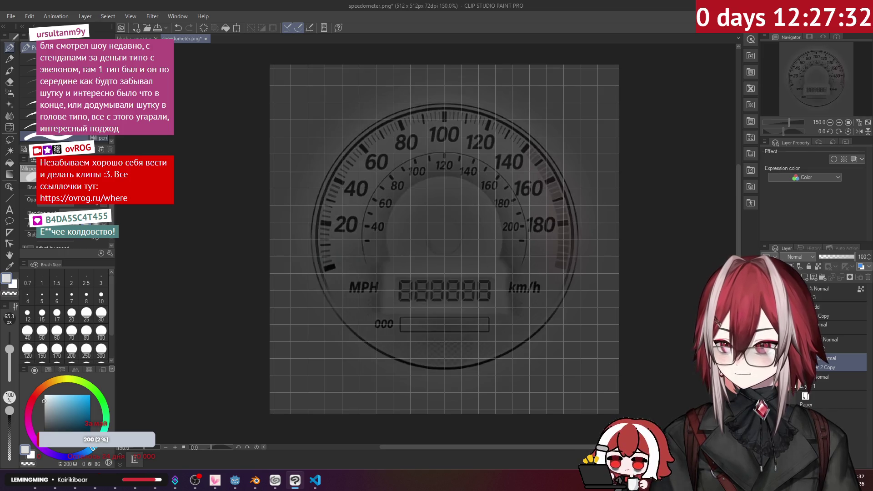
scroll(479, 241, "up", 2)
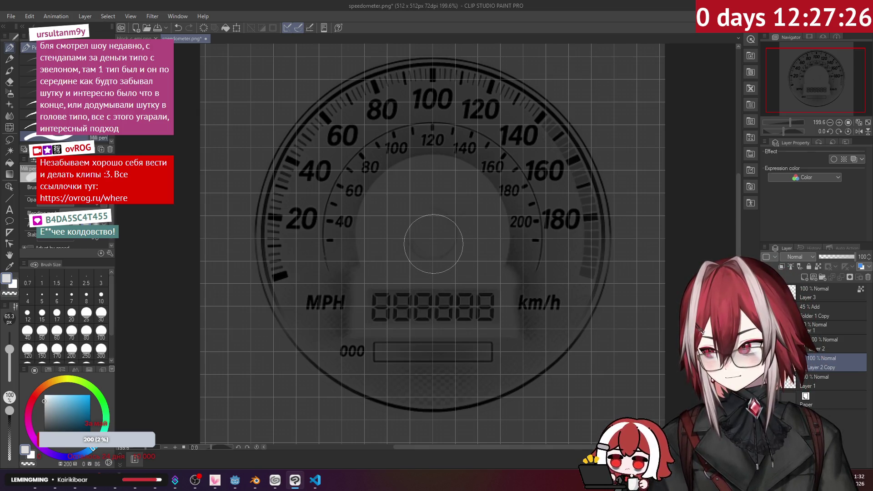
left_click(29, 16)
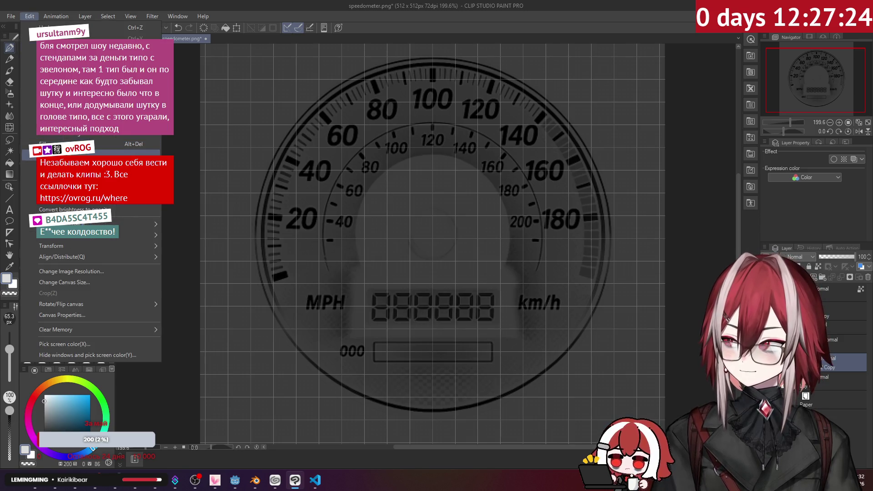
left_click(10, 172)
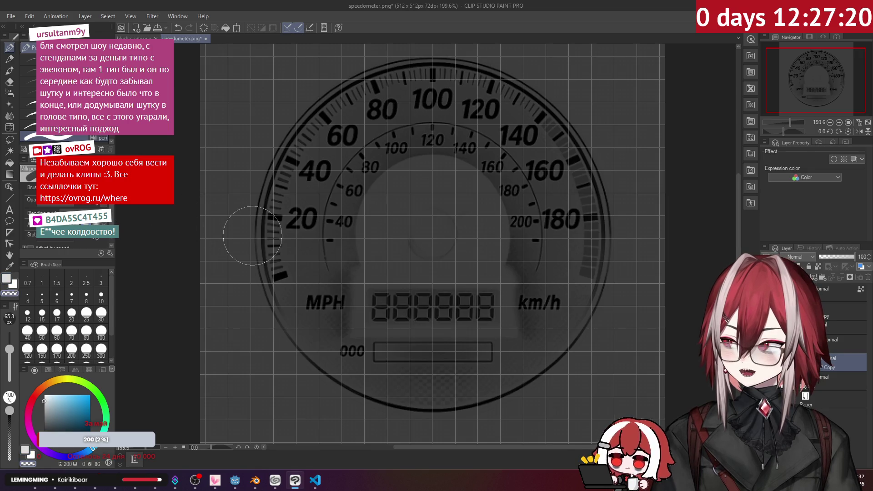
left_click(10, 163)
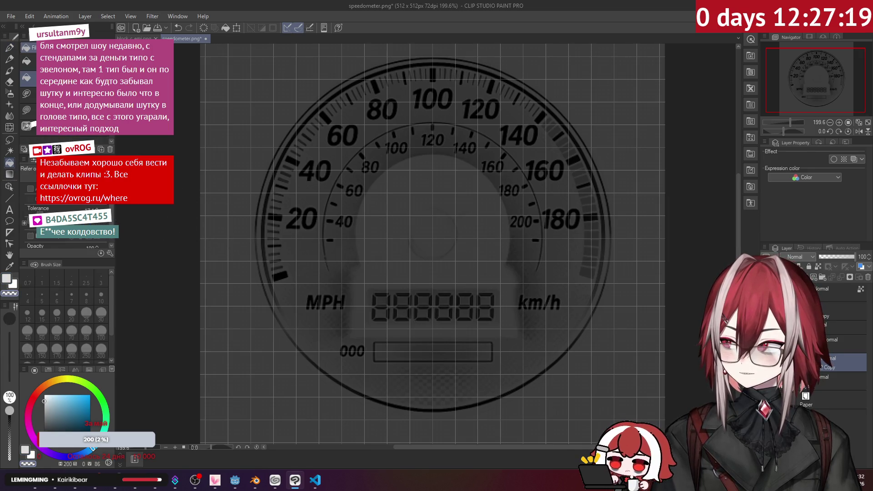
left_click(312, 243)
left_click(345, 283)
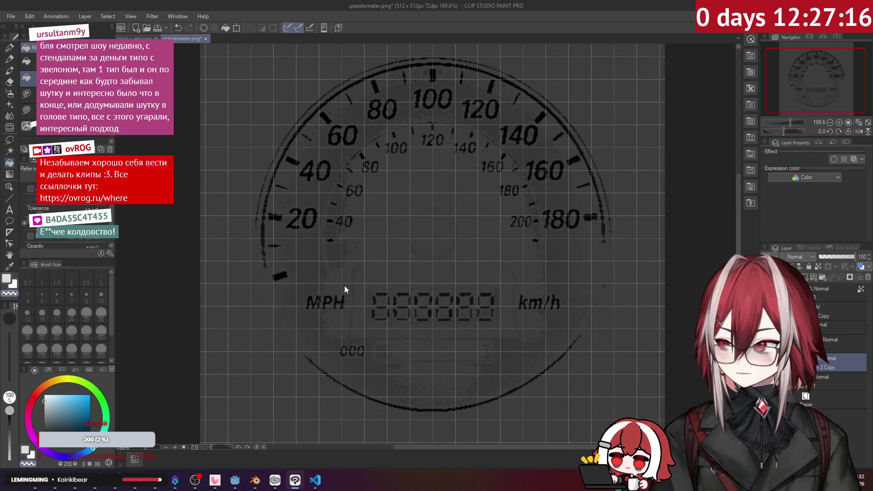
left_click(345, 283)
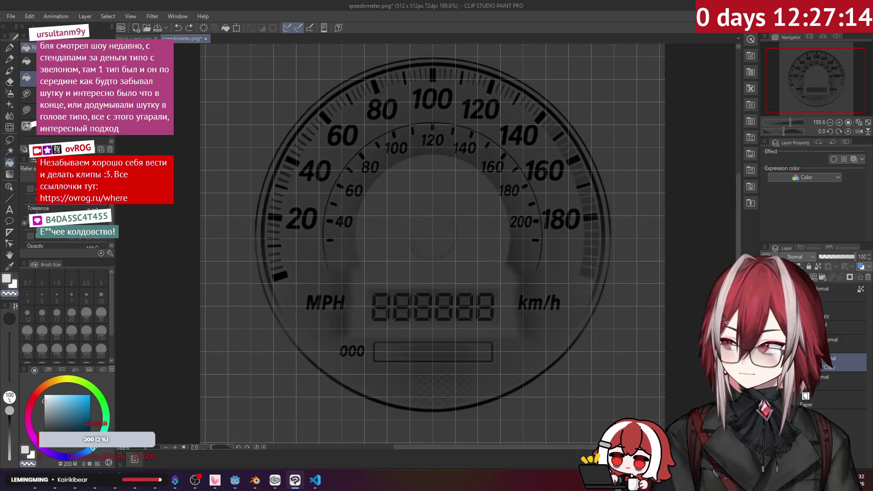
scroll(41, 227, "down", 1)
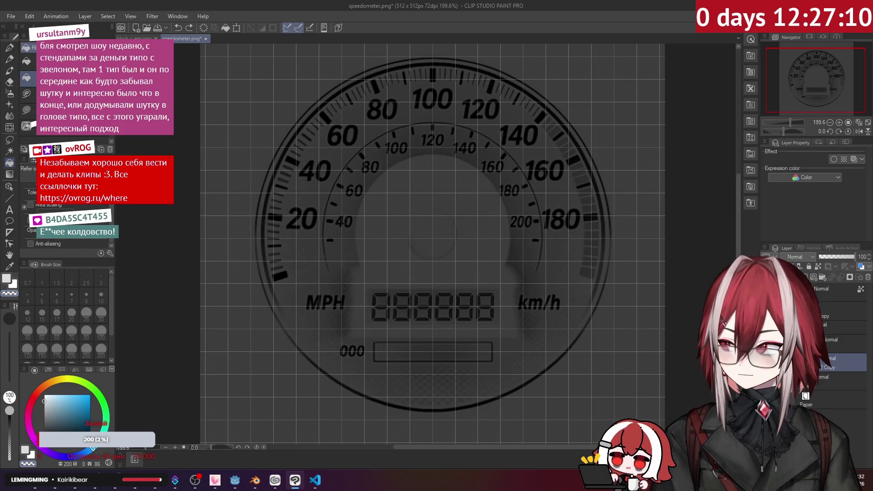
scroll(68, 222, "up", 1)
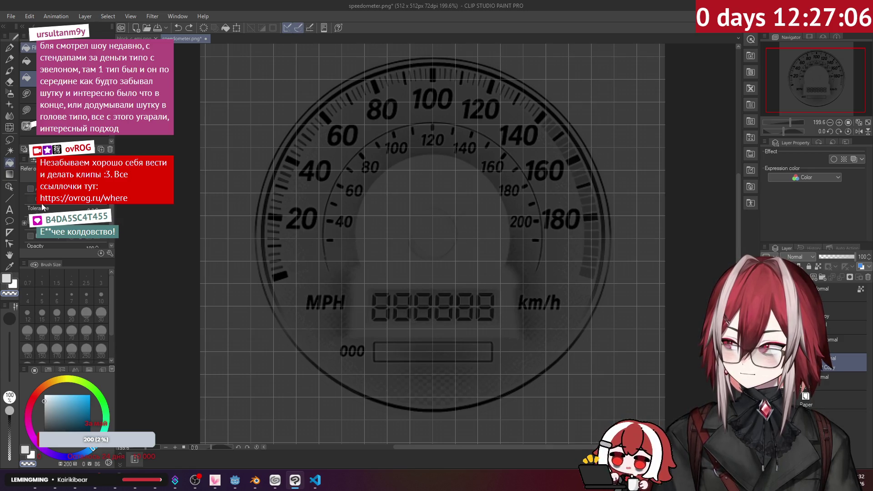
left_click(324, 263)
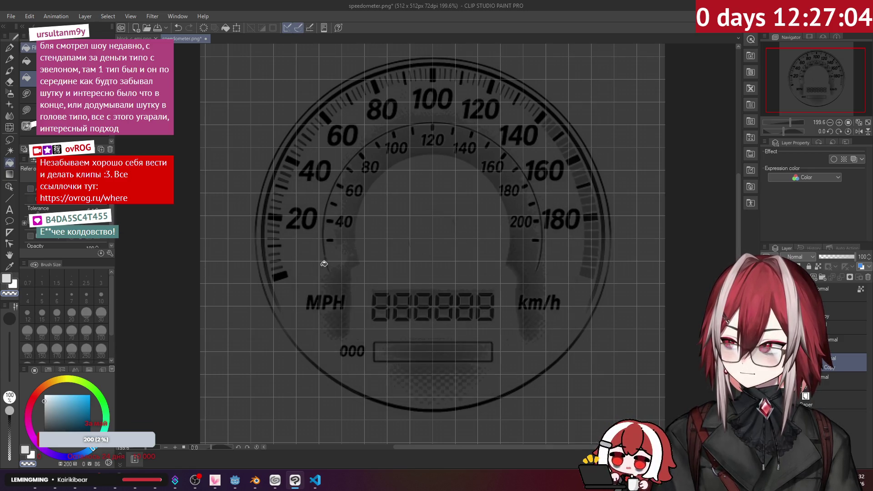
left_click(338, 274)
left_click(344, 276)
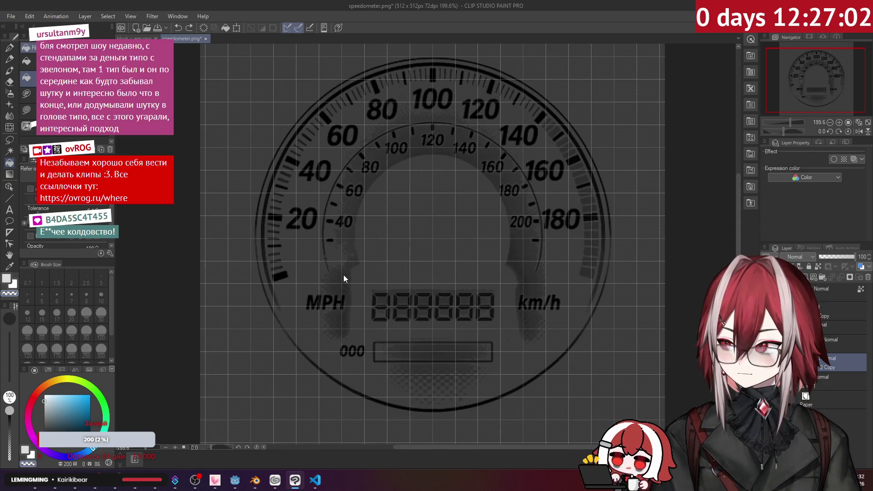
left_click(330, 276)
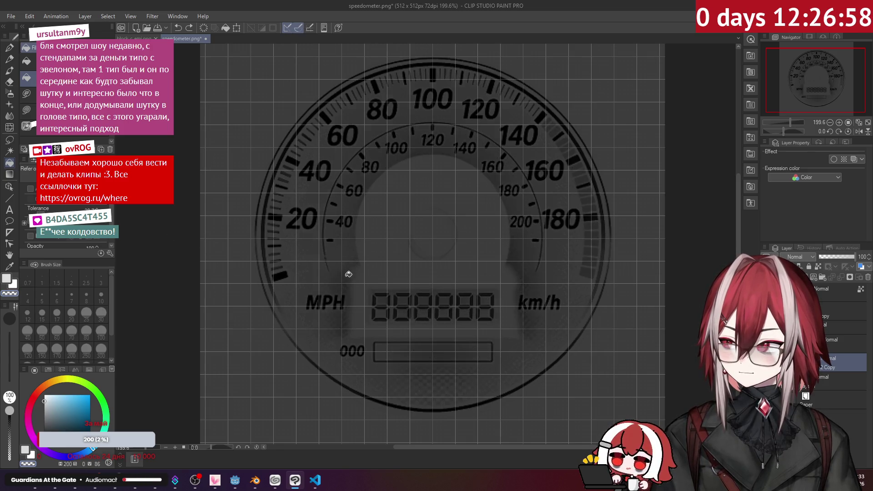
left_click(348, 275)
key("ctrl+z")
scroll(346, 277, "up", 2)
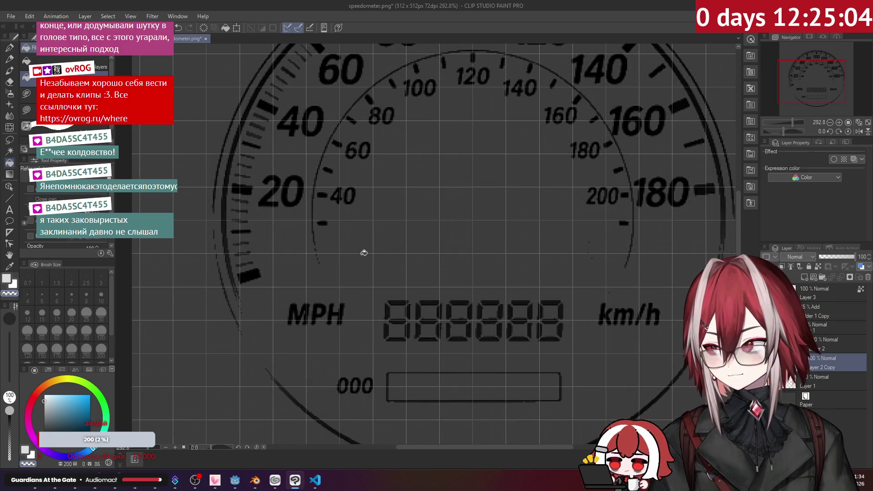
- Bucket-fill the light inner dial dark grey, undoing and retrying until the fill looks right
scroll(364, 253, "down", 1)
scroll(364, 253, "down", 2)
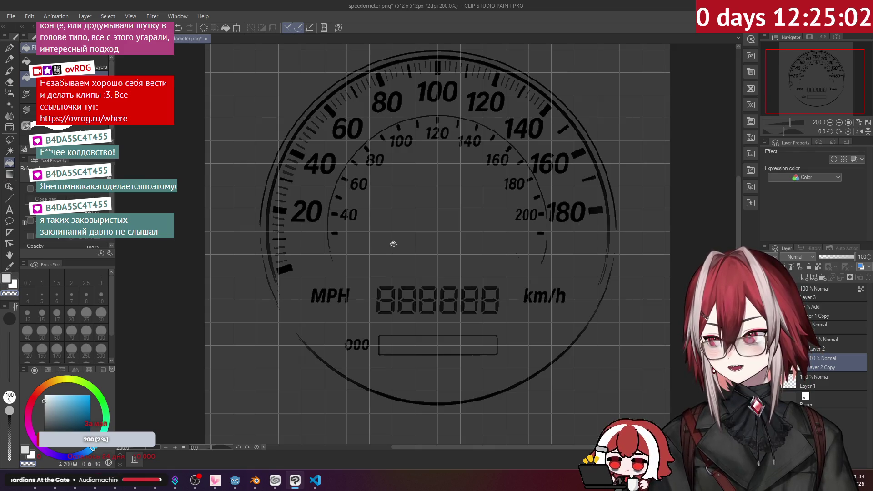
scroll(393, 244, "up", 4)
scroll(361, 254, "down", 4)
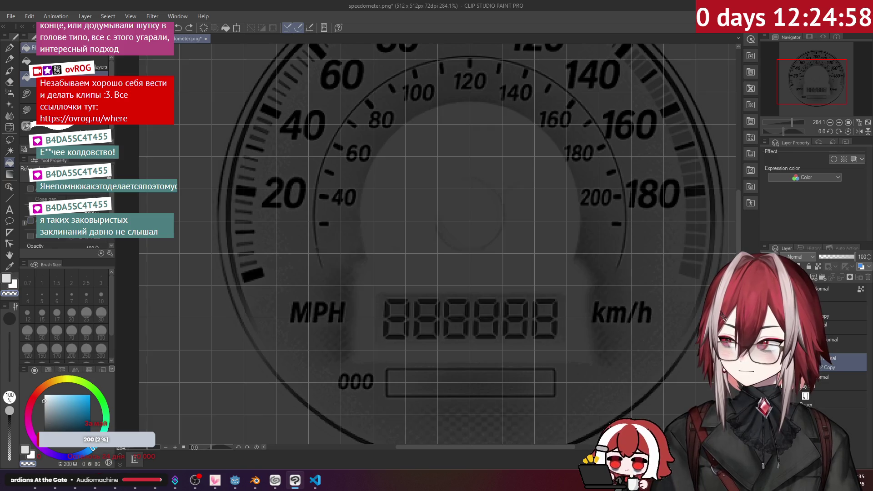
left_click(350, 279)
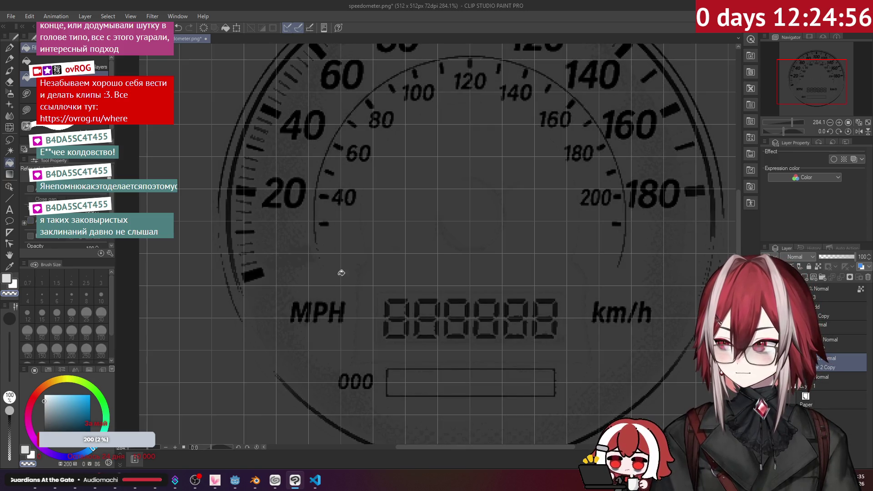
key("ctrl+z")
key("ctrl+z")
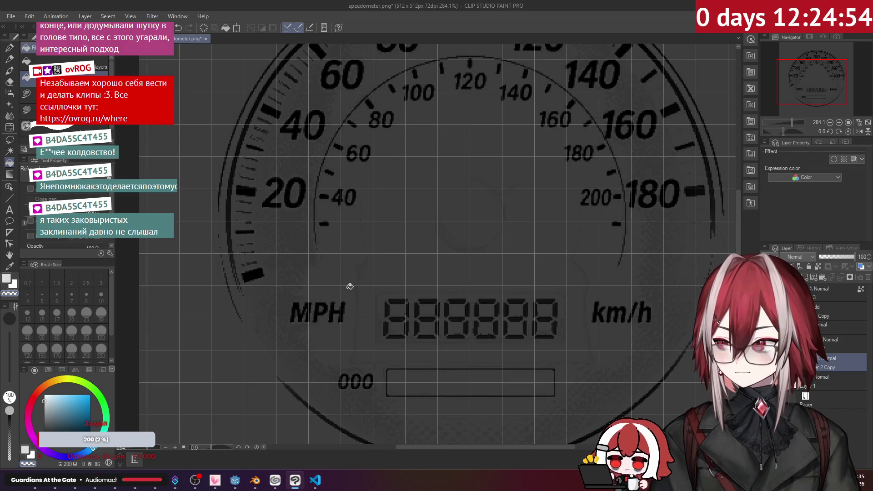
key("ctrl+y")
left_click(344, 289)
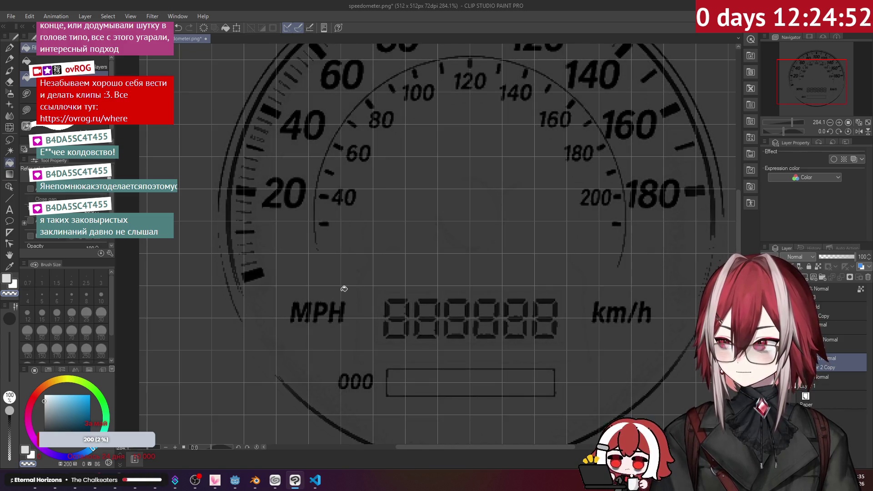
key("ctrl+z")
left_click(350, 289)
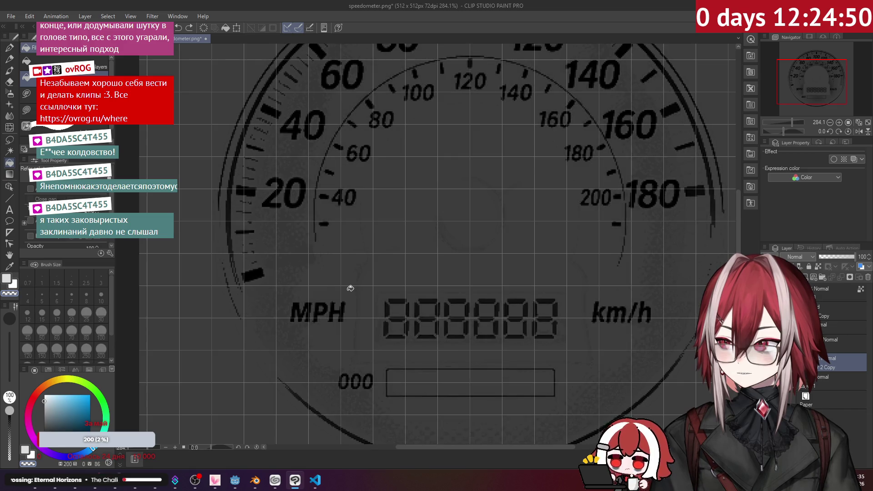
key("ctrl+z")
left_click(355, 286)
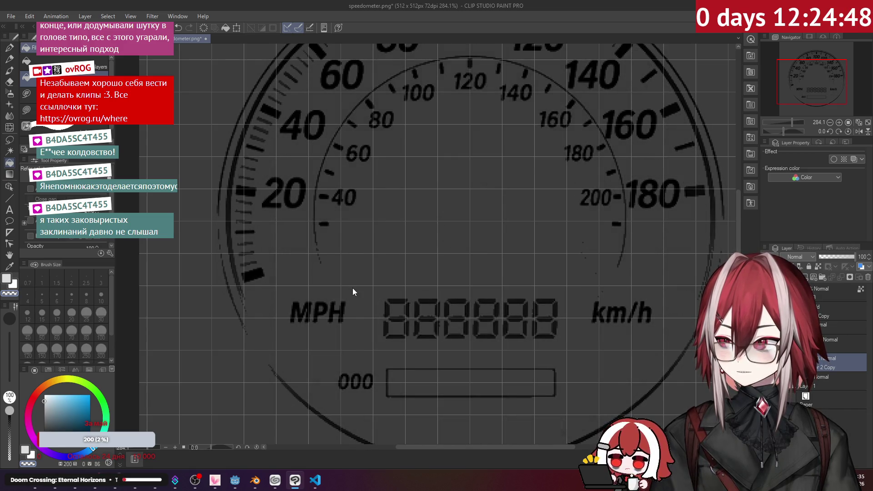
key("ctrl+z")
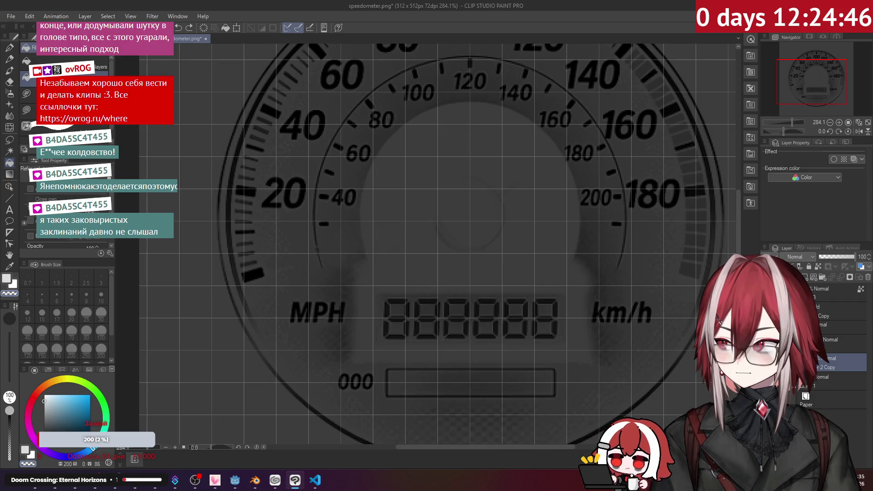
left_click(355, 290)
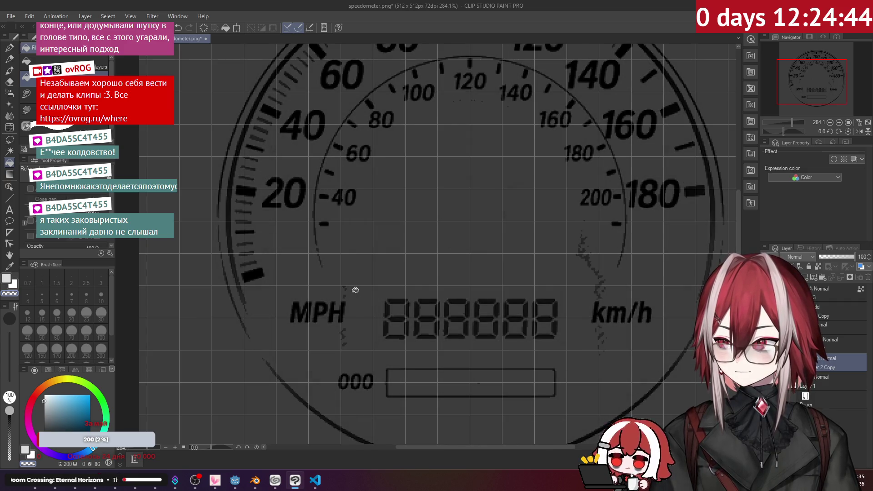
key("ctrl+z")
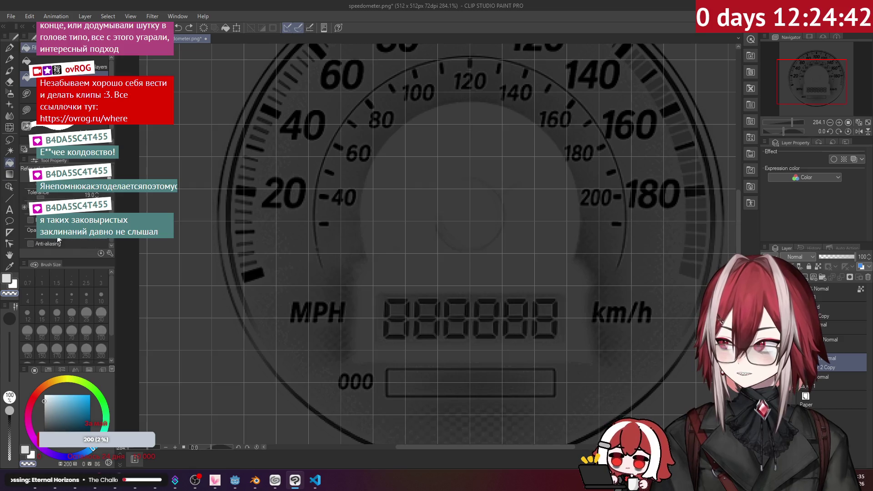
left_click(355, 296)
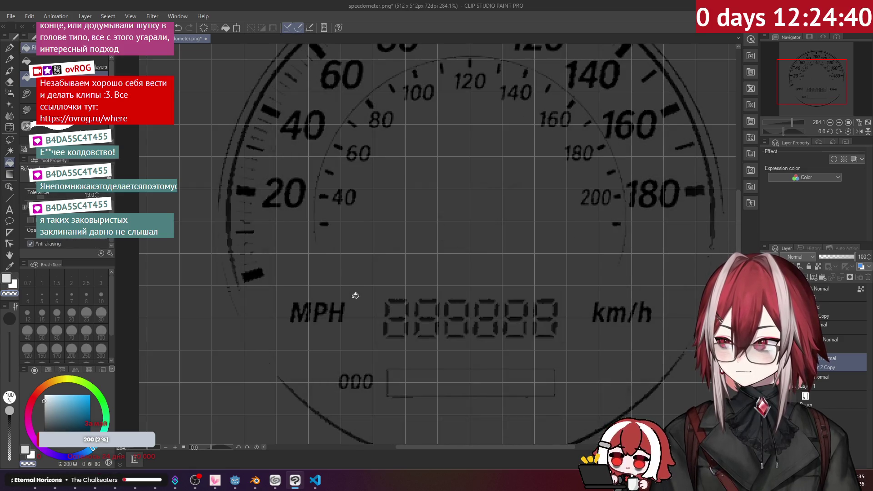
key("ctrl+z")
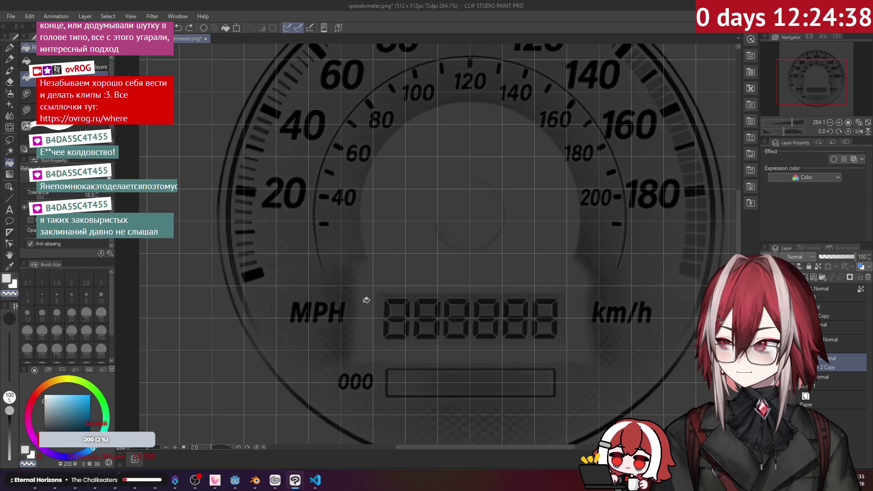
left_click(354, 290)
key("ctrl+z")
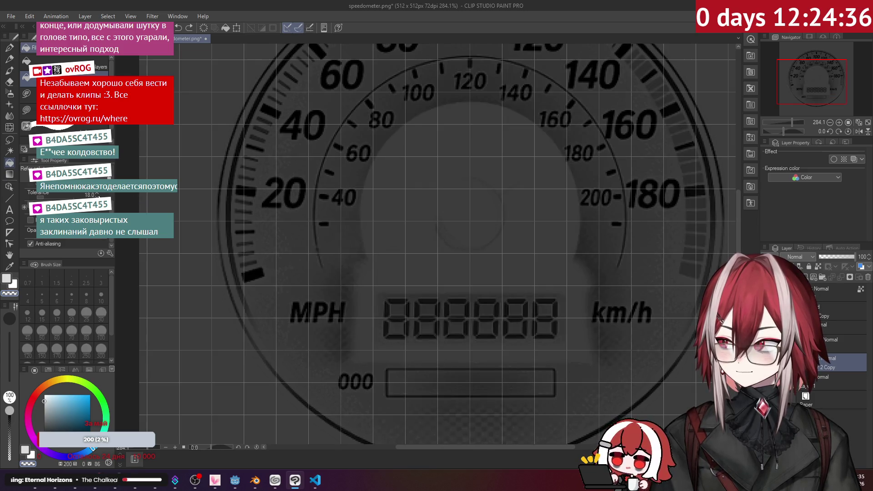
left_click(356, 289)
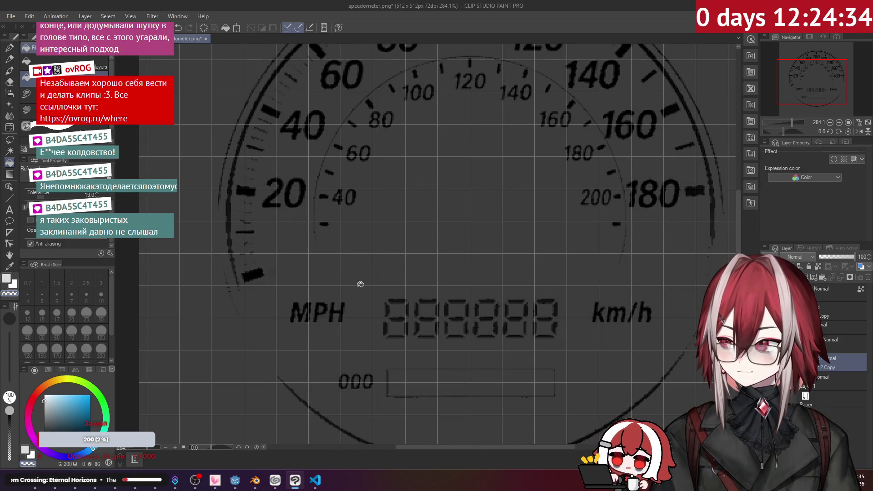
scroll(360, 284, "down", 3)
scroll(499, 288, "up", 2)
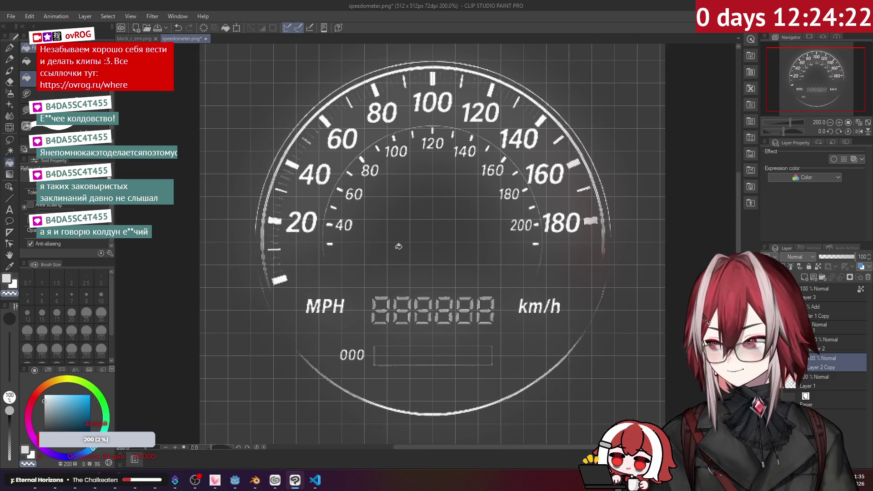
- Invert the speedometer colours, darken the dial interior, and create Layer 2 Copy 2
scroll(398, 247, "up", 1)
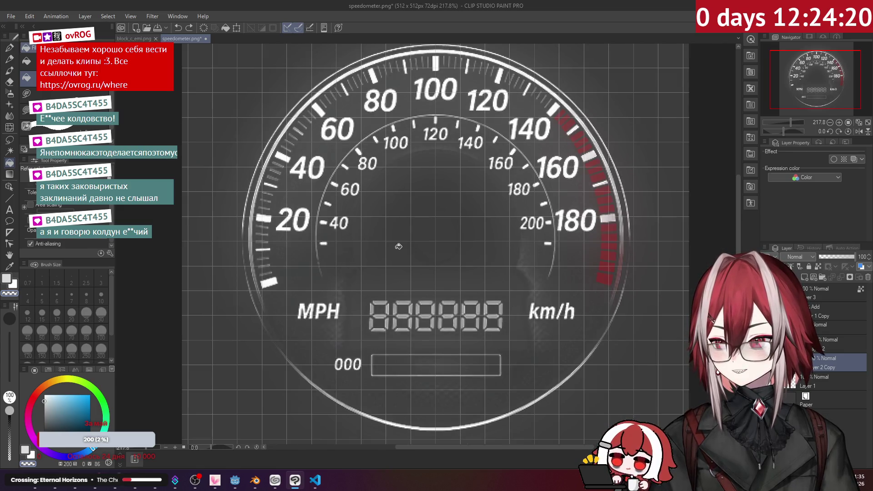
key("ctrl+i")
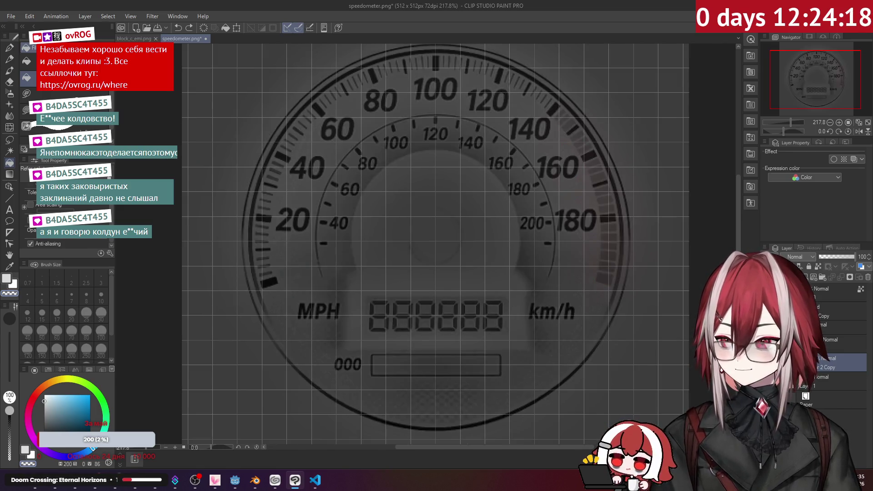
left_click(586, 282)
right_click(831, 366)
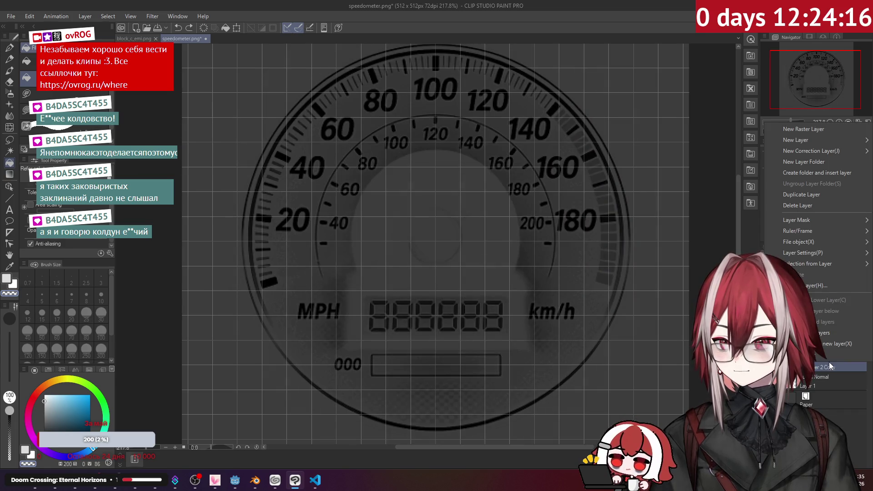
left_click(802, 195)
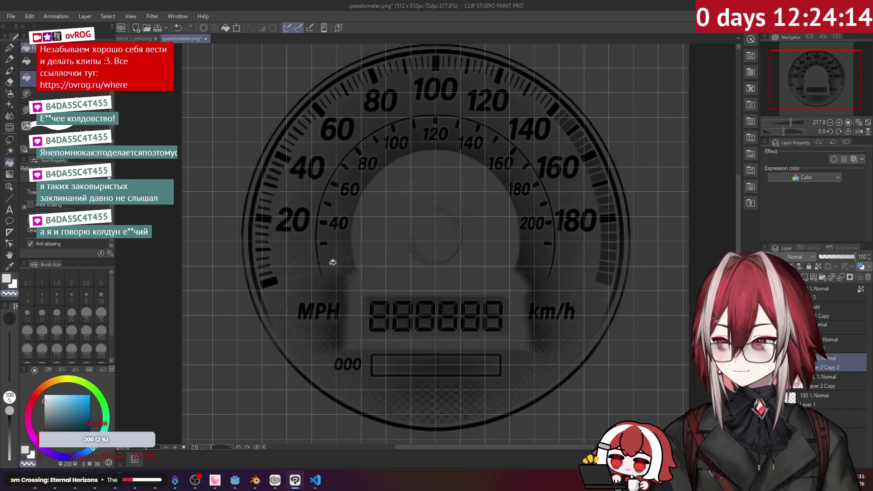
- Fill inside the dial on the new layer, then try grouping both layers and undo it
scroll(332, 262, "up", 3)
left_click(359, 307)
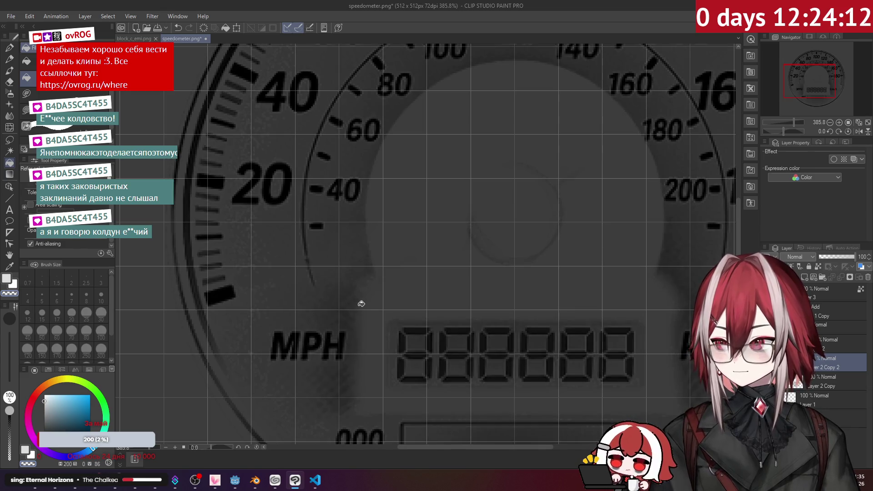
left_click(358, 311)
scroll(397, 270, "down", 2)
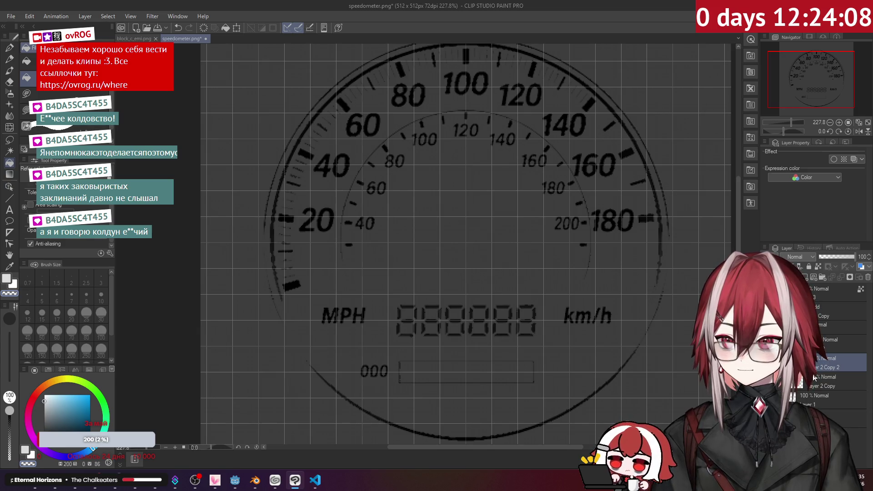
left_click(814, 380, "ctrl")
left_click(822, 277)
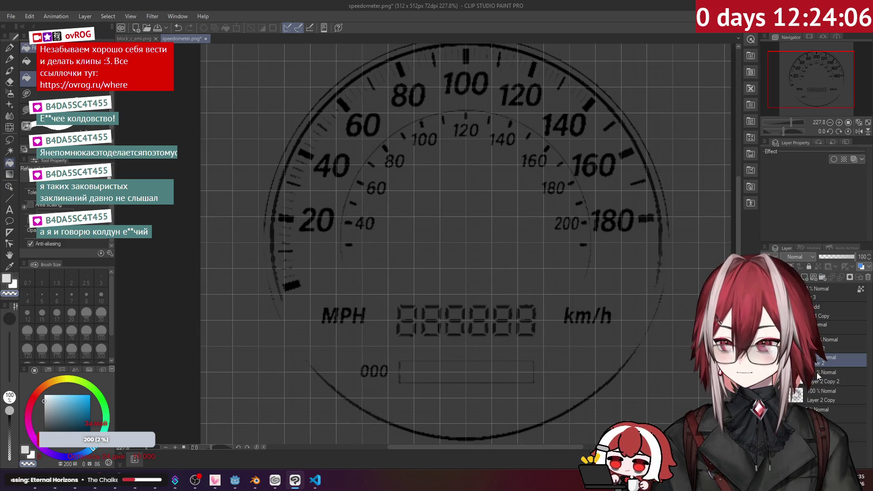
left_click(842, 360)
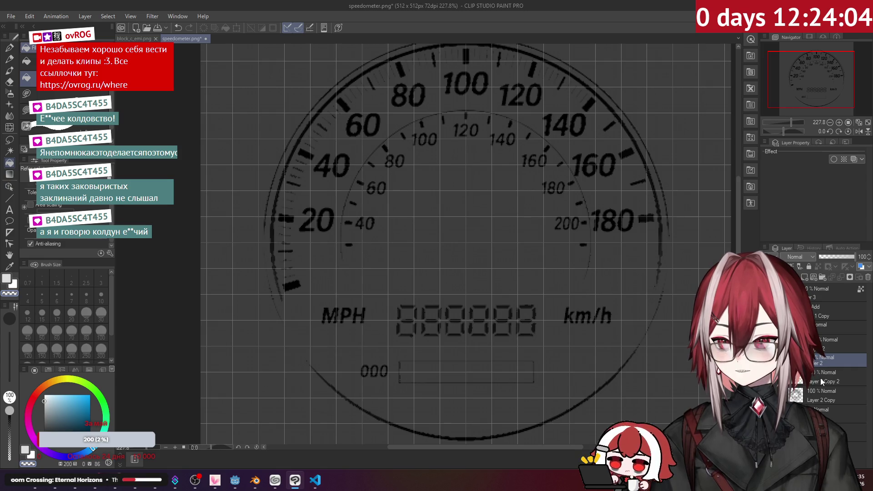
key("ctrl+z")
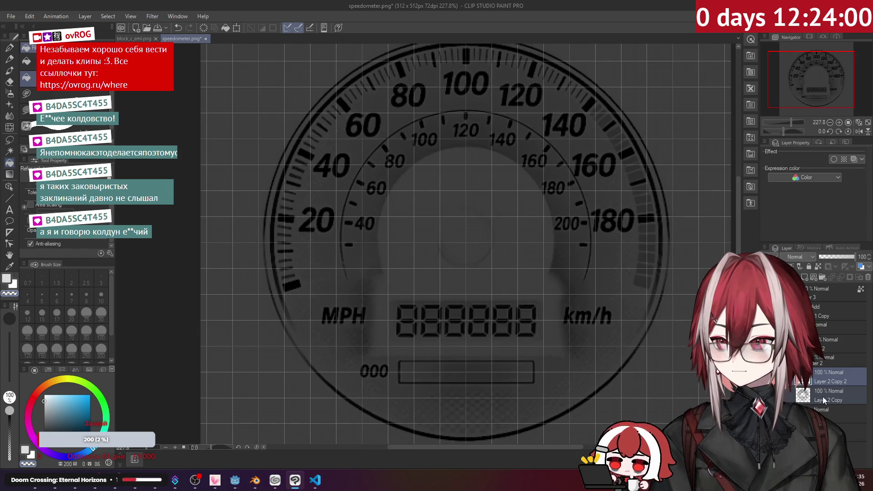
- Fade Layer 2 Copy to about 20% opacity and remove the dark-marking copy layer
left_click(822, 396)
left_click_drag(847, 257, 831, 255)
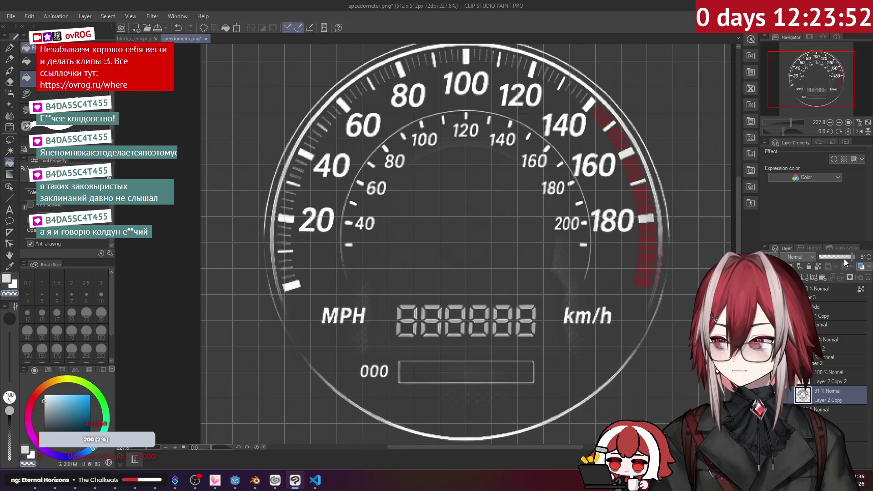
left_click_drag(845, 262, 829, 260)
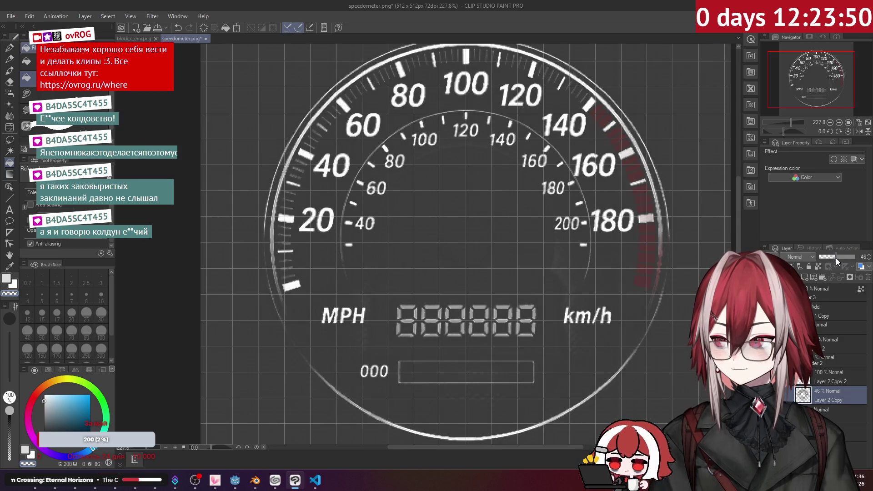
key("Delete")
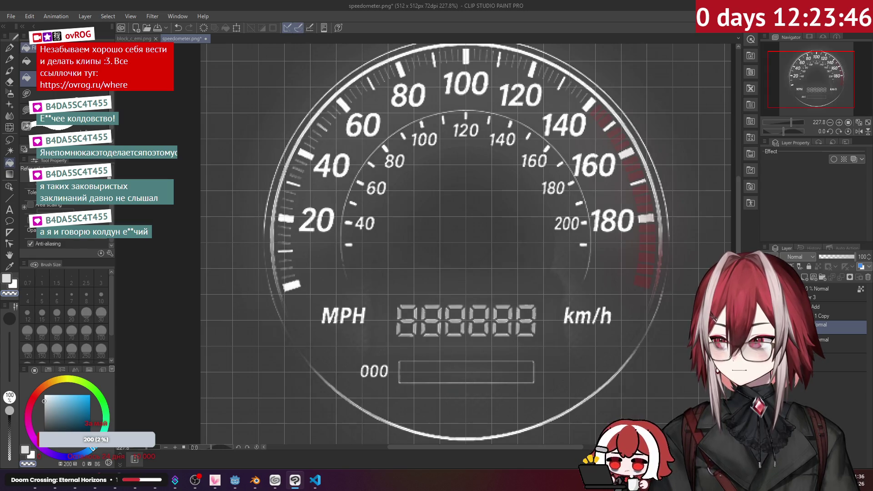
scroll(482, 246, "down", 3)
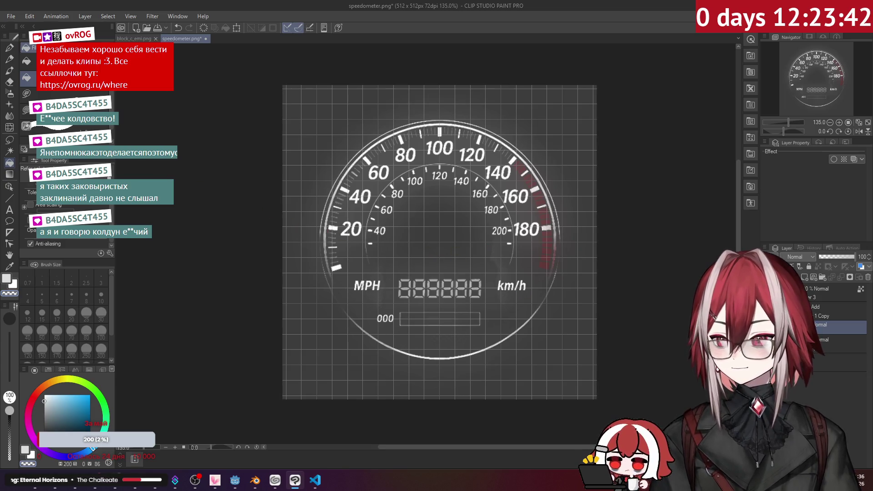
- Hide the background and save over the desktop speedometer.png, confirming the replacement
key("Delete")
left_click(11, 17)
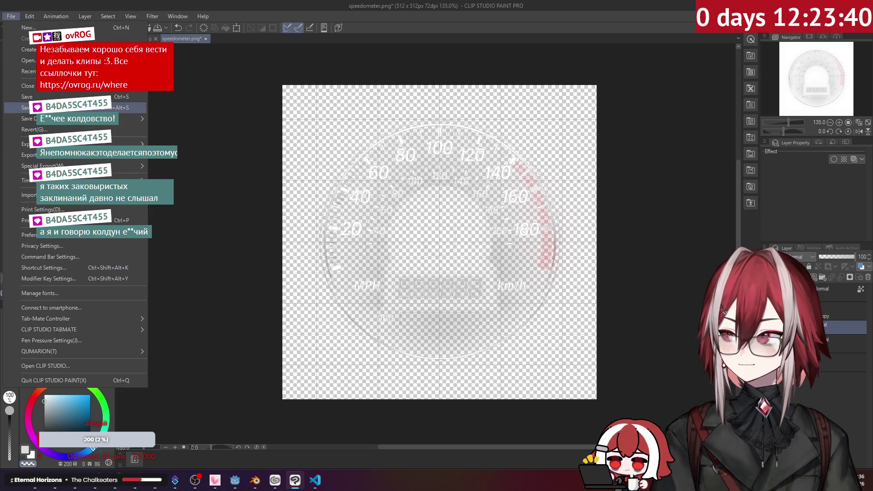
left_click(73, 108)
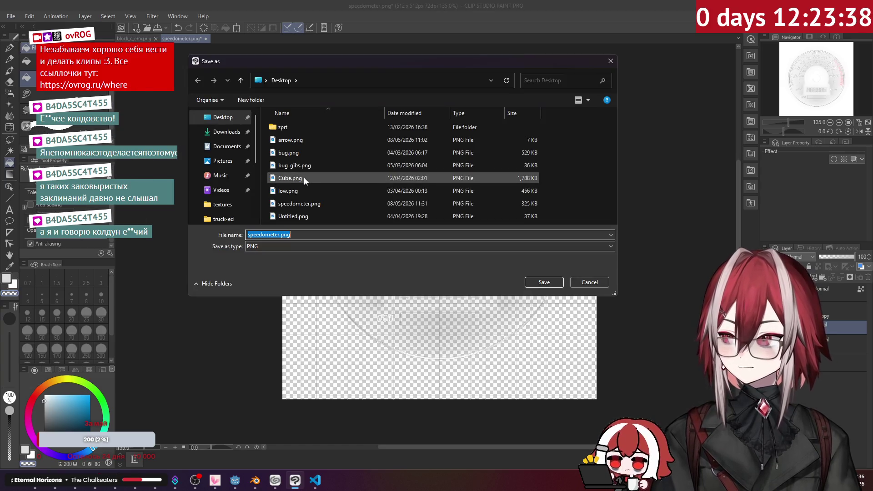
left_click(543, 282)
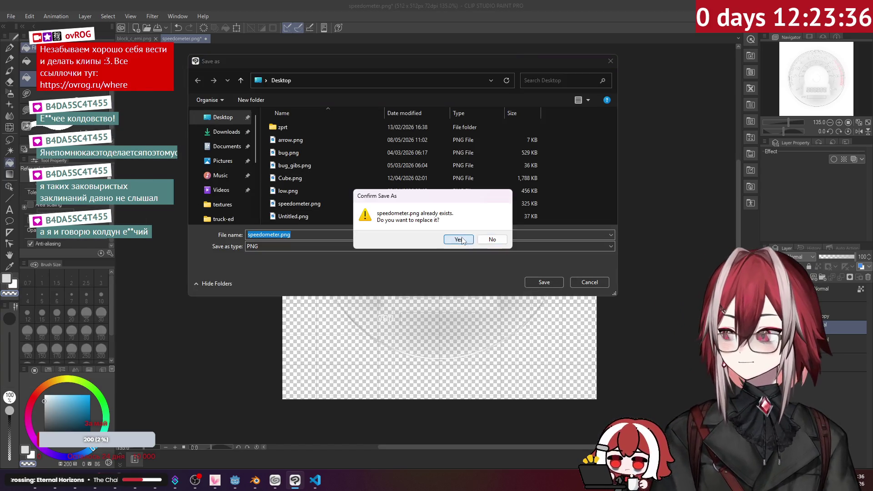
left_click(460, 240)
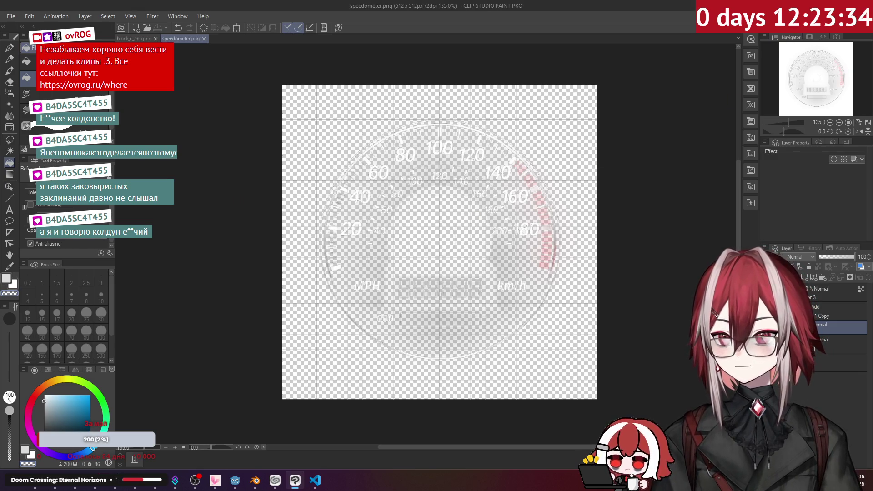
key("alt+Tab")
key("alt+Tab")
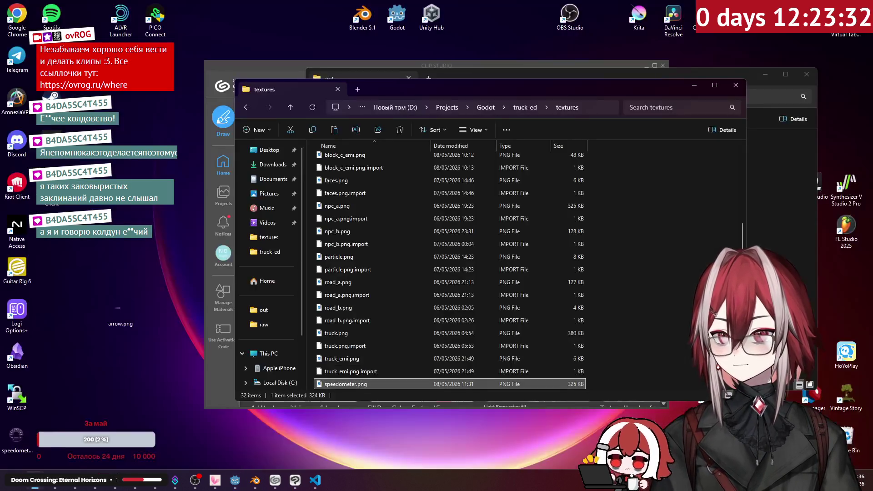
- Replace the textures folder's speedometer.png with the desktop copy, then run the game in Godot
left_click(13, 446)
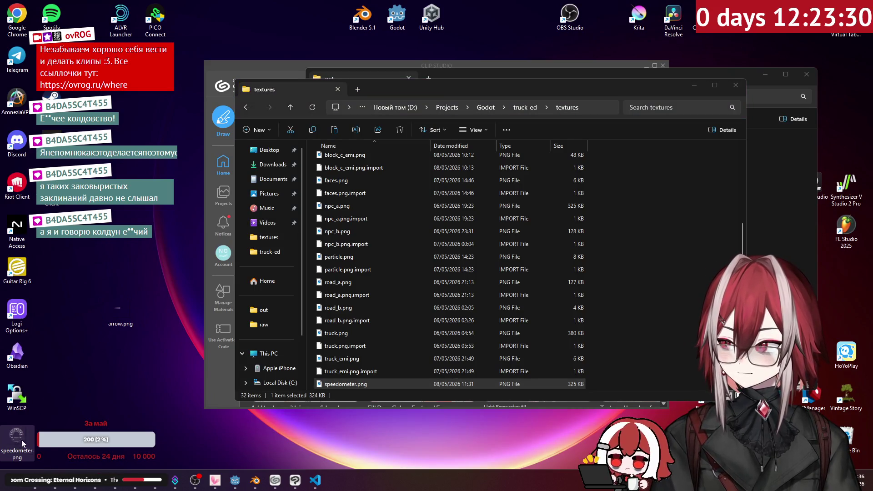
mouse_move(136, 277)
left_mouse_down()
mouse_move(363, 271)
mouse_move(380, 308)
left_mouse_up()
key("Return")
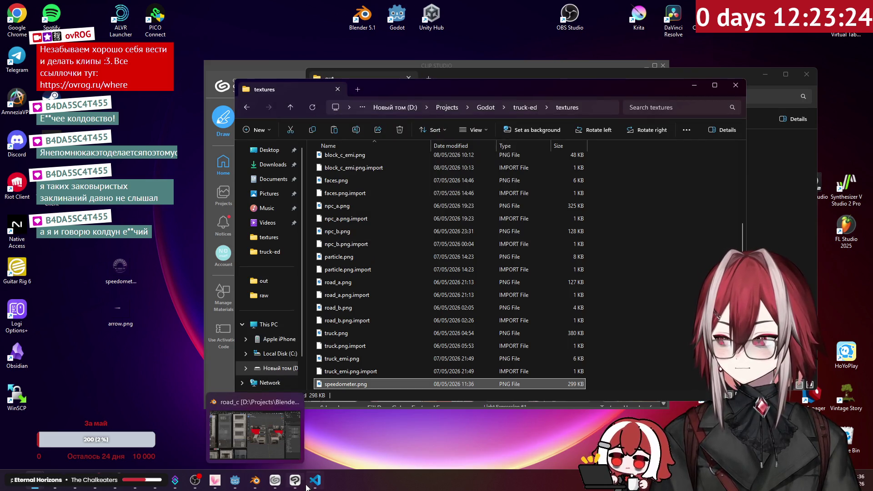
left_click(233, 482)
key("F5")
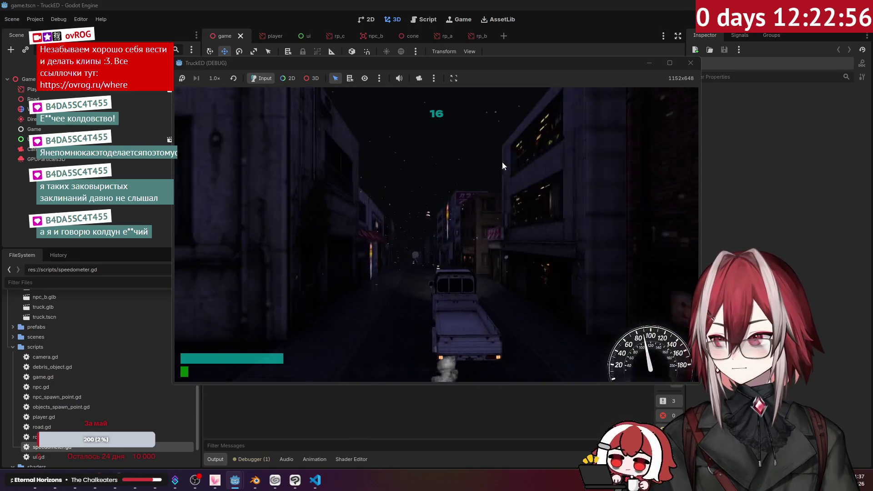
- Close the running game after checking the transparent speedometer on the HUD
left_click(691, 63)
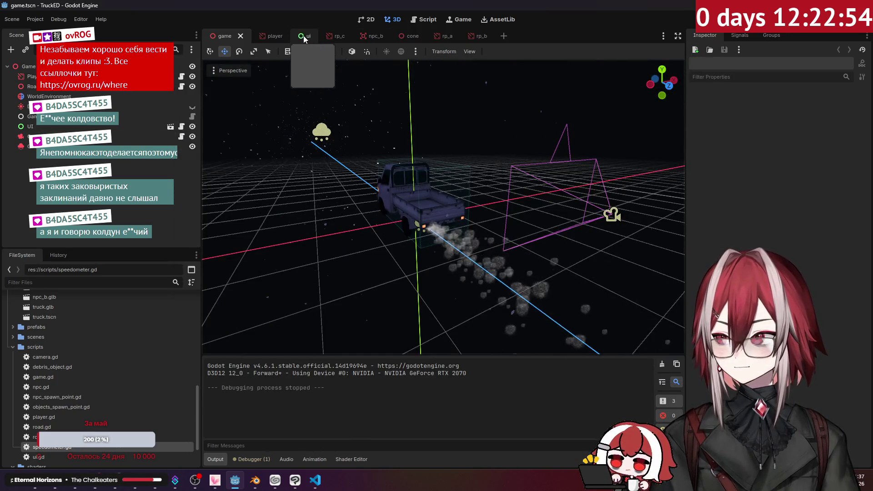
- Set the Score label's font colour override to semi-transparent white (ffffff80) in the ui scene
left_click(302, 36)
left_click(43, 96)
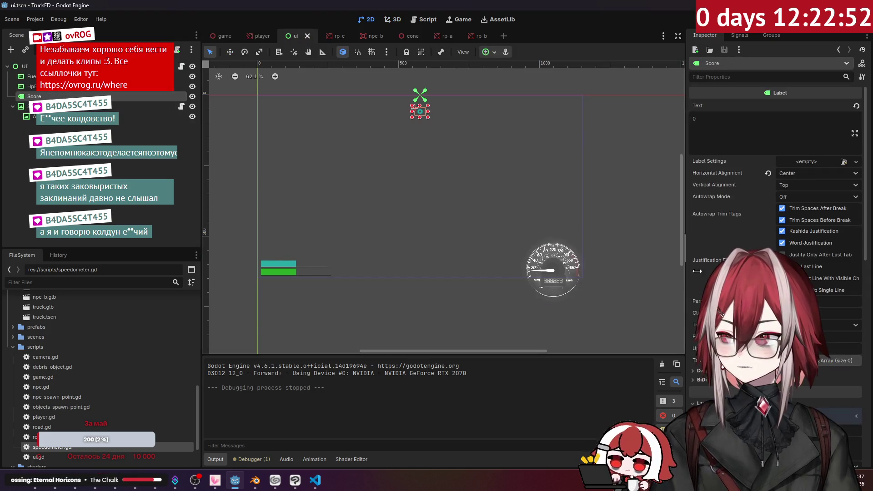
scroll(776, 228, "down", 5)
left_click(825, 268)
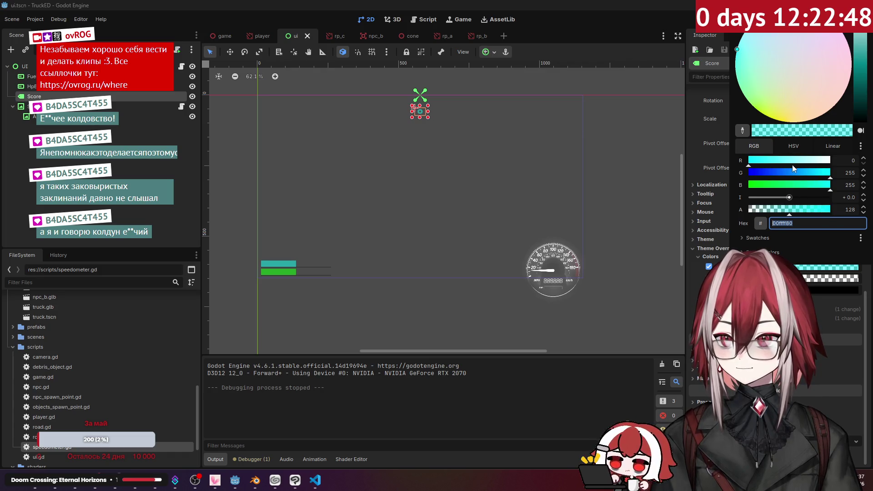
left_click_drag(792, 163, 869, 164)
left_click(52, 208)
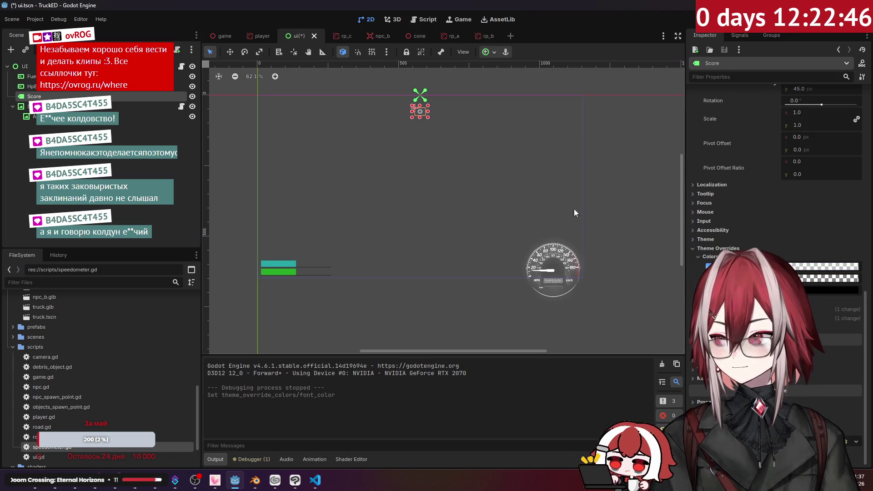
- Save the ui scene, run the game to check the Score colour, then stop it
scroll(796, 264, "up", 2)
scroll(796, 264, "up", 2)
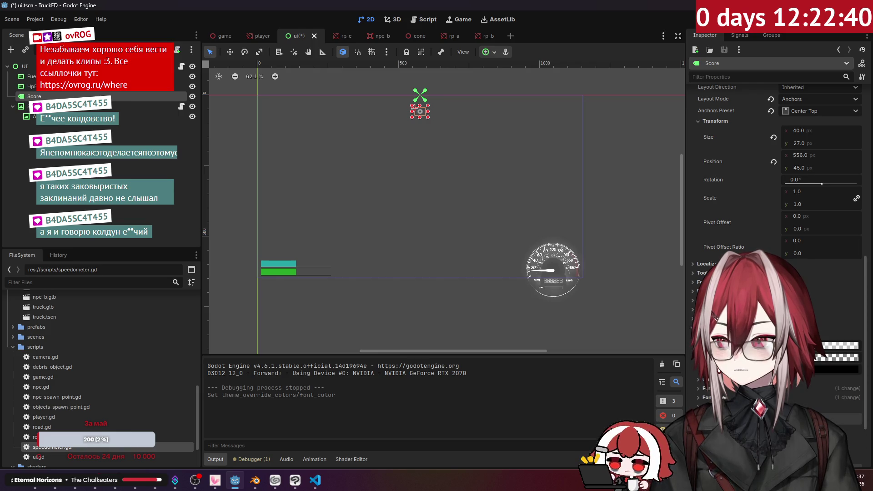
left_click(837, 346)
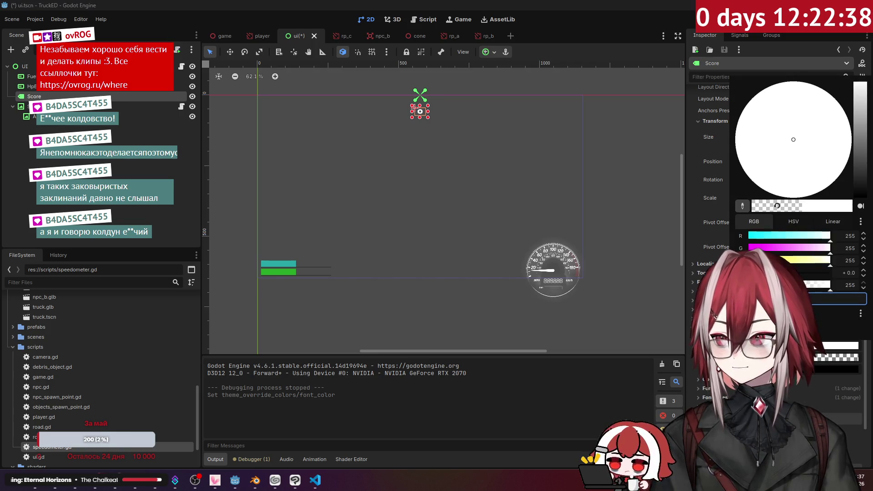
key("Escape")
key("F5")
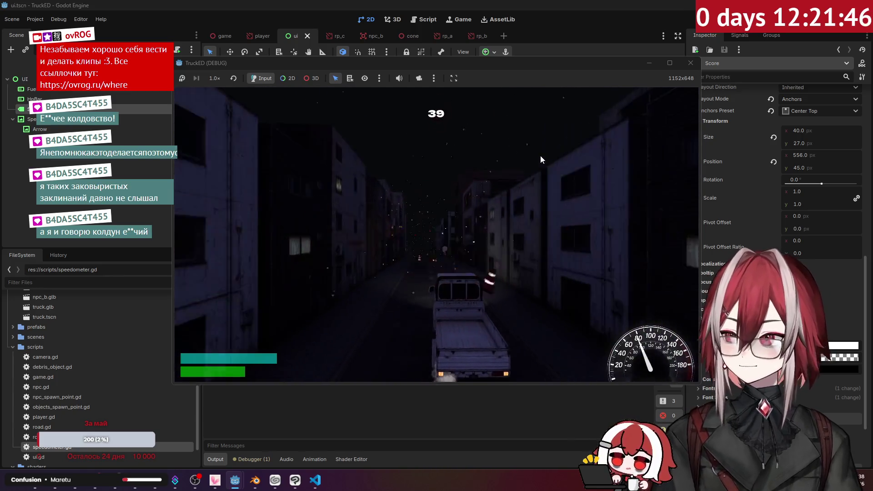
left_click(691, 63)
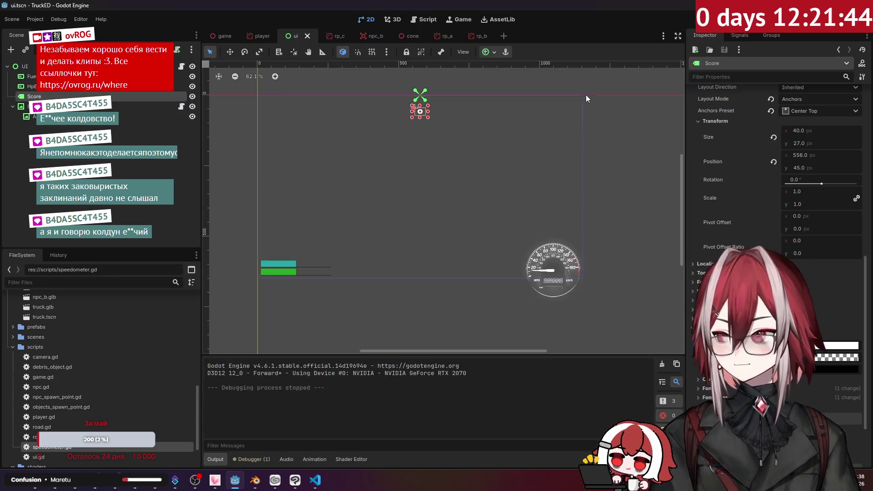
- Deselect Score, switch between the game and ui scenes ending on ui, then go to Visual Studio Code
left_click(586, 96)
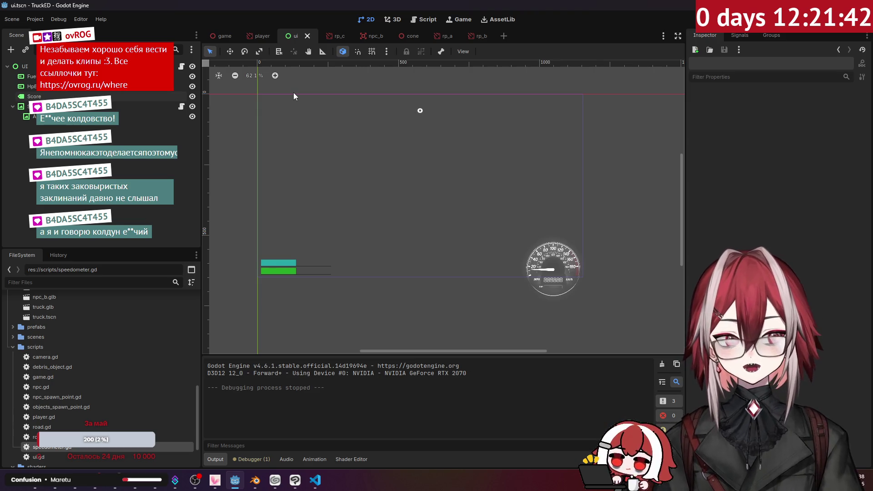
left_click(225, 37)
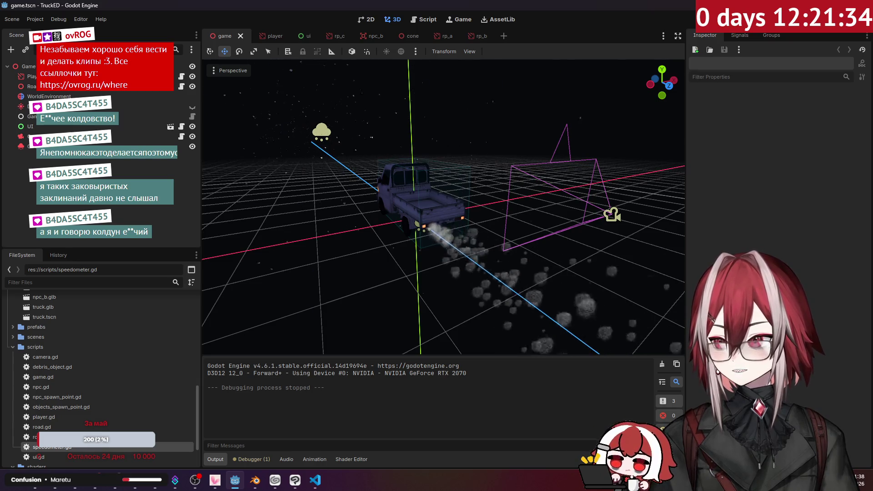
left_click(302, 40)
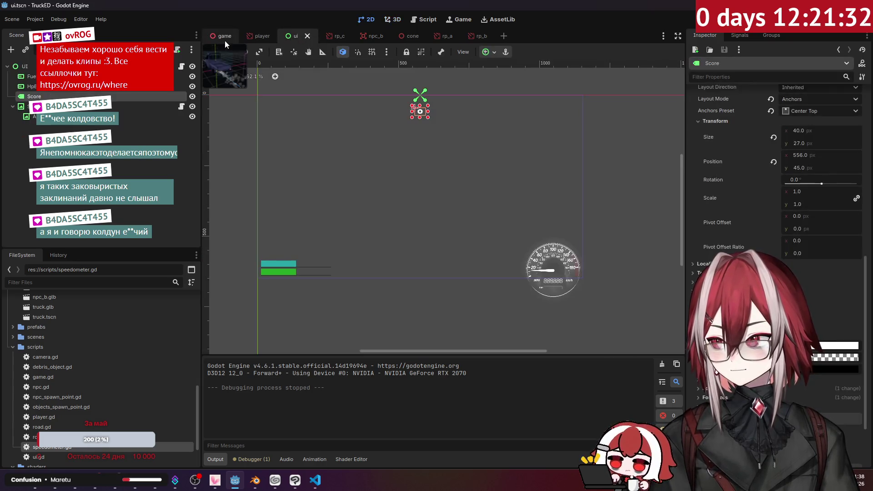
left_click(225, 38)
mouse_move(315, 479)
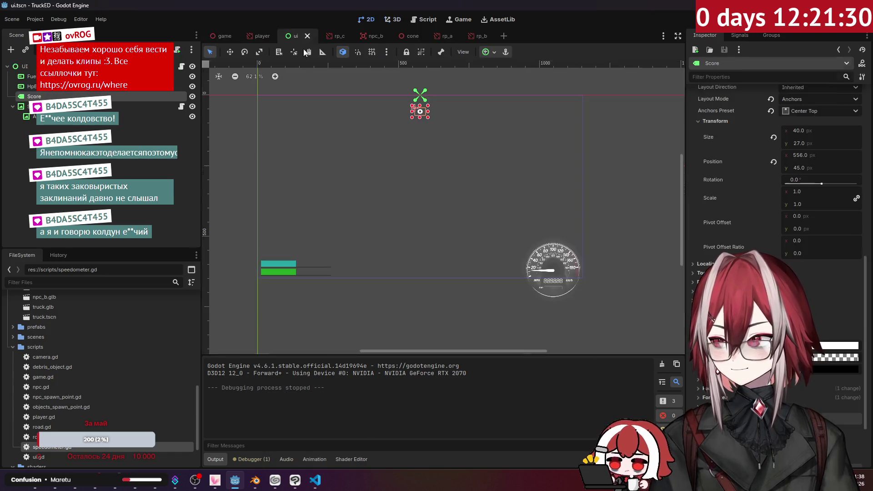
left_click(298, 37)
key("alt+Tab")
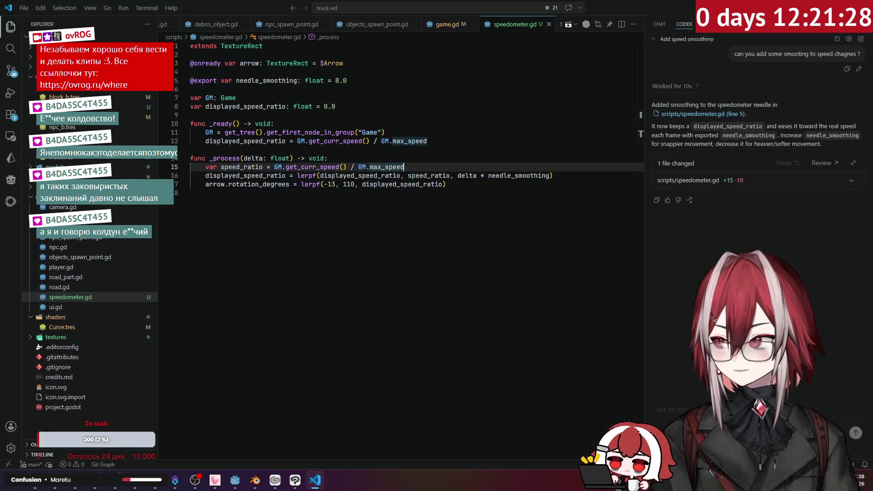
- Open ui.gd and add a new line after the score update in _process
left_click(84, 307)
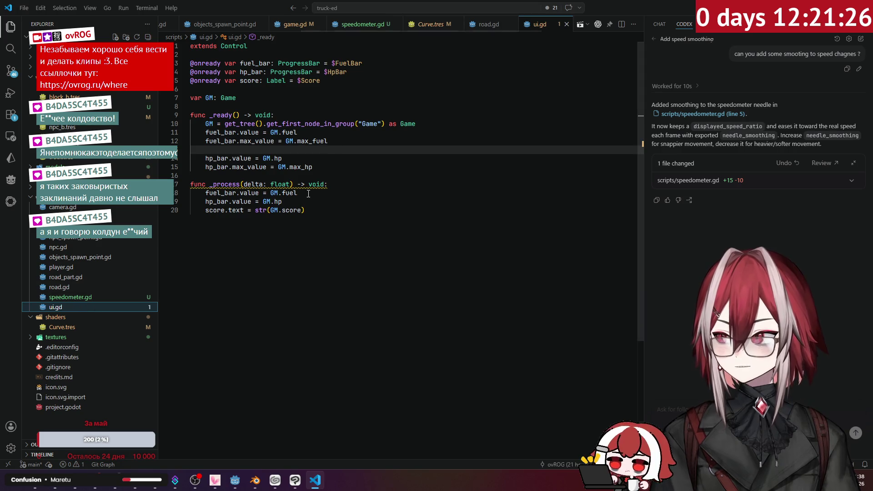
left_click(325, 167)
left_click(287, 74)
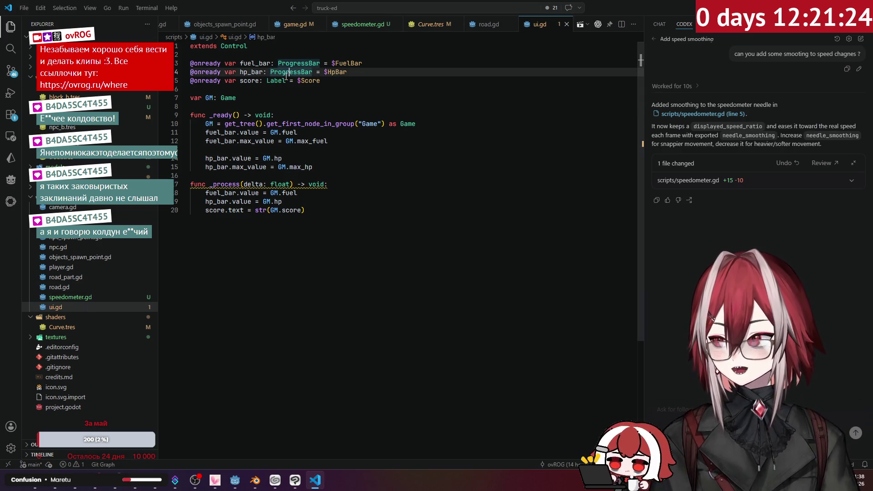
left_click(245, 184)
left_click(335, 210)
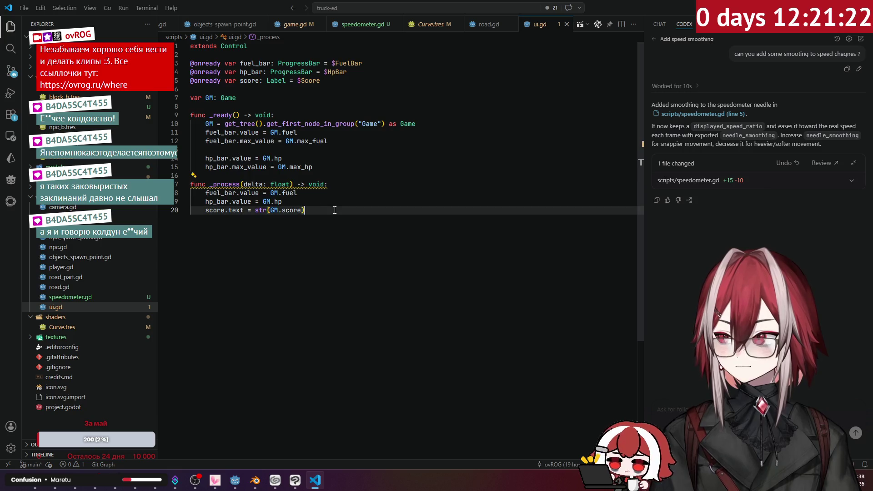
key("Return")
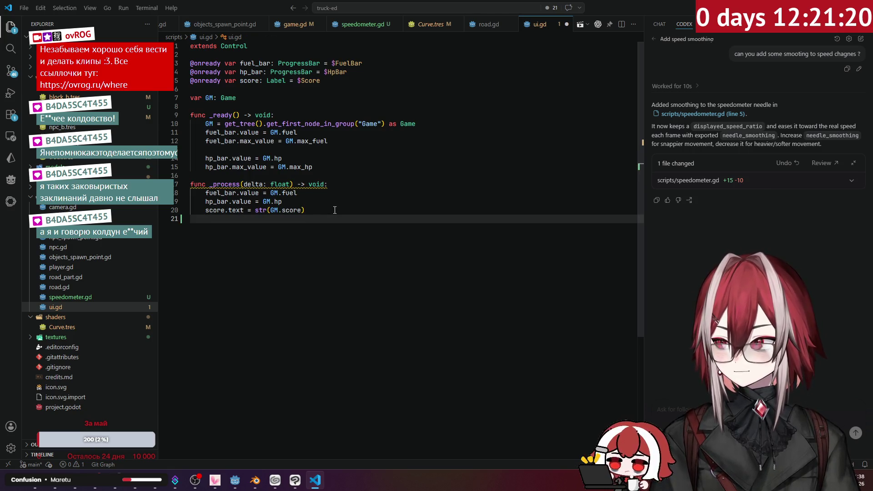
- Add 'if GM.hp <= 25:' setting hp_bar.modulate to Color(1, 0.5, 0.5), else plain white
type("if")
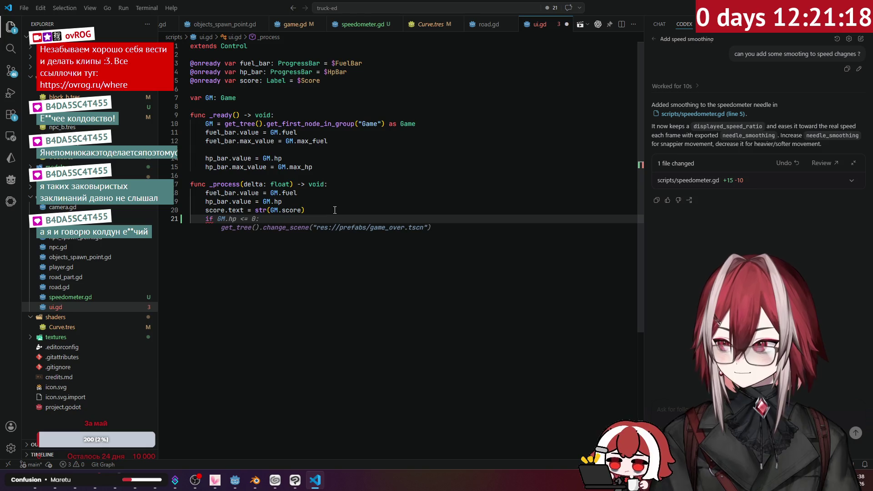
key("Tab")
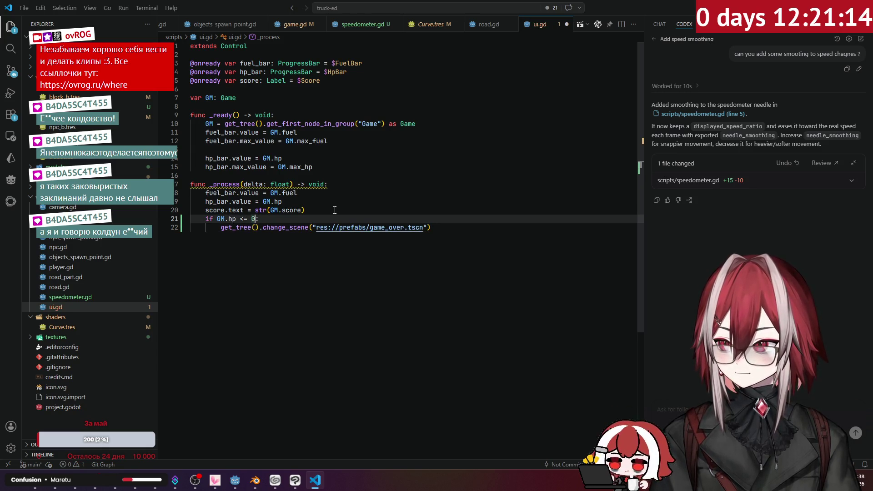
left_click_drag(430, 227, 221, 227)
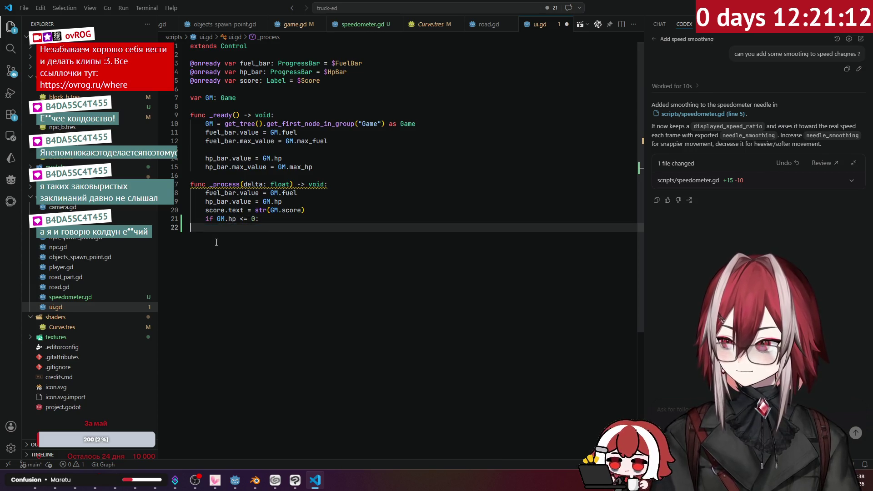
key("BackSpace")
key("BackSpace")
key("BackSpace")
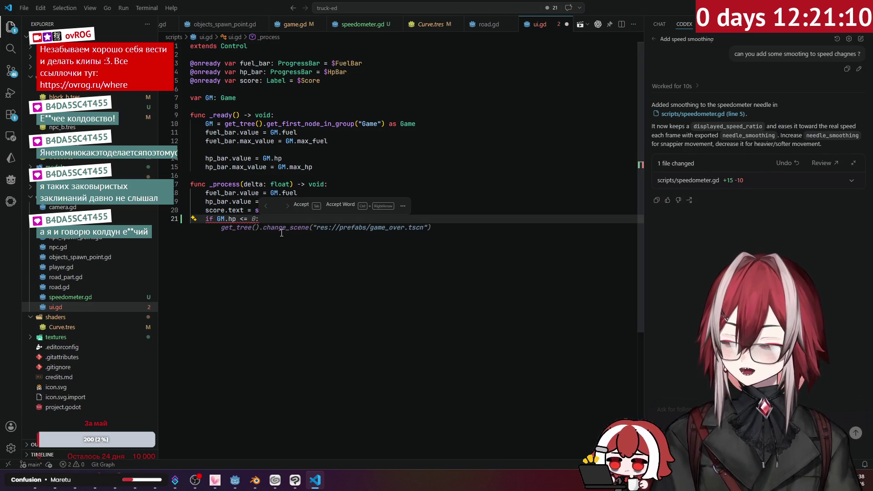
type("25:")
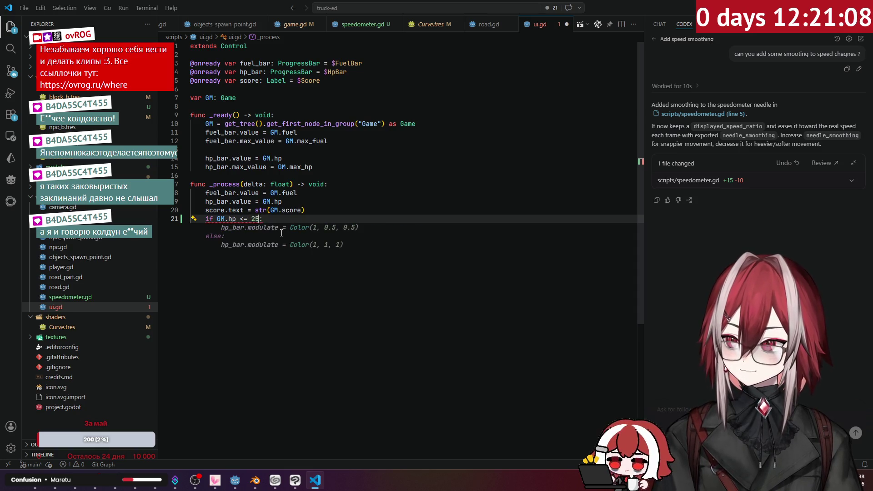
key("Escape")
key("Return")
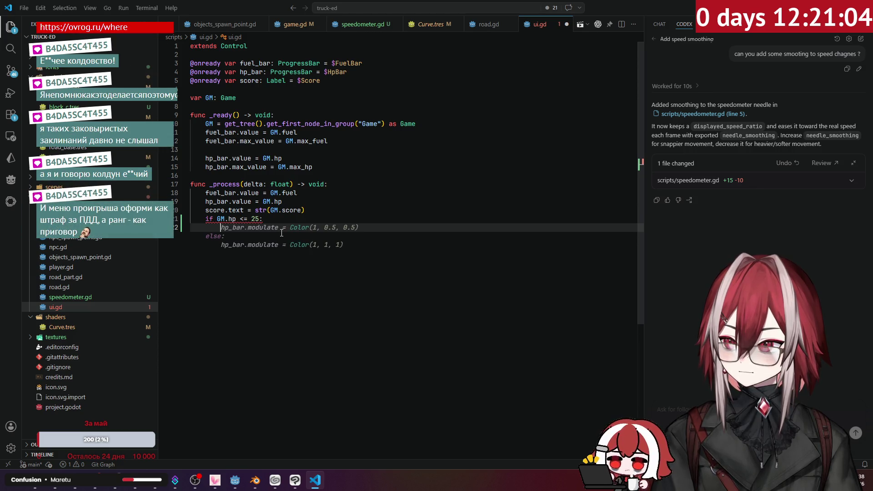
key("Tab")
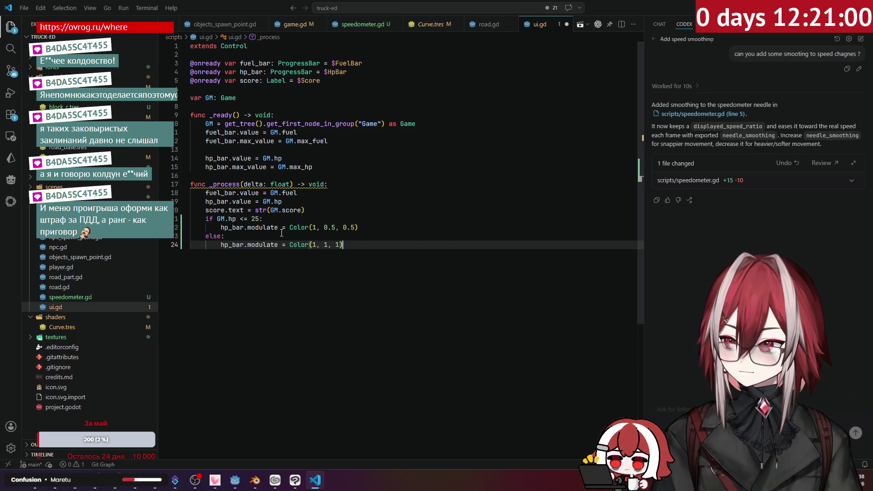
- Review the new HP tint lines, then return to the Godot editor
left_click(326, 211)
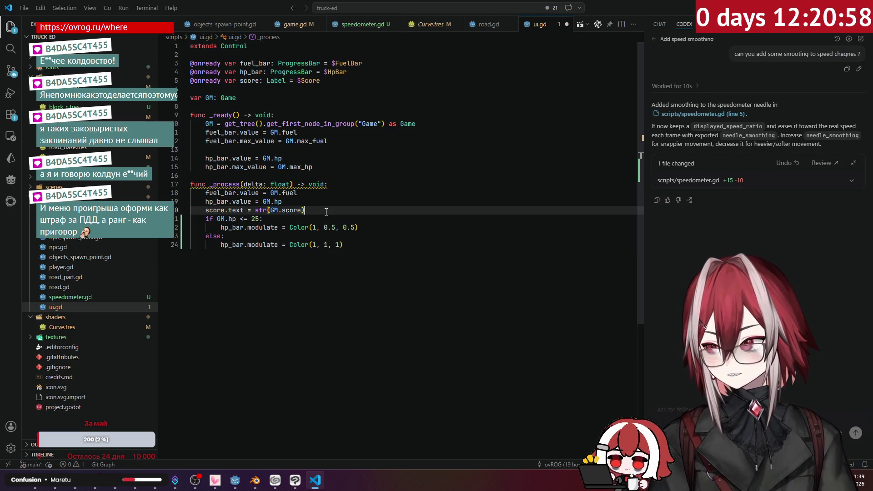
key("alt+Tab")
key("alt+Tab")
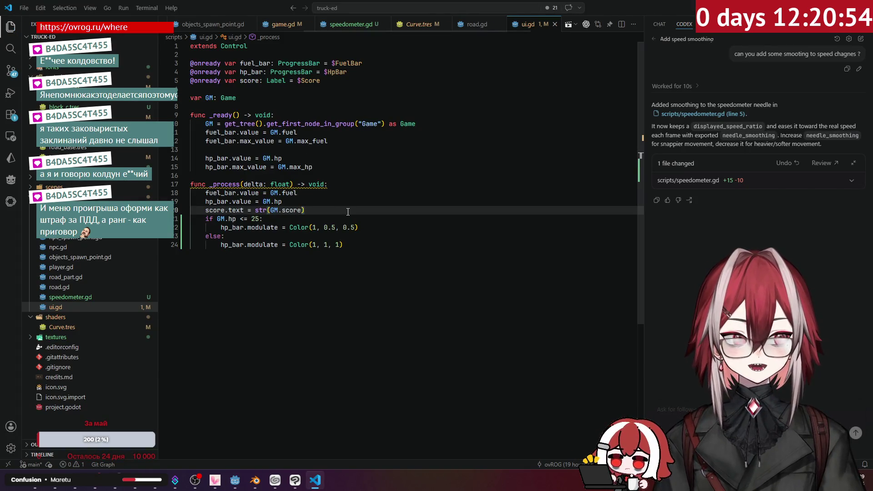
left_click(397, 242)
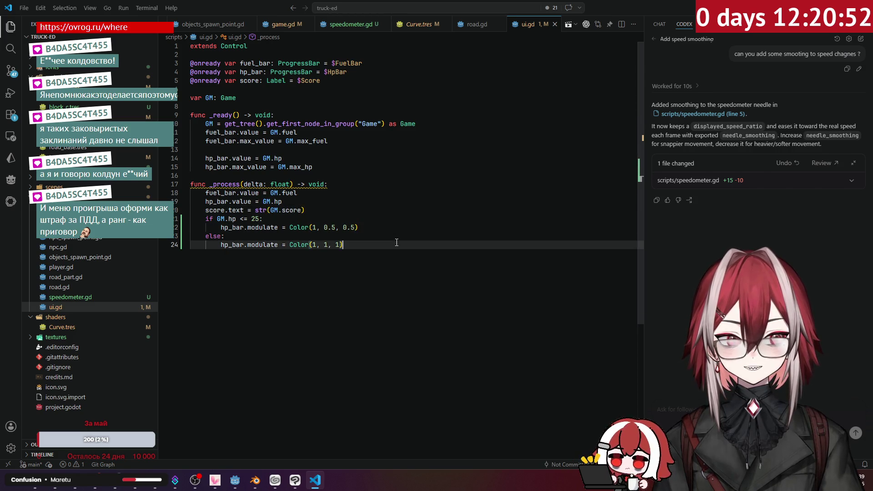
left_click(391, 228)
left_click(380, 219)
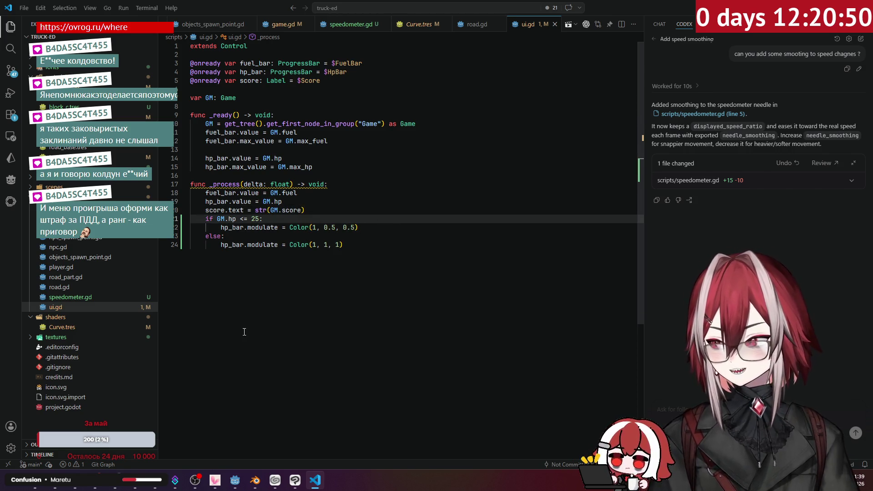
mouse_move(65, 487)
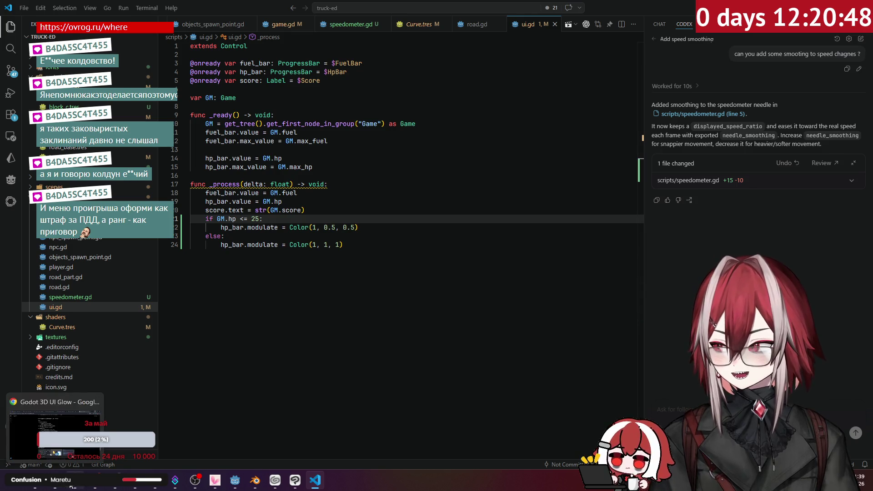
mouse_move(265, 485)
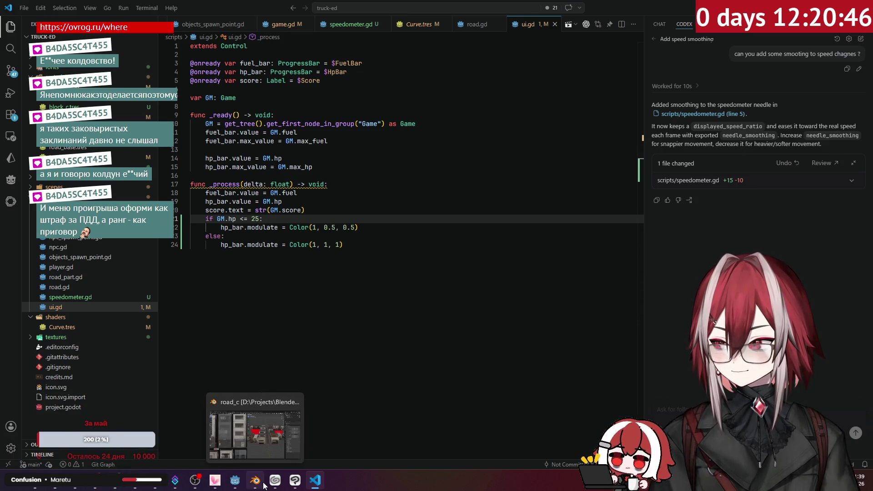
left_click(240, 487)
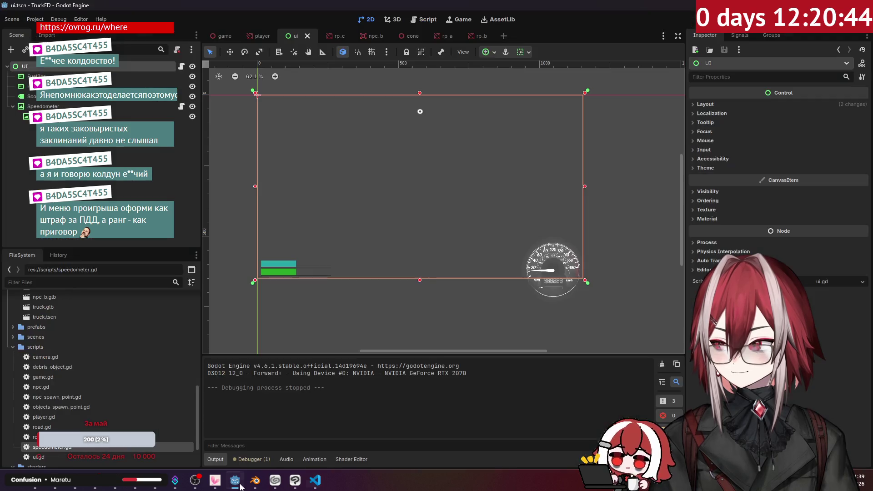
key("F5")
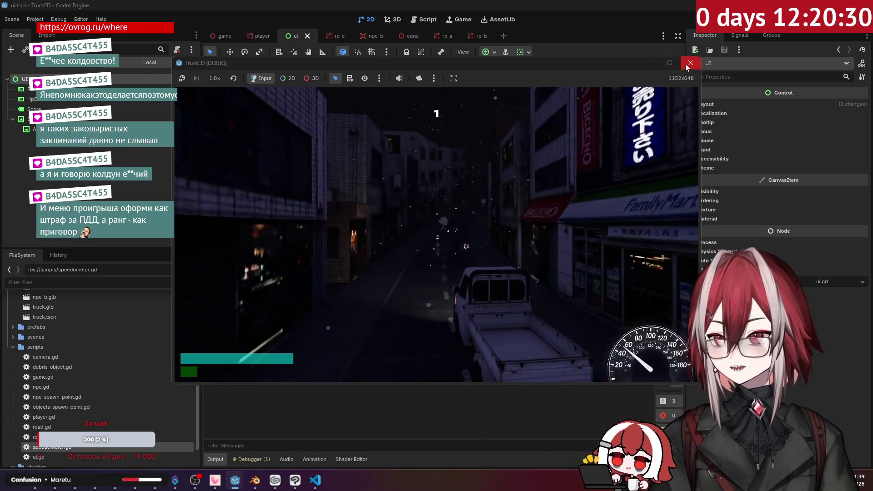
left_click(689, 63)
mouse_move(314, 478)
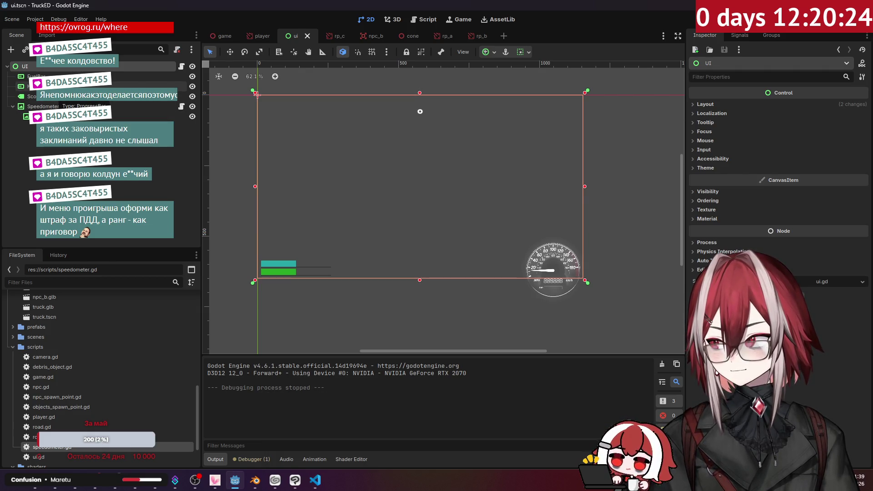
- Set HpBar's Fill style BG colour to see-through white, then go back to ui.gd
left_click(277, 272)
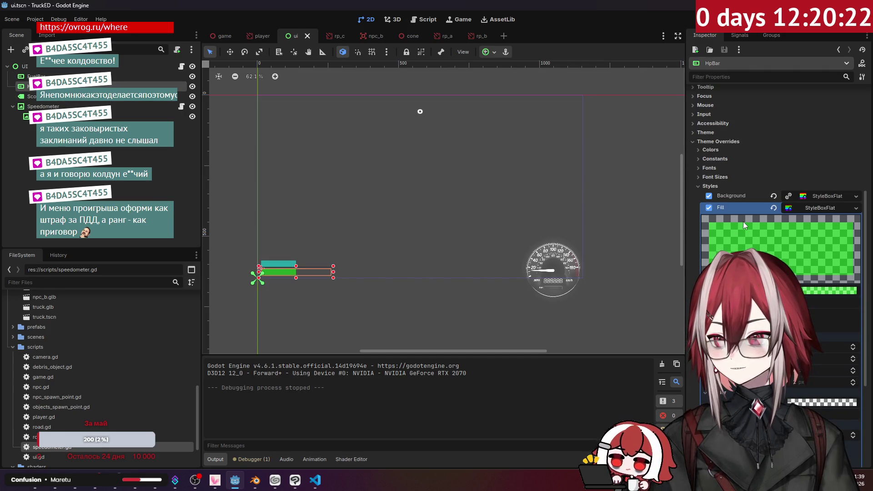
scroll(743, 209, "up", 5)
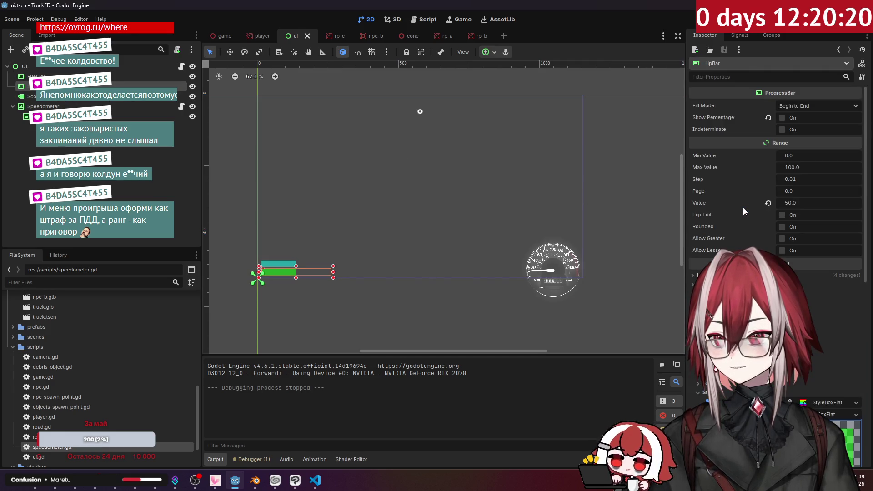
scroll(743, 207, "down", 5)
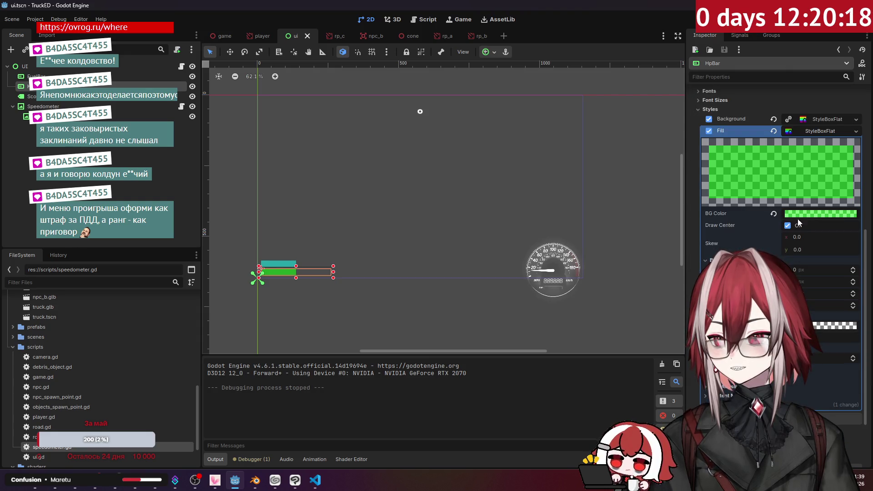
left_click(808, 215)
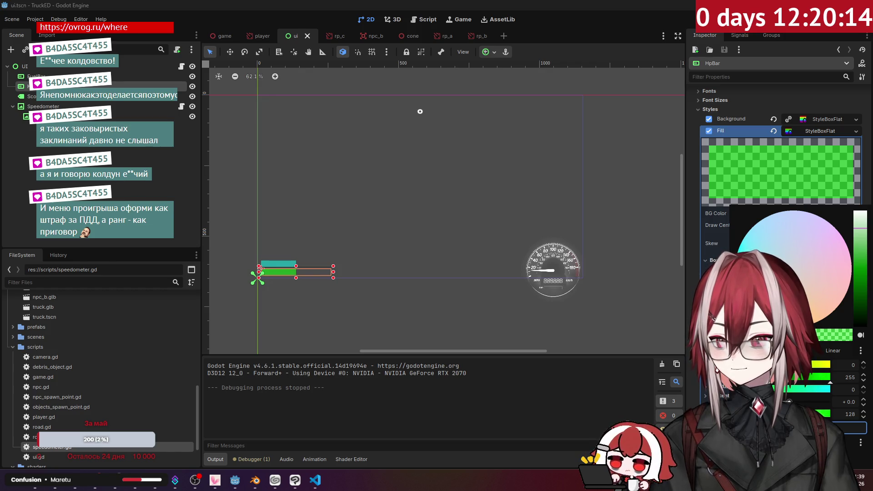
mouse_move(802, 414)
left_mouse_down()
mouse_move(773, 414)
mouse_move(832, 419)
left_mouse_up()
type("1")
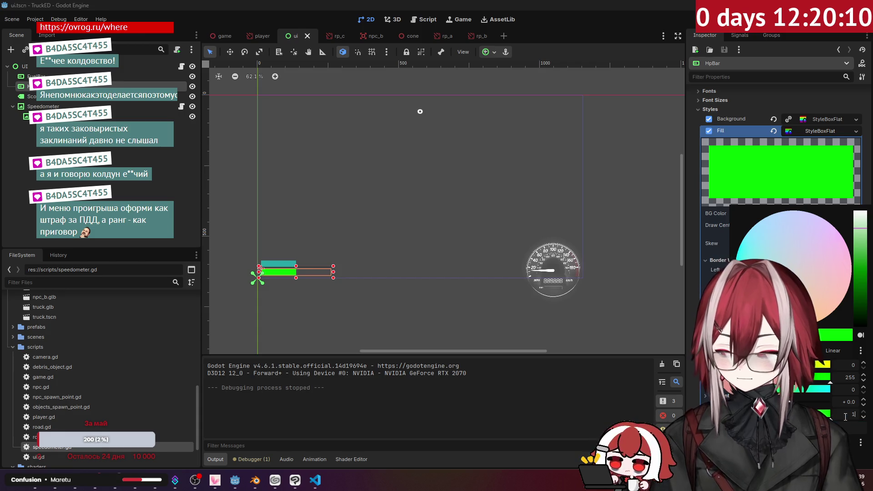
mouse_move(819, 392)
left_mouse_down()
mouse_move(835, 390)
mouse_move(835, 368)
left_mouse_up()
left_click(412, 330)
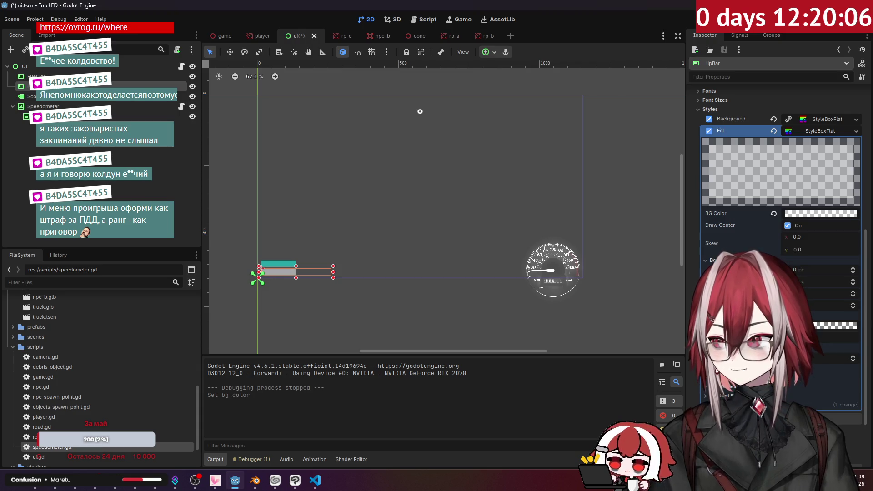
left_click(316, 481)
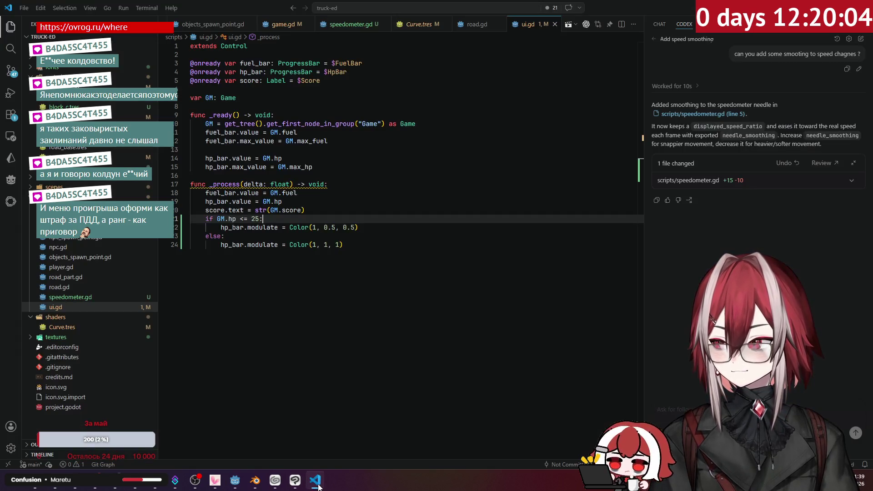
- Change line 22's colour to Color(1, 0, 0) and line 24's to Color(0, 1, 0)
left_click(344, 245)
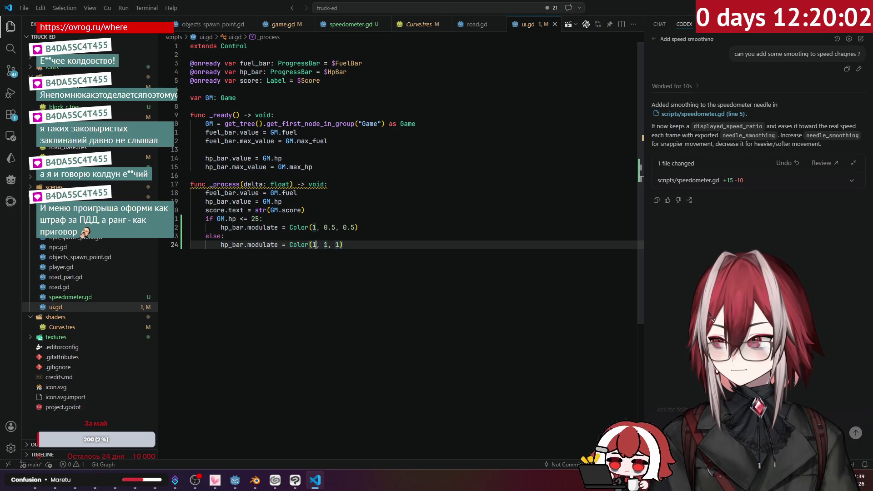
double_click(314, 245)
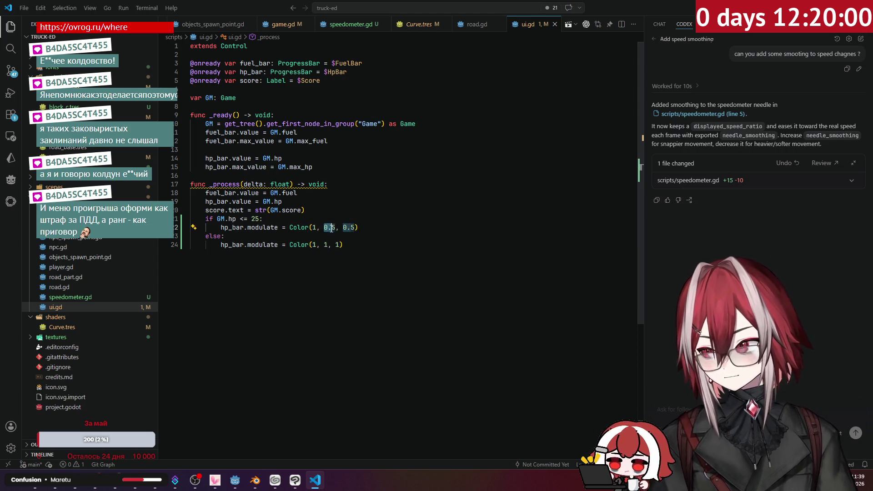
type("0")
left_click_drag(335, 227, 344, 227)
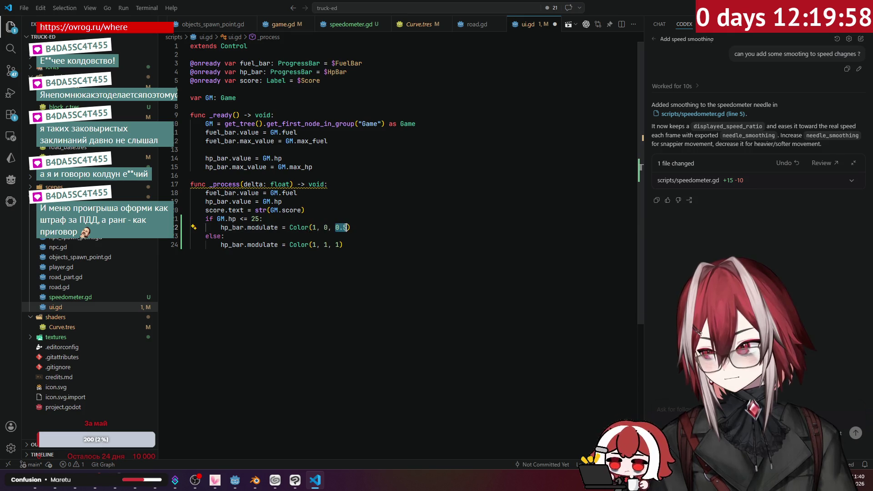
type("0")
double_click(315, 245)
type("0")
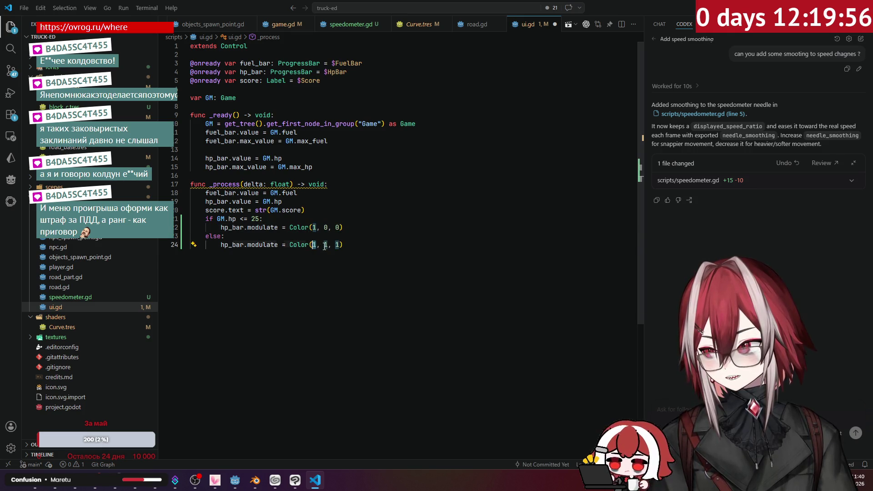
double_click(338, 245)
type("0")
- Save ui.gd and return to the Godot editor
left_click(363, 219)
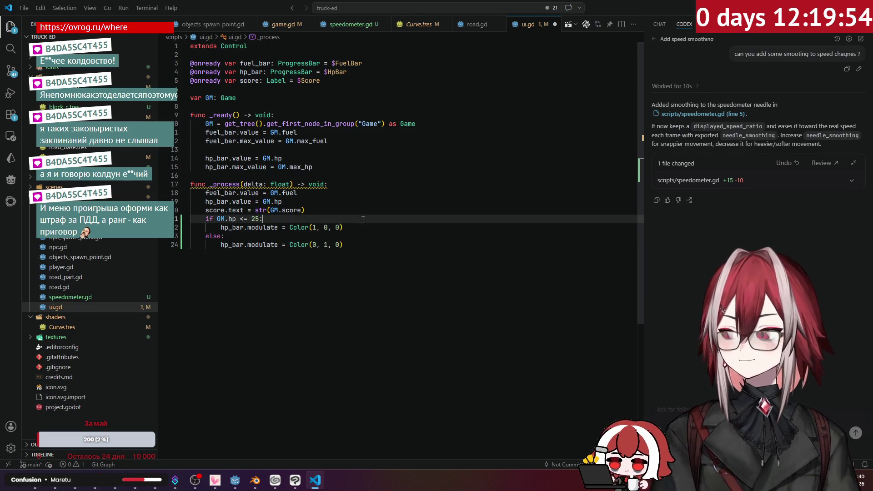
key("ctrl+s")
left_click(351, 226)
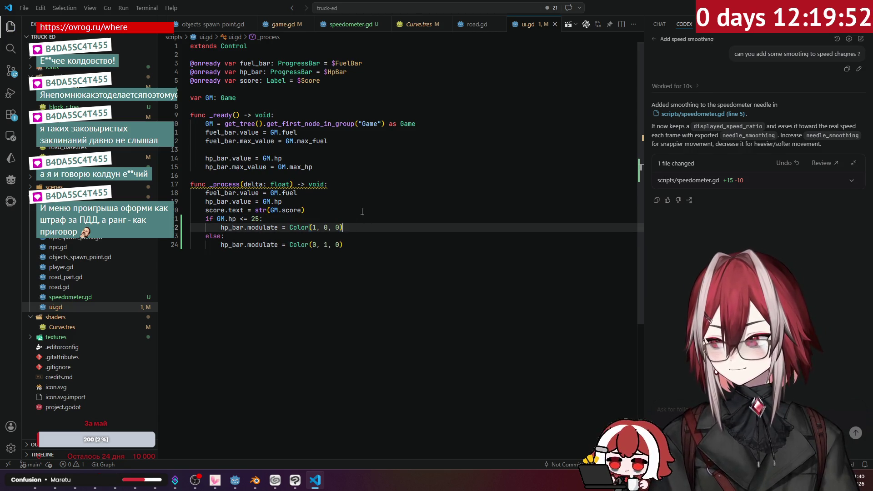
key("alt+Tab")
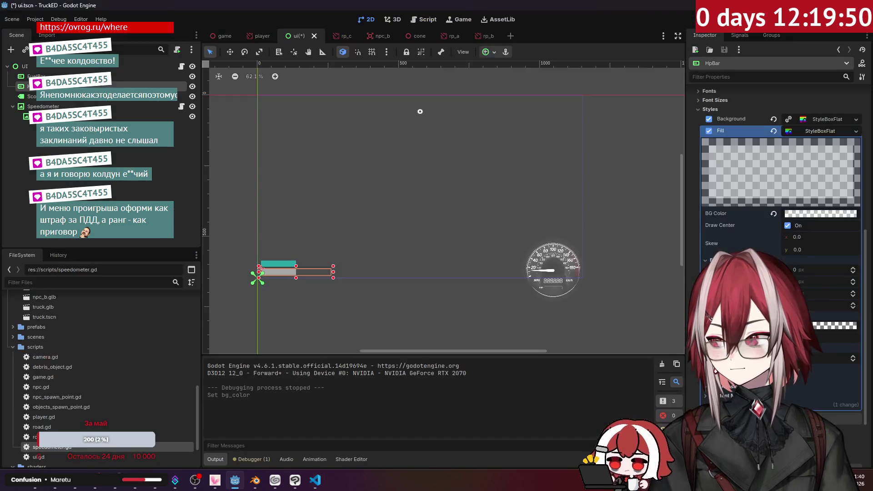
- Run the project with F5 to watch the HP bar turn red as it drains
key("F5")
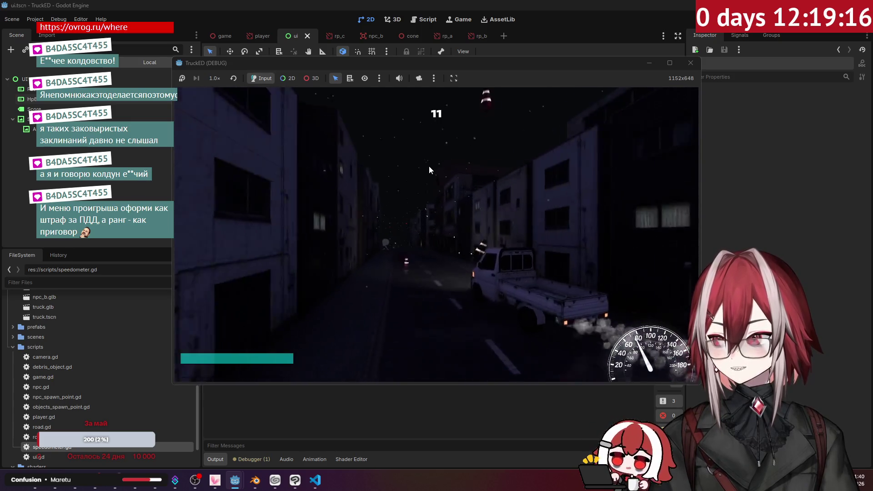
- Steer the truck left and right across the street with A and D as the score climbs
key("a")
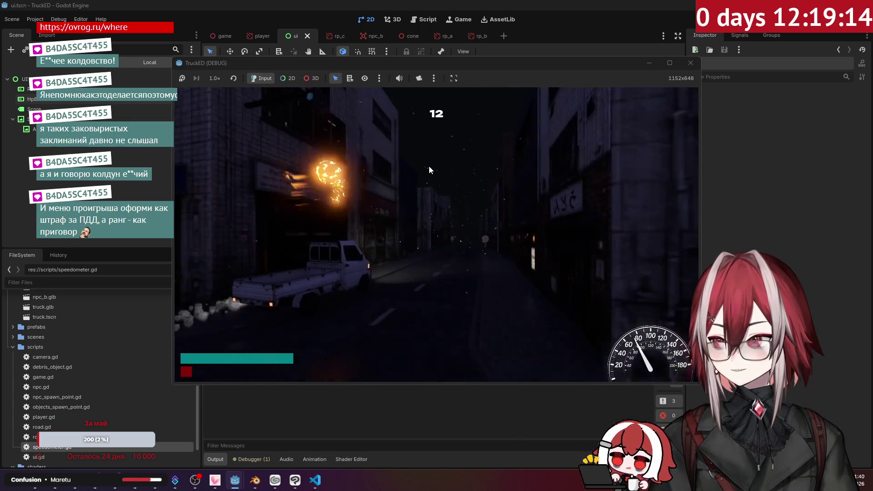
key("d")
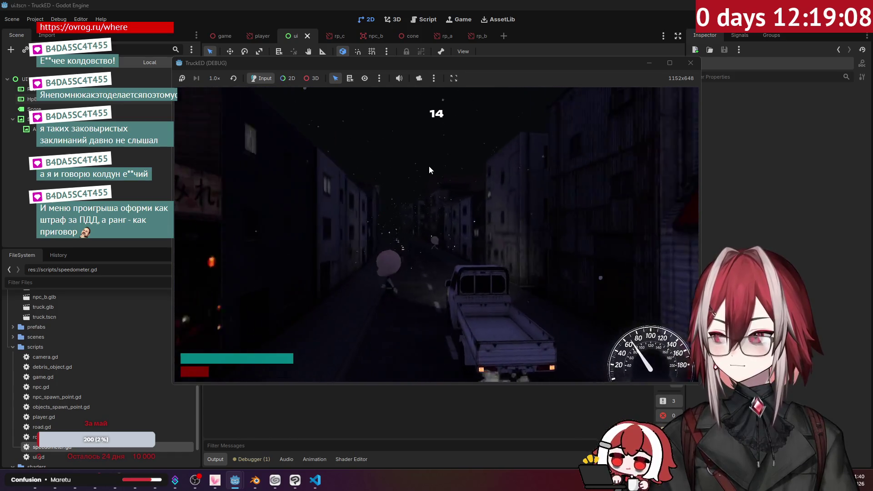
key("a")
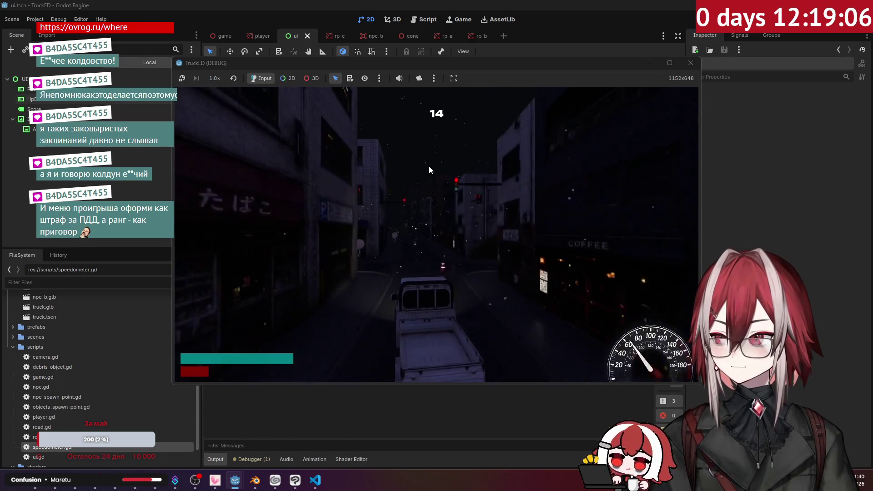
key("d")
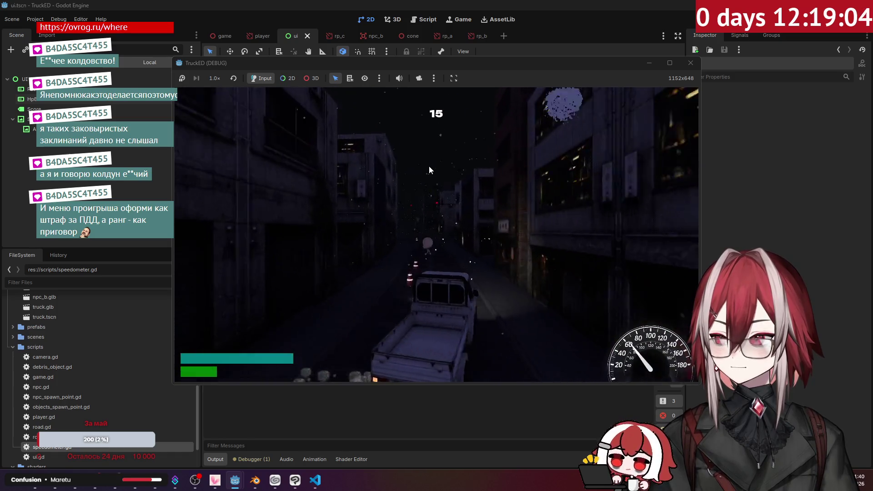
key("d")
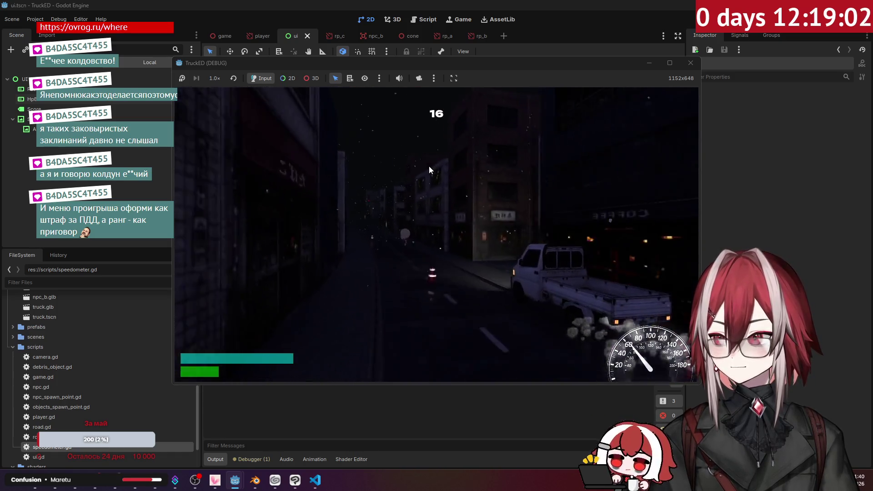
key("a")
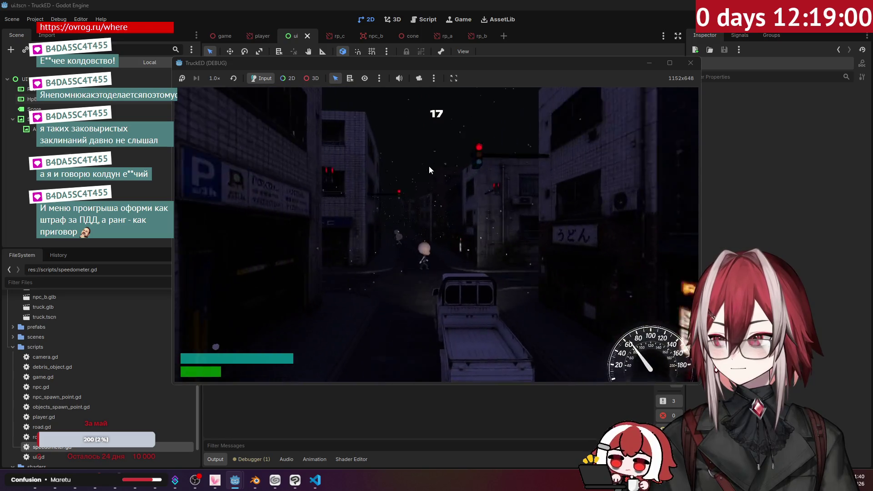
key("d")
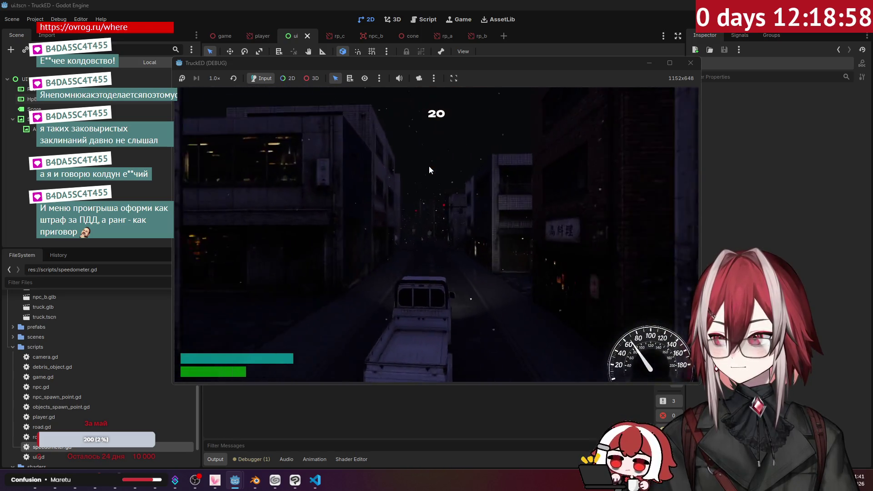
key("a")
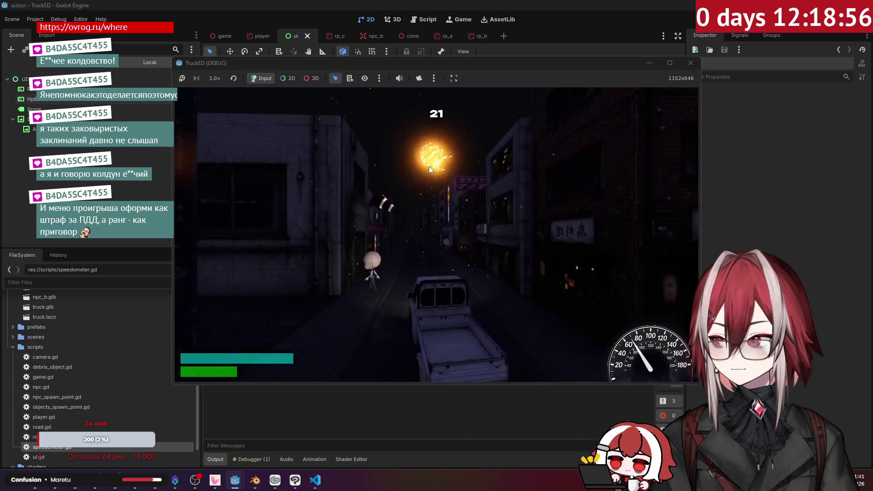
key("a")
- Keep weaving, turn into a different street, then stop the test run
key("d")
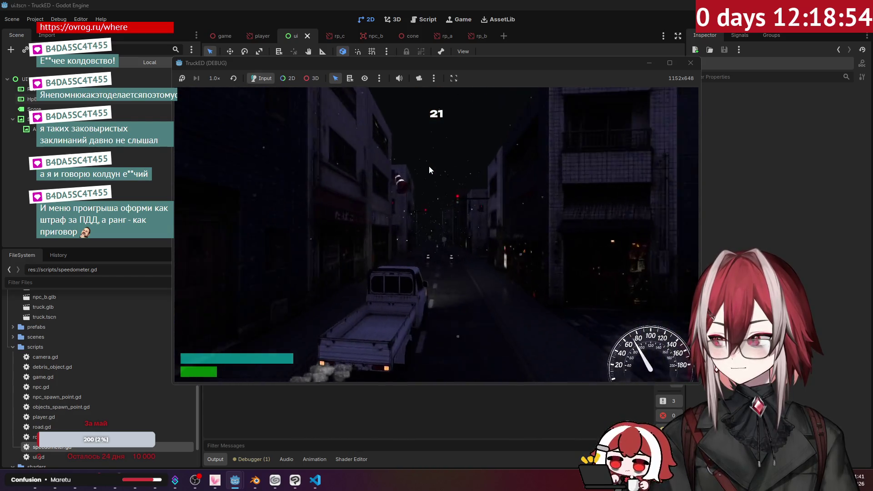
key("d")
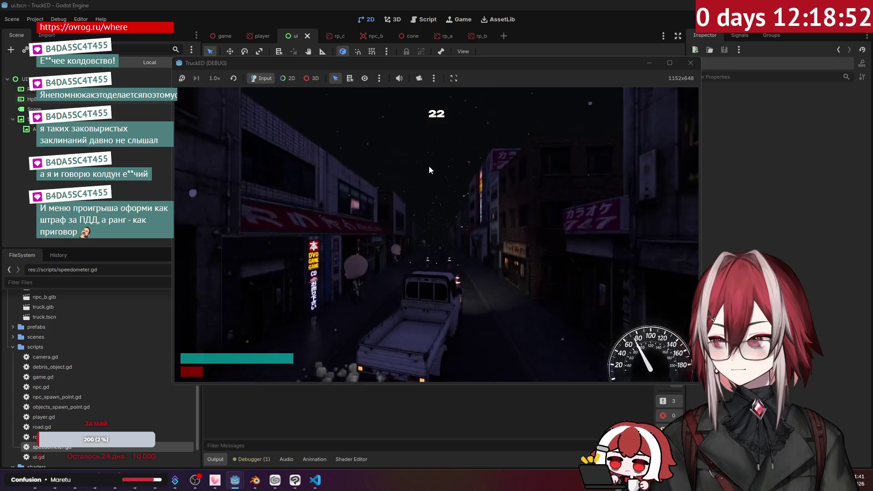
key("a")
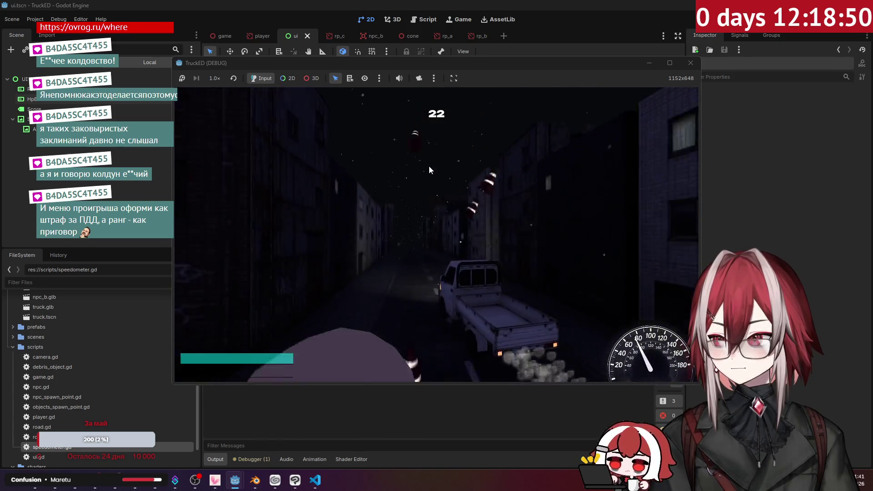
key("d")
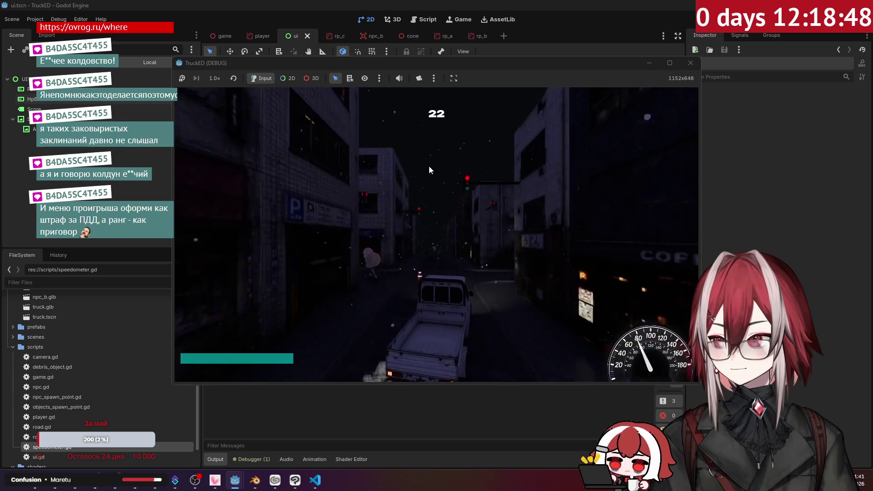
key("a")
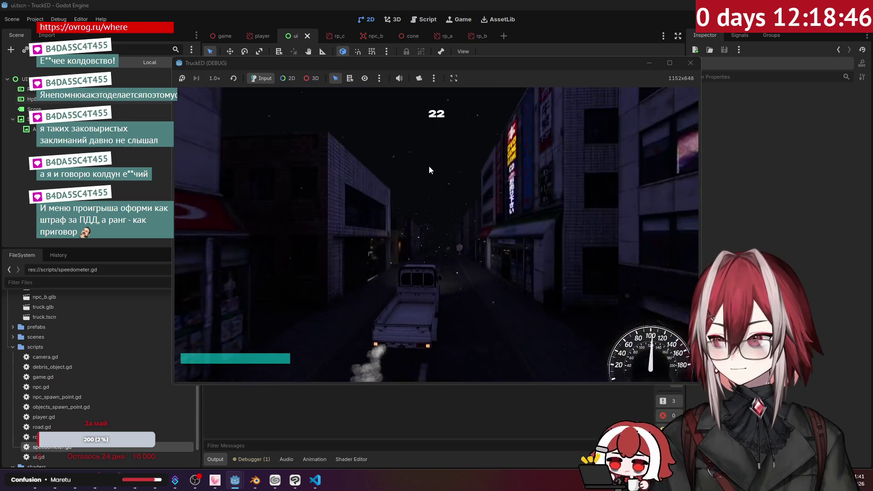
key("d")
key("a")
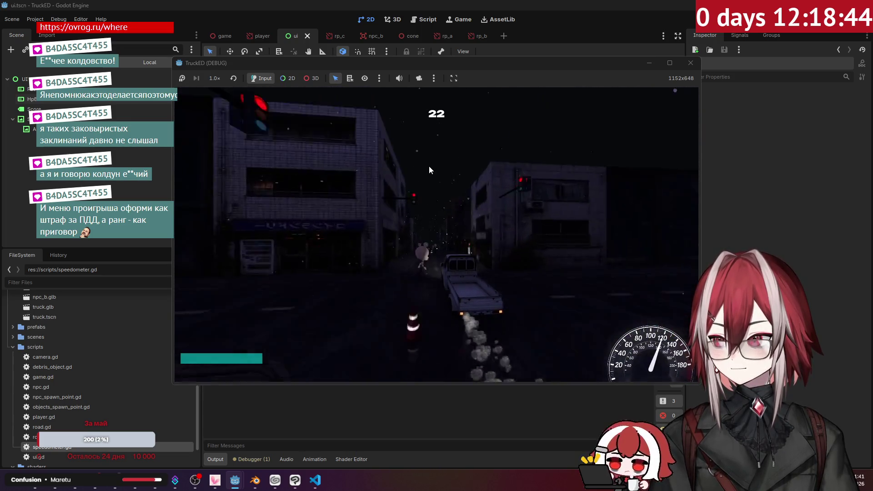
key("a")
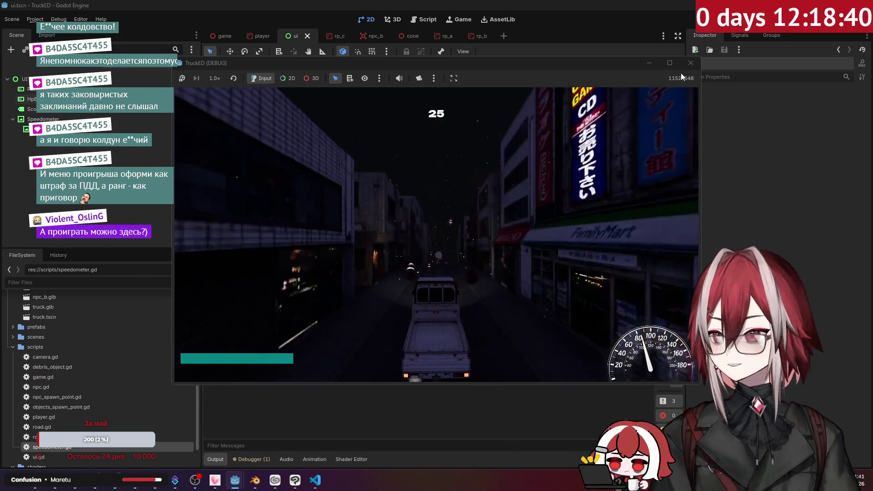
left_click(690, 62)
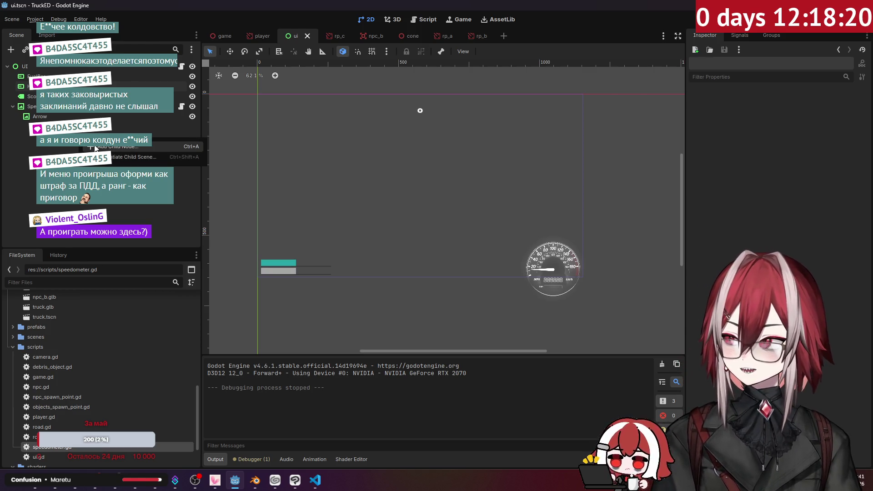
- Open the Add Child Node dialog for the UI scene with Ctrl+A
key("ctrl+a")
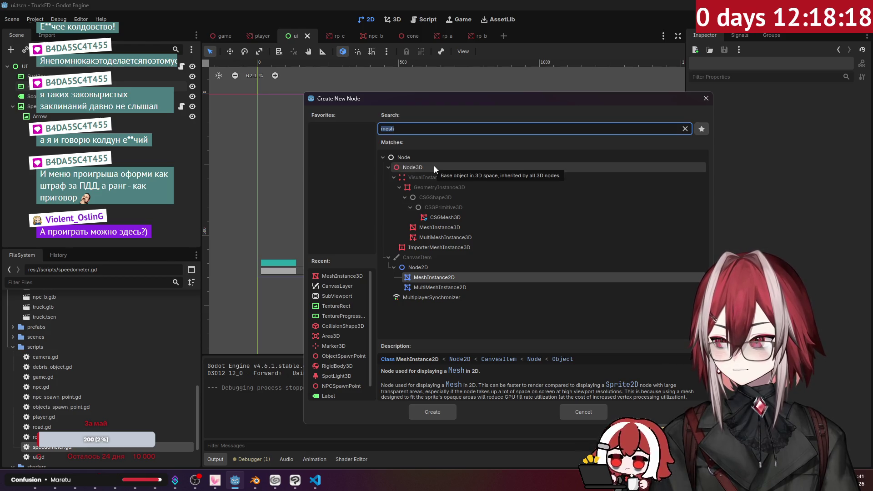
- Create a ColorRect node under the UI root
key("BackSpace")
left_click(392, 229)
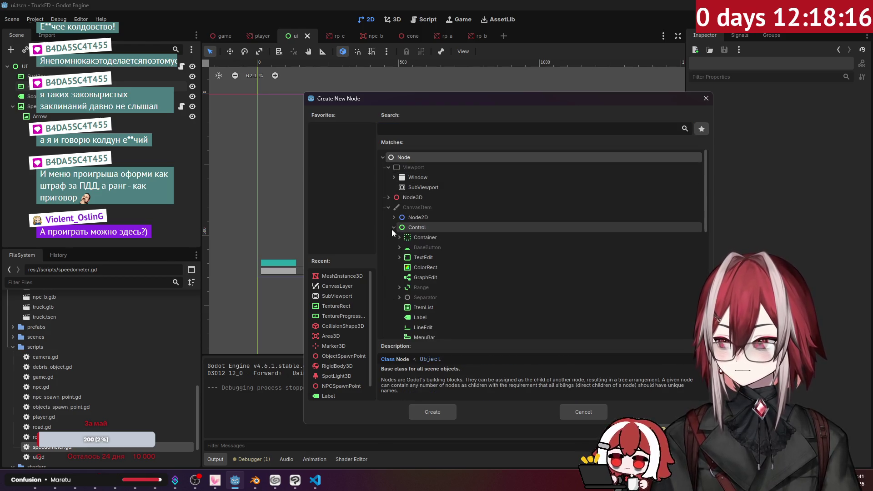
left_click(437, 267)
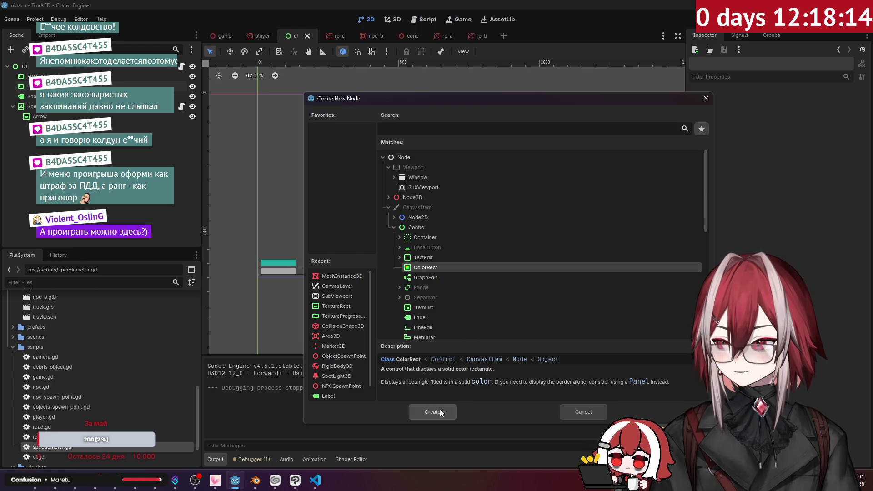
left_click(439, 410)
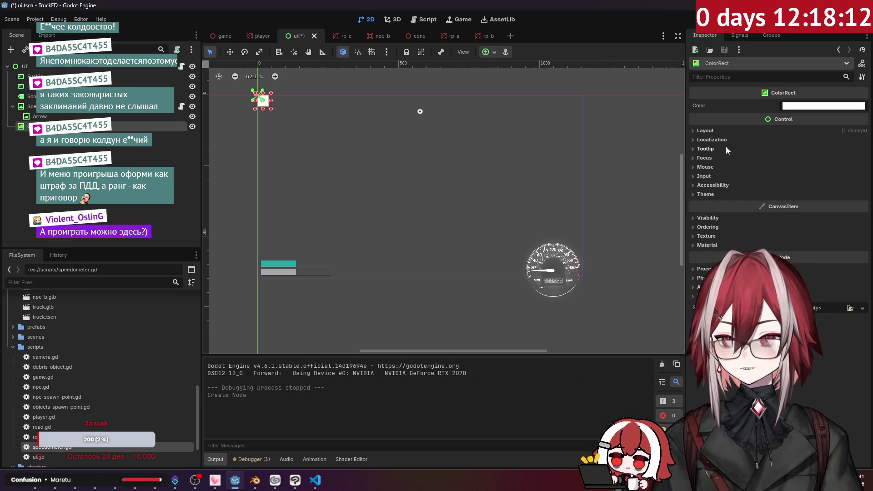
- Set the ColorRect's layout mode to Anchors with the Full Rect preset
left_click(705, 131)
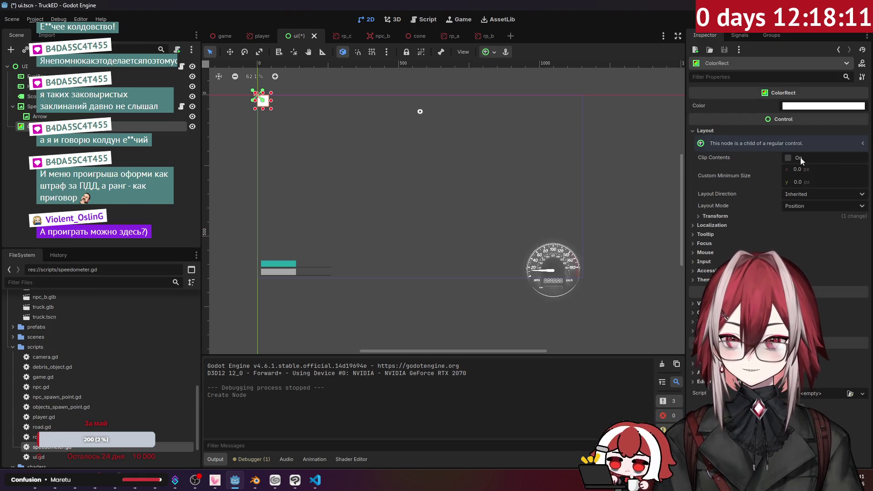
left_click(728, 217)
left_click(823, 206)
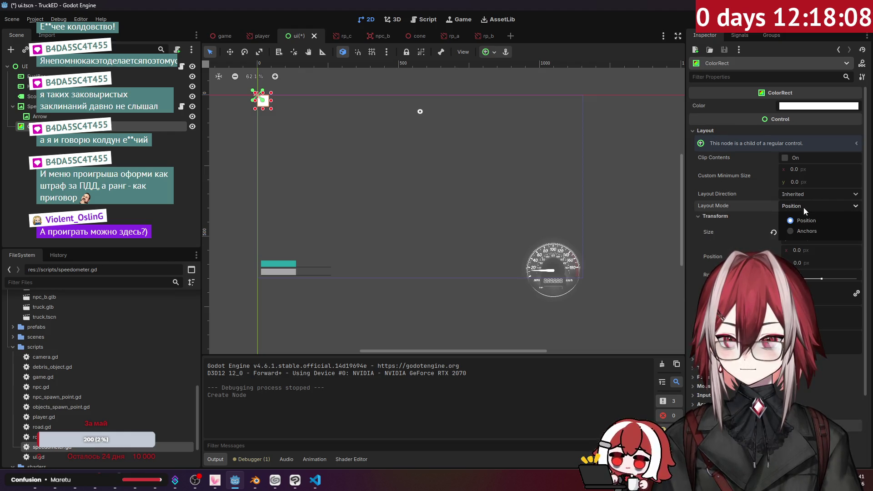
left_click(839, 223)
left_click(815, 217)
left_click(817, 247)
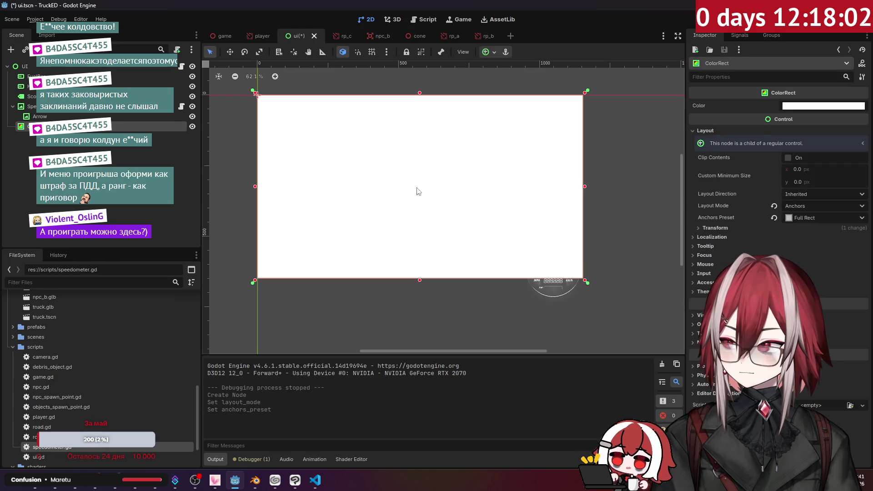
- Colour the ColorRect pure red with alpha lowered to 20
left_click(814, 106)
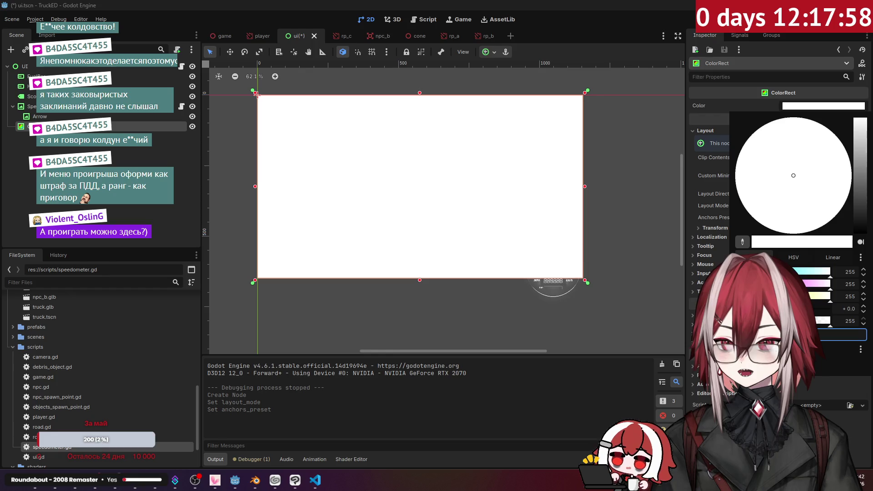
mouse_move(831, 284)
left_mouse_down()
mouse_move(750, 283)
mouse_move(750, 296)
left_mouse_up()
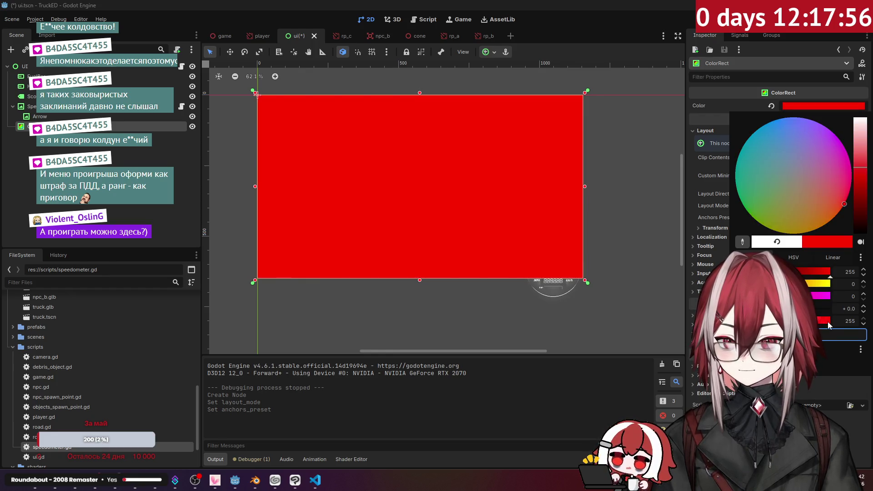
left_click_drag(828, 324, 757, 321)
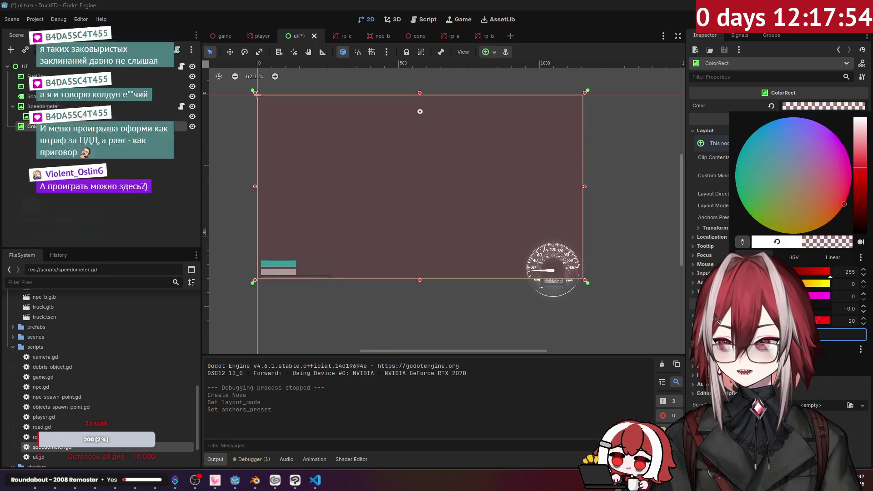
left_click(155, 206)
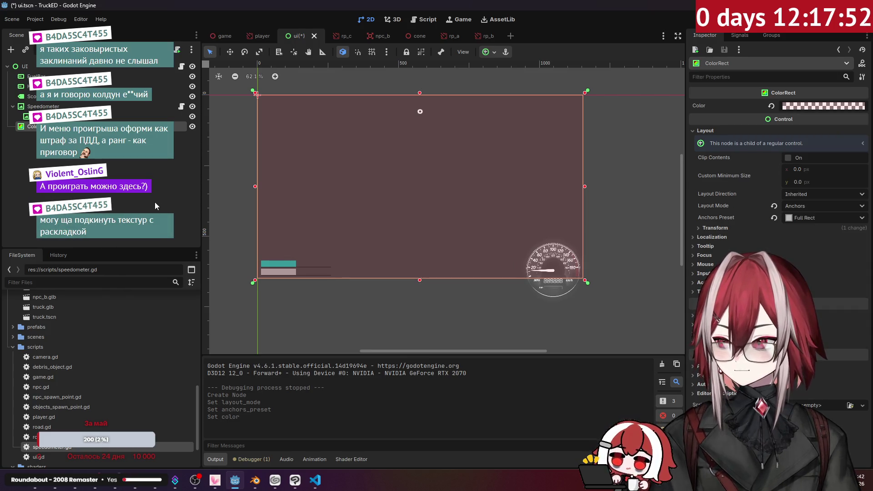
left_click(170, 205)
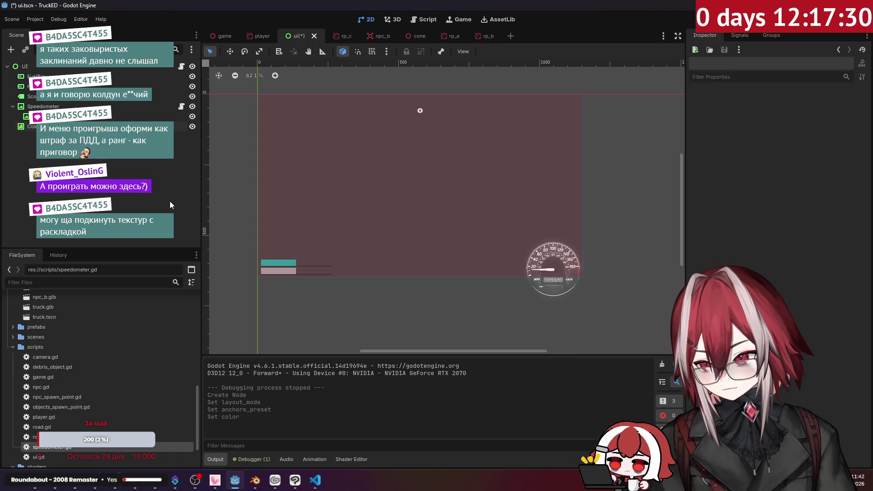
left_click(255, 95)
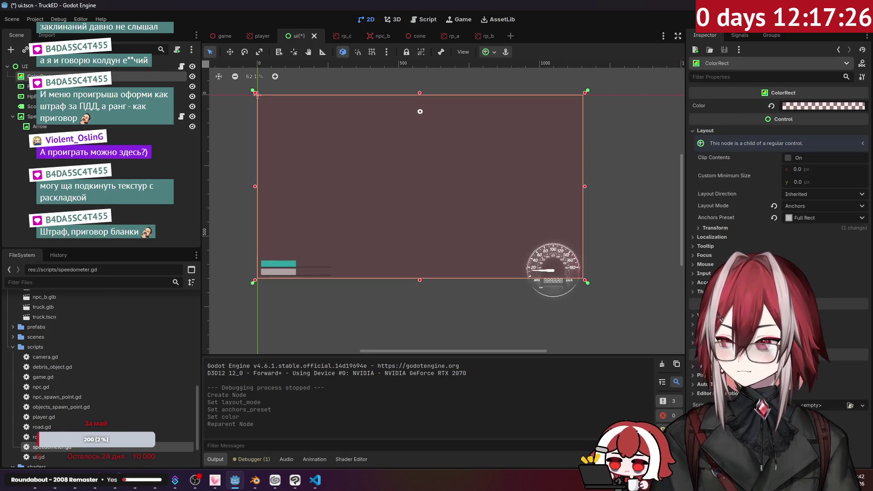
- Drag the ColorRect toward the top of UI's children and reselect it
left_click_drag(34, 127, 34, 73)
left_click(420, 110)
scroll(522, 262, "up", 3)
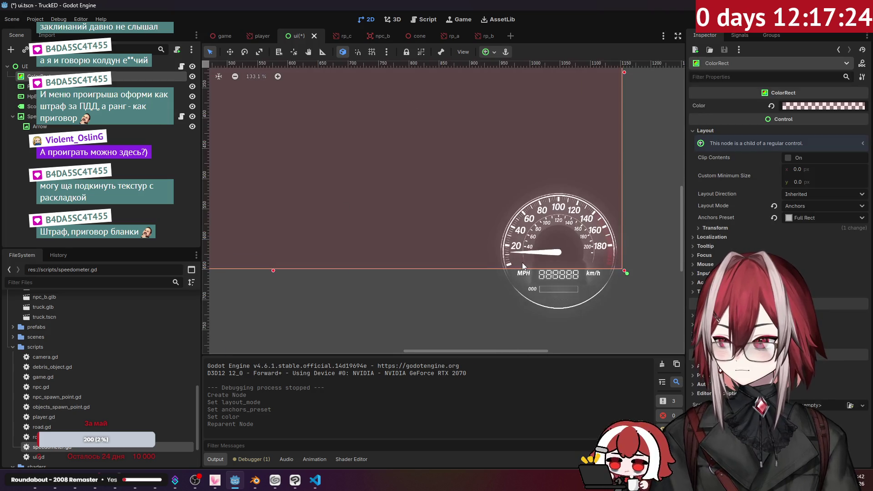
scroll(522, 265, "down", 4)
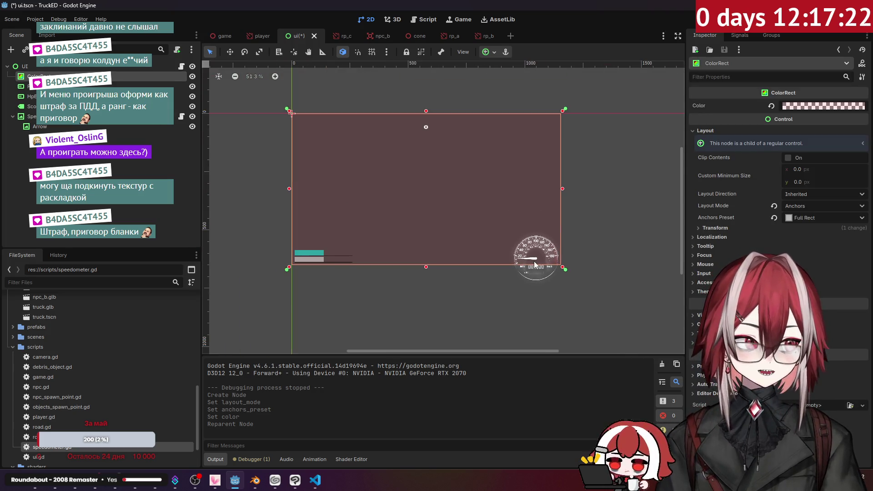
scroll(468, 242, "up", 3)
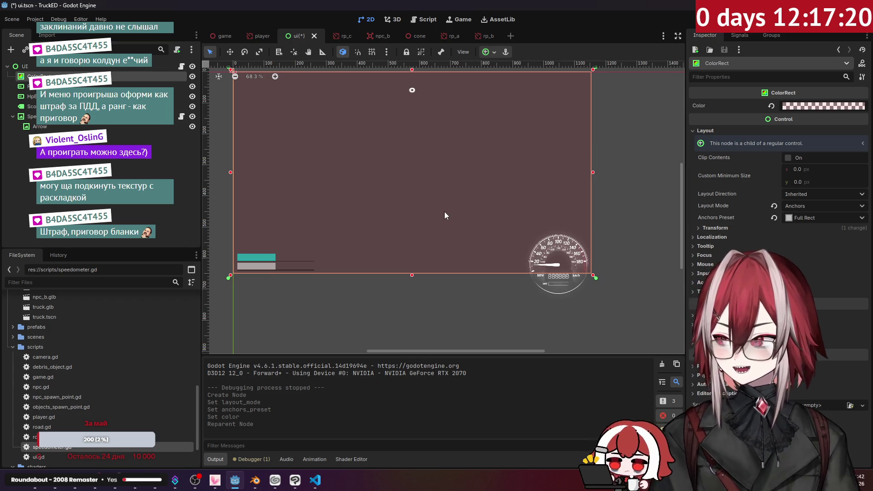
left_click(94, 161)
left_click(137, 75)
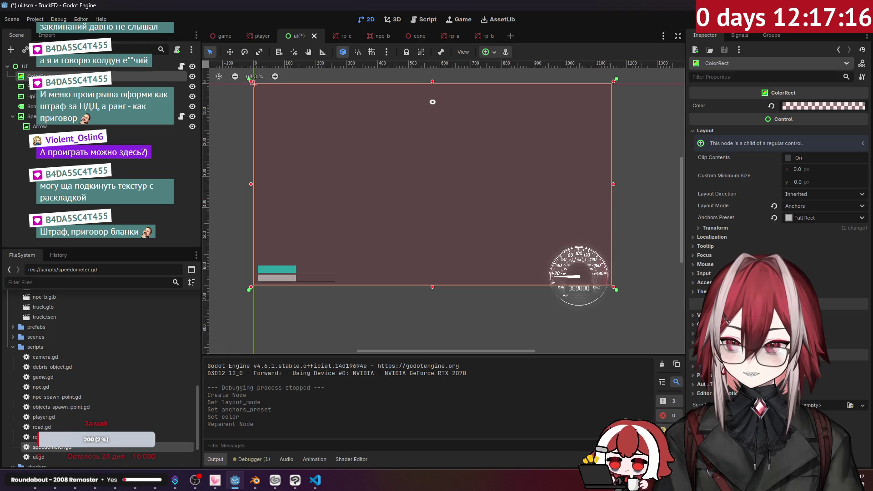
- Adjust the overlay's Ordering > Z Index value
left_click(700, 324)
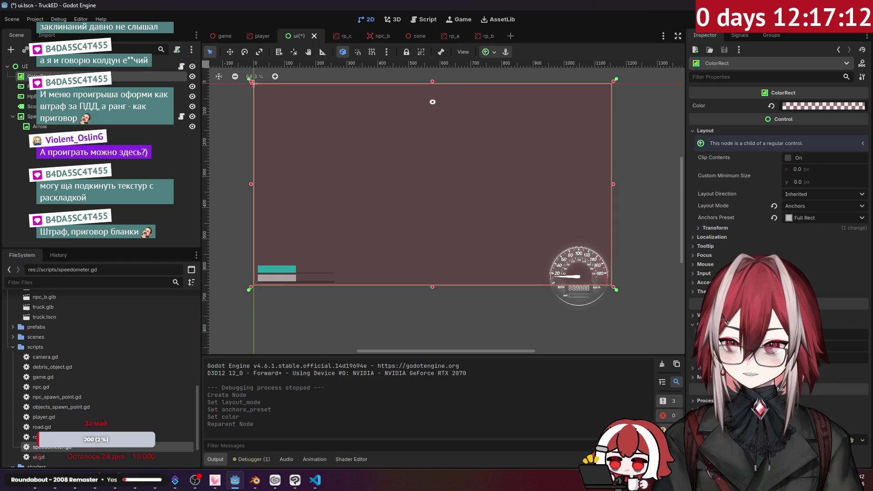
key("Return")
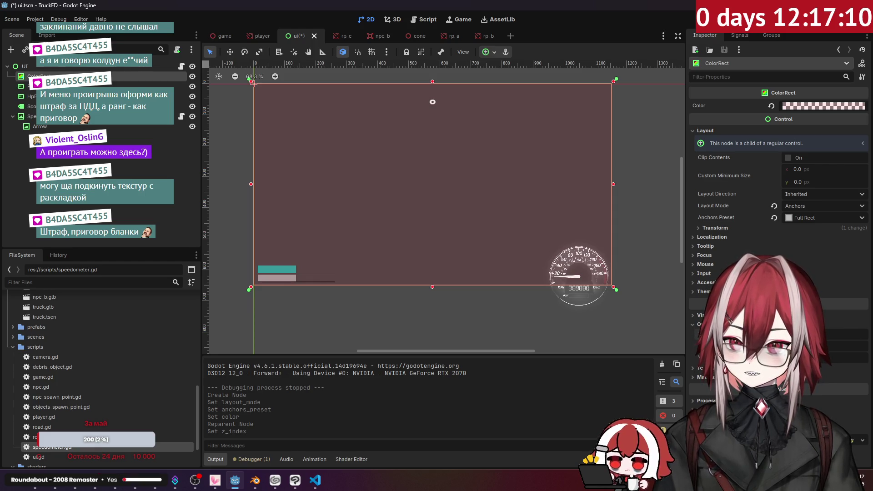
left_click(861, 334)
- Inspect the FuelBar, HpBar and Speedometer nodes and view the overlay's top edge
left_click(257, 266)
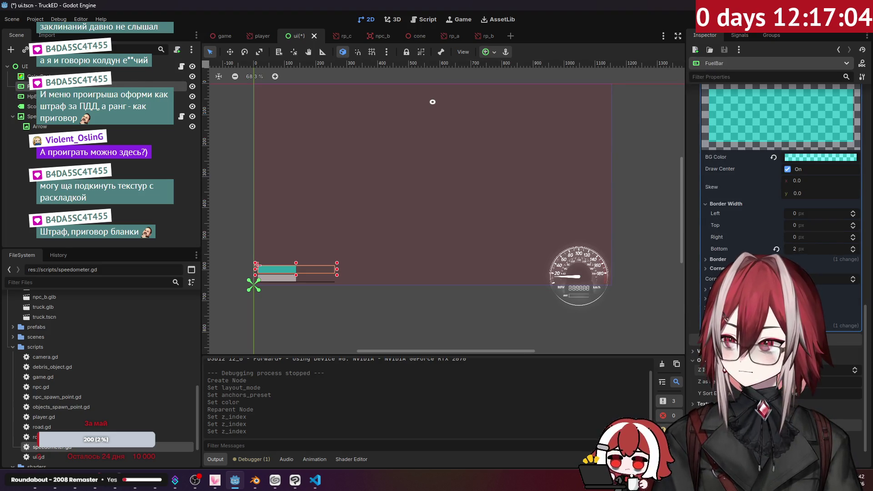
left_click(258, 275)
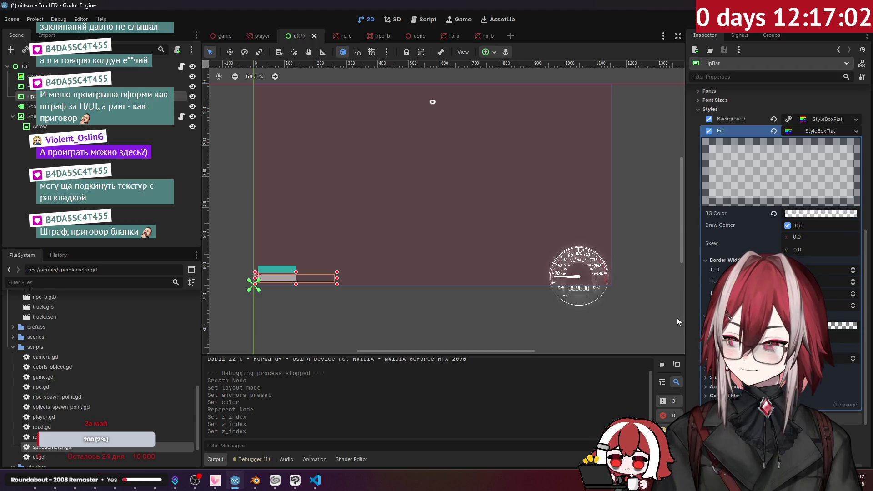
left_click(579, 273)
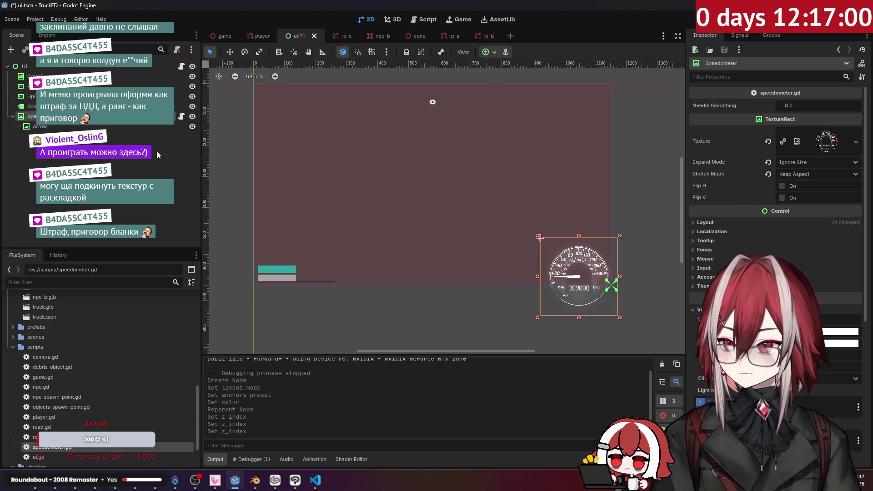
scroll(502, 260, "up", 2)
left_click(91, 86)
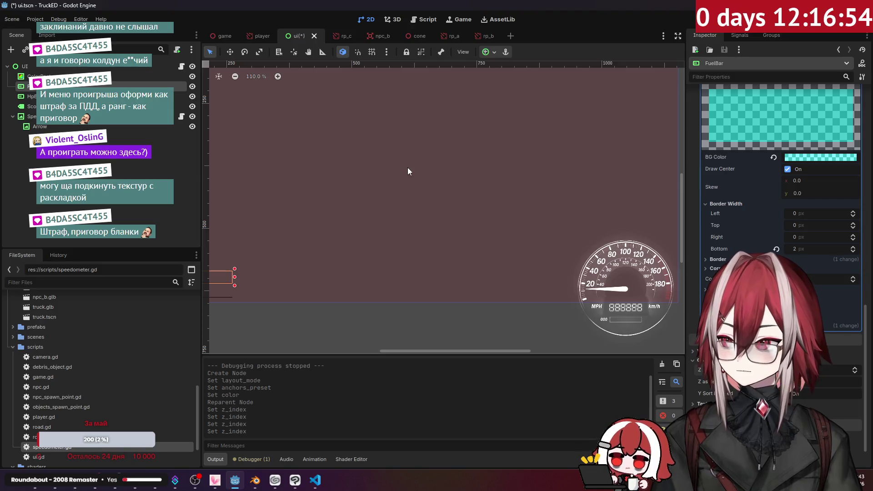
left_click_drag(407, 167, 480, 312)
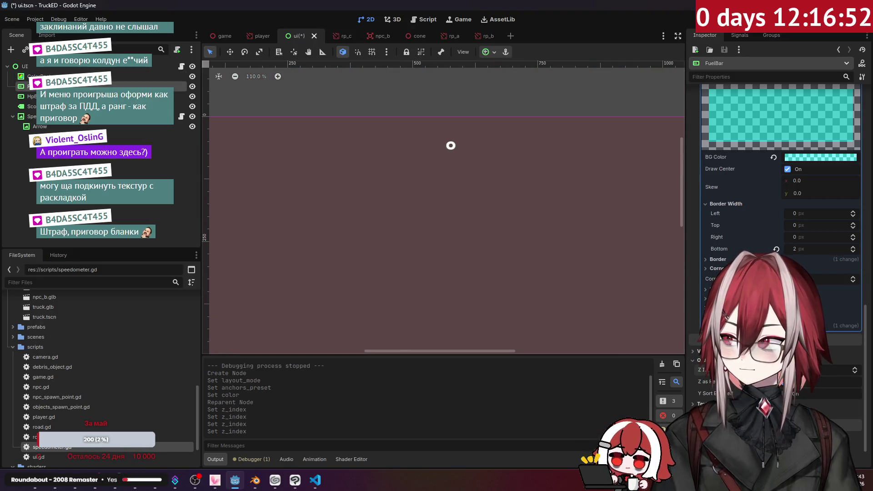
left_click(69, 77)
- Move the ColorRect above the Speedometer so it becomes UI's first child
left_click(32, 107)
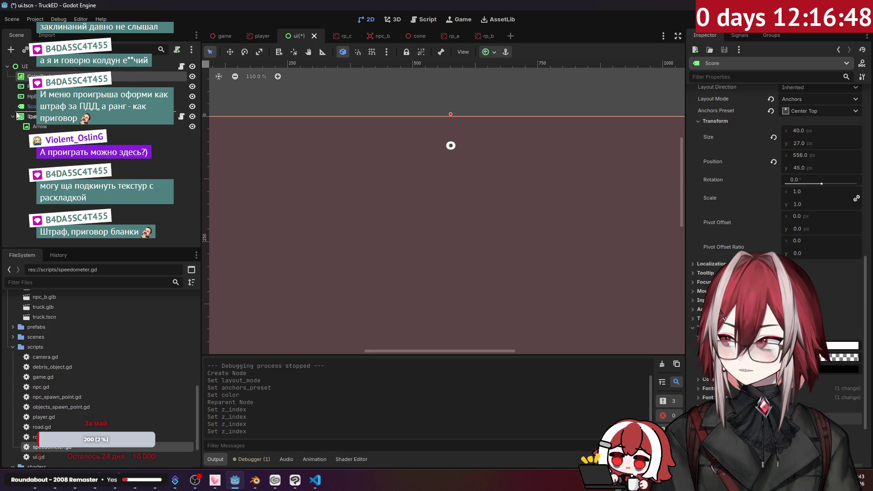
left_click_drag(16, 115, 16, 114)
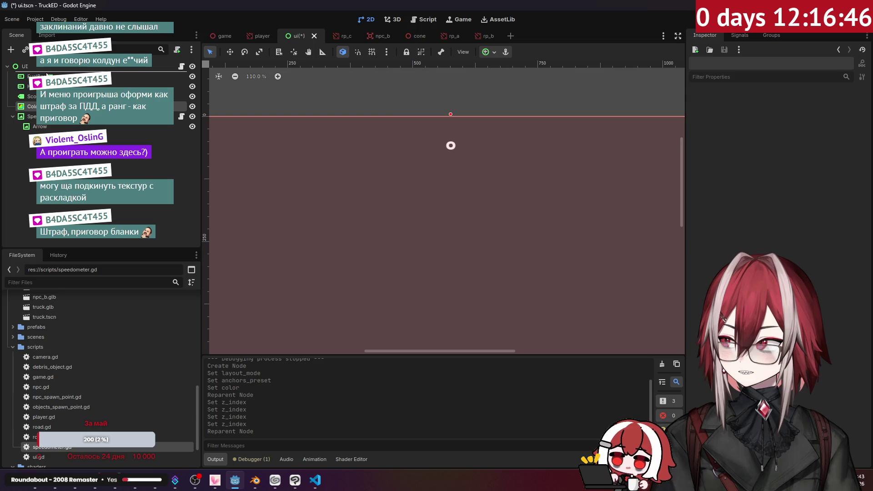
left_click_drag(47, 74, 46, 72)
key("f")
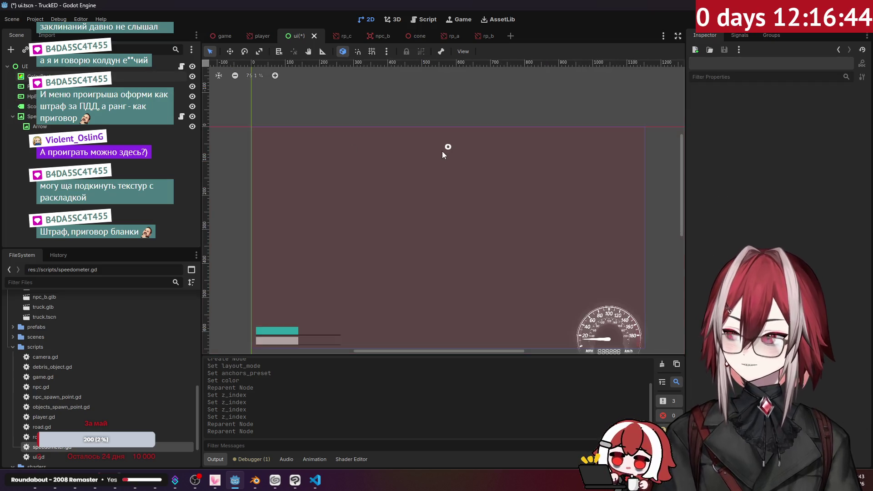
scroll(439, 167, "up", 1)
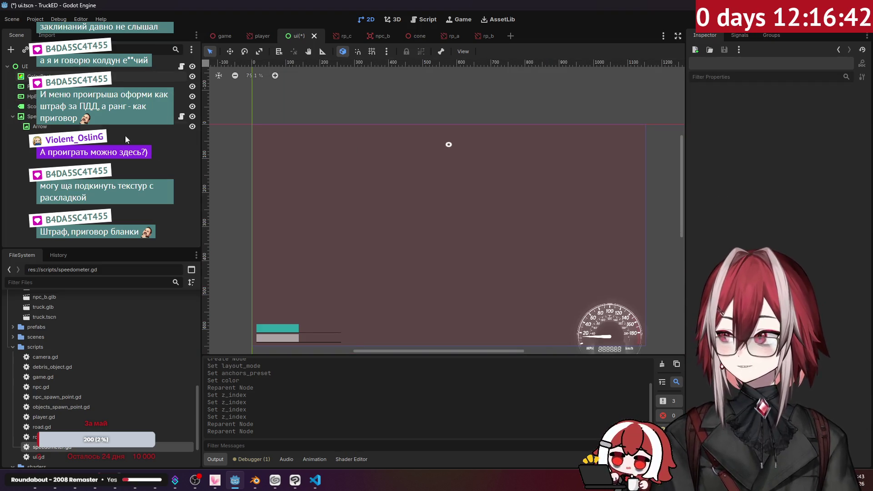
- Hide the overlay, rename it Blood, and switch to ui.gd
left_click(192, 76)
left_click(62, 75)
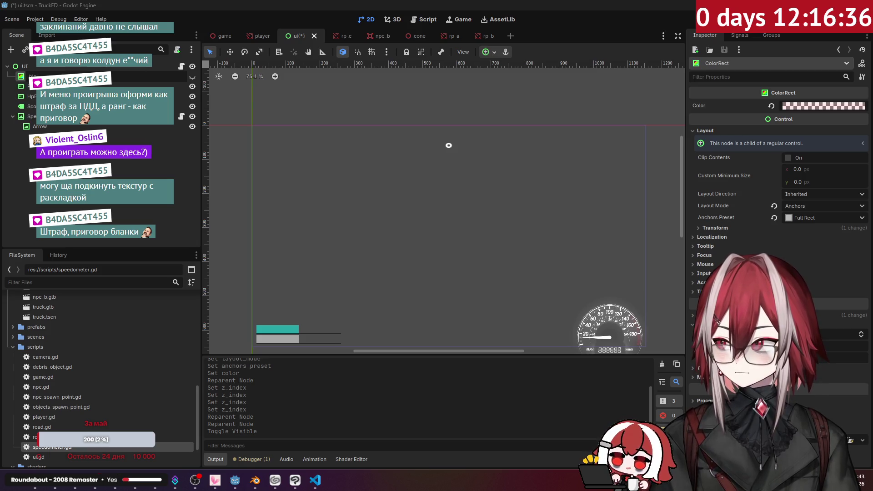
key("Return")
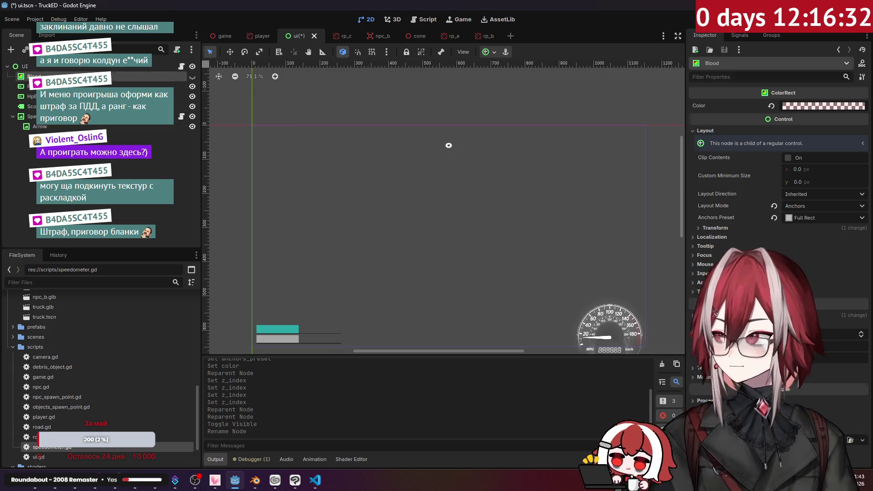
left_click(315, 480)
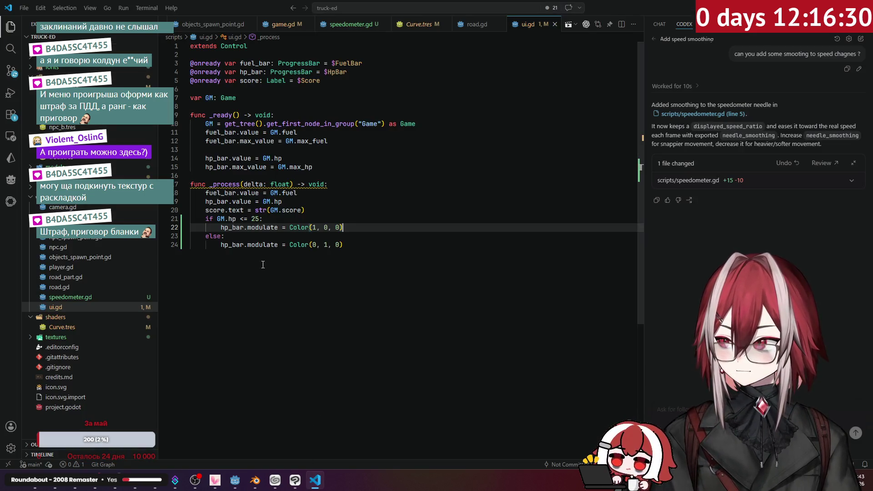
left_click(250, 240)
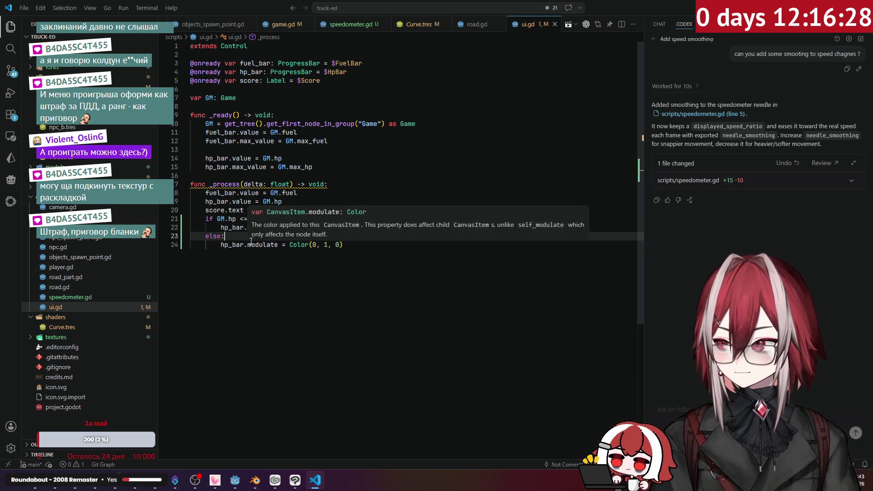
left_click(231, 265)
key("Return")
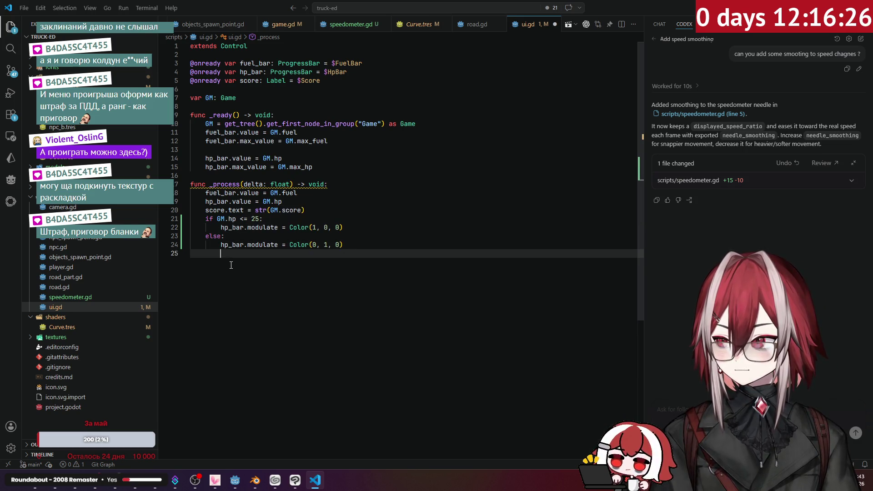
key("BackSpace")
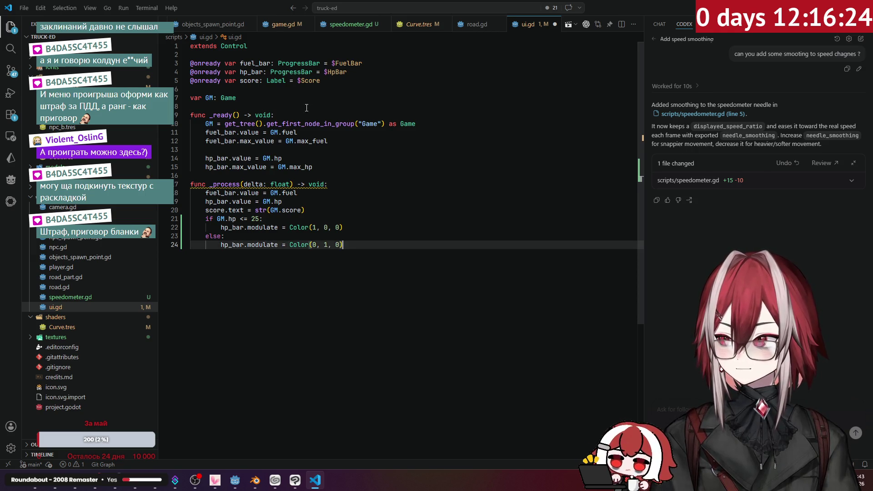
left_click(352, 81)
key("Return")
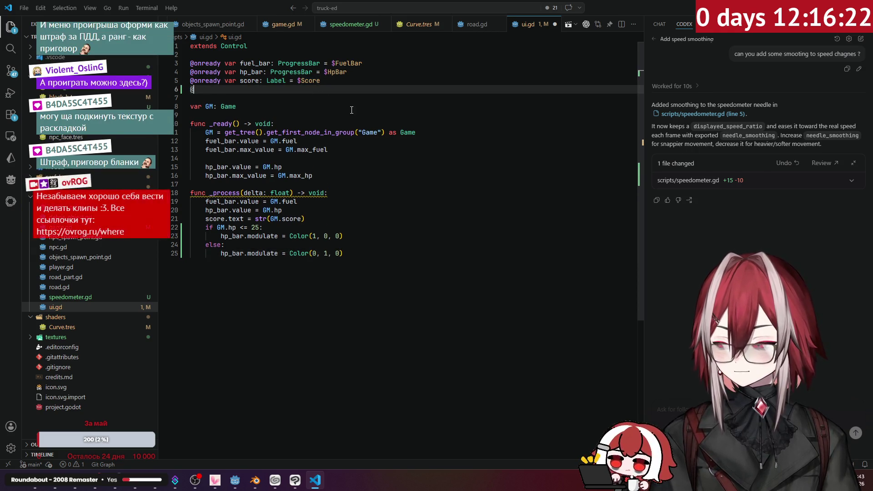
type("@o")
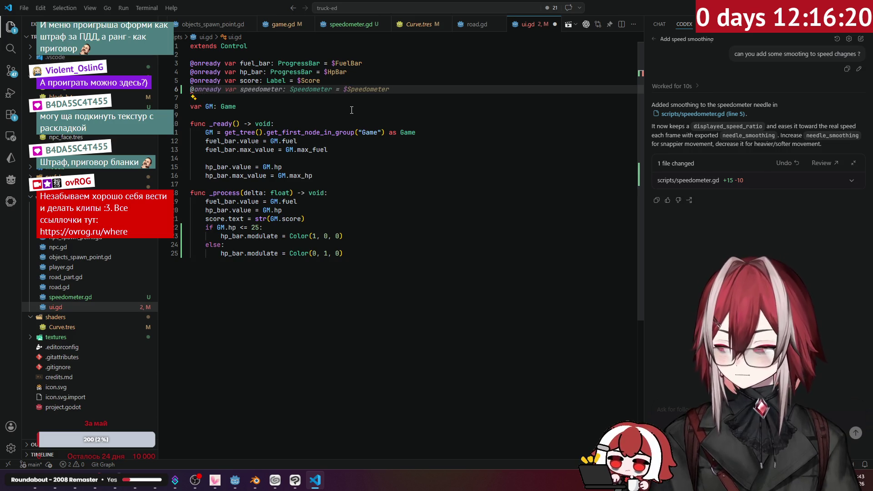
type("o")
key("Tab")
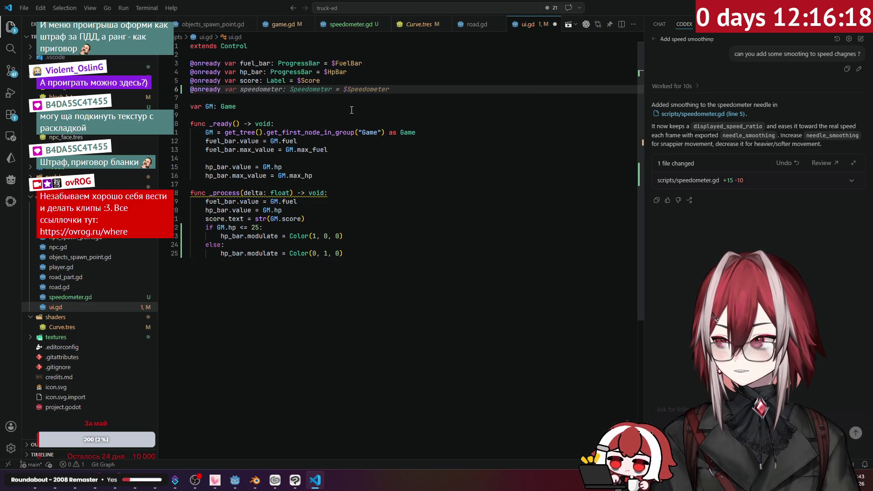
type("var blood: TextureRect = $Blood")
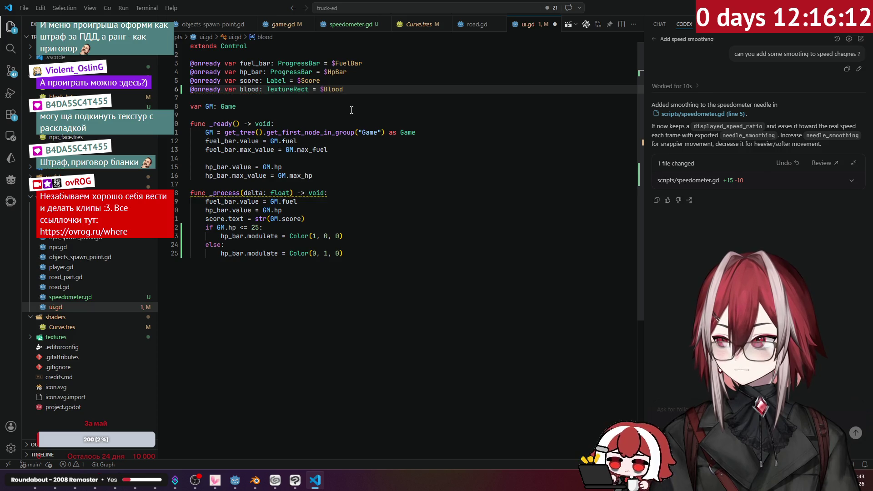
key("Tab")
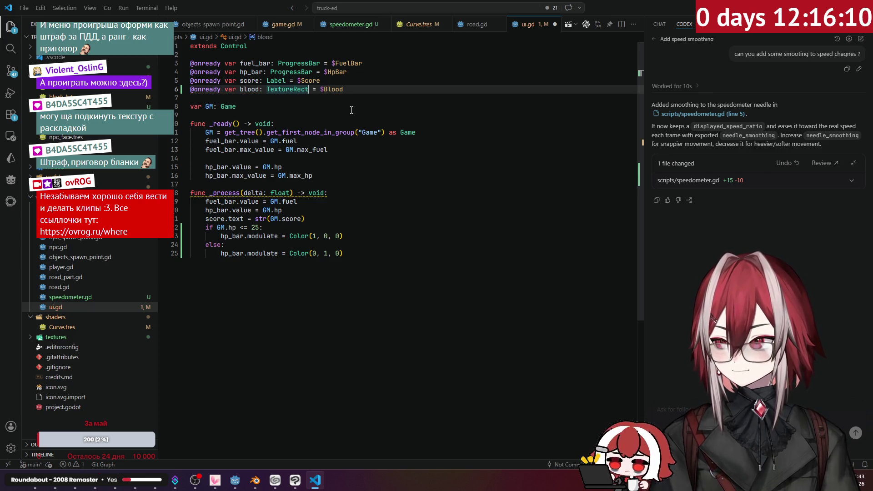
- Check Blood's node type in Godot and type the blood variable as ColorRect
key("alt+Tab")
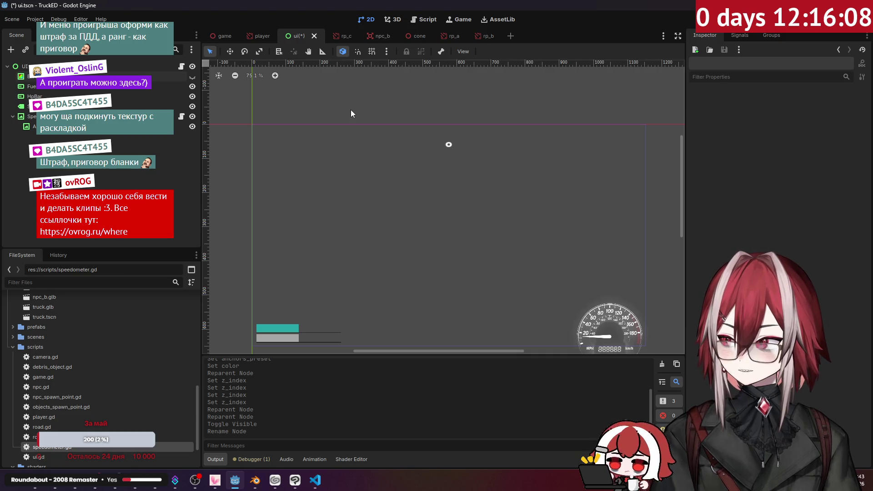
left_click(32, 86)
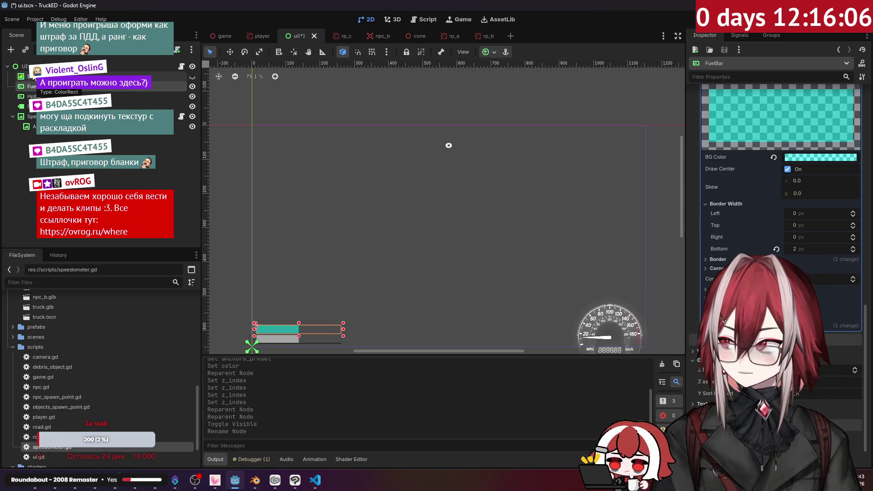
key("alt+Tab")
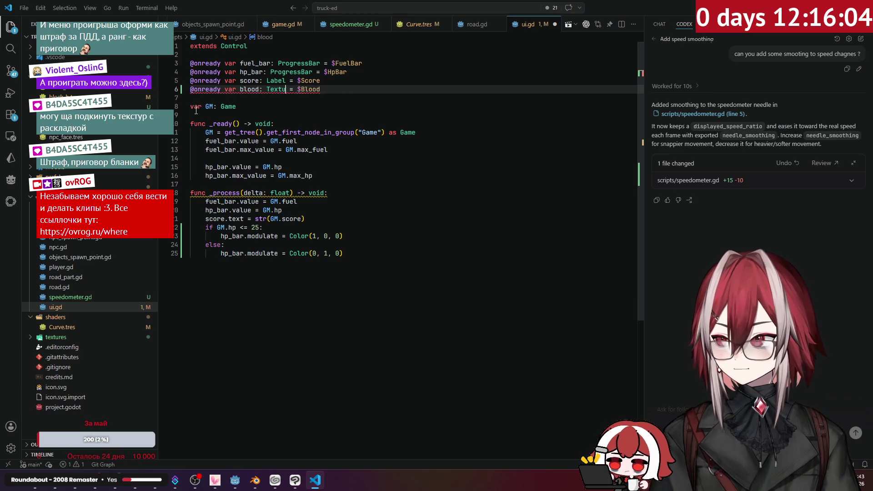
type("colorr")
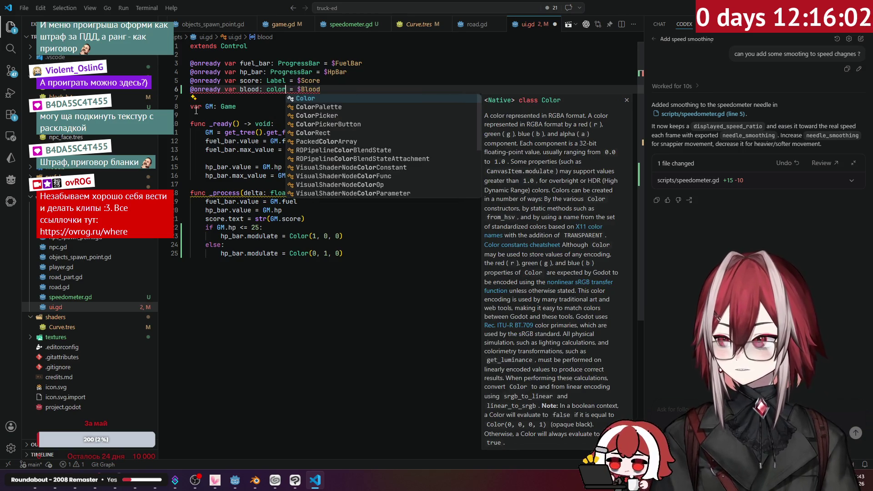
key("Return")
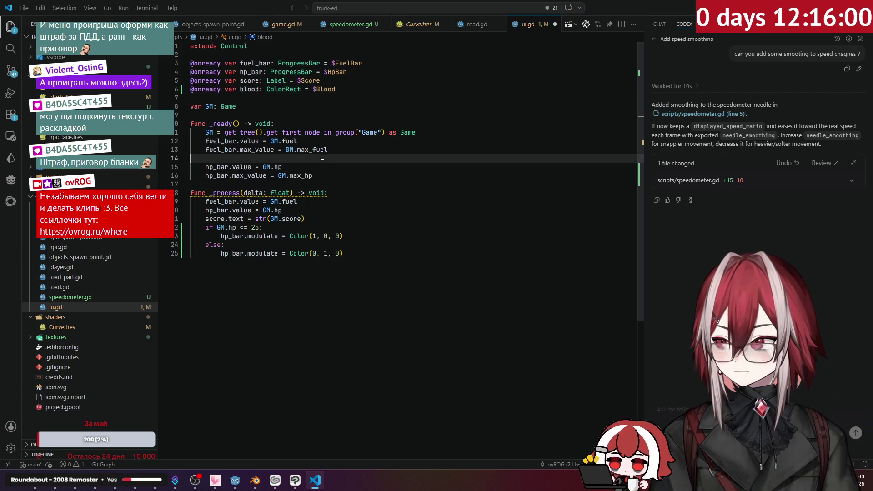
- Add 'blood.modulate.a = 1.0 - GM.hp / 25.0' in the low-HP branch
left_click(368, 253)
key("Return")
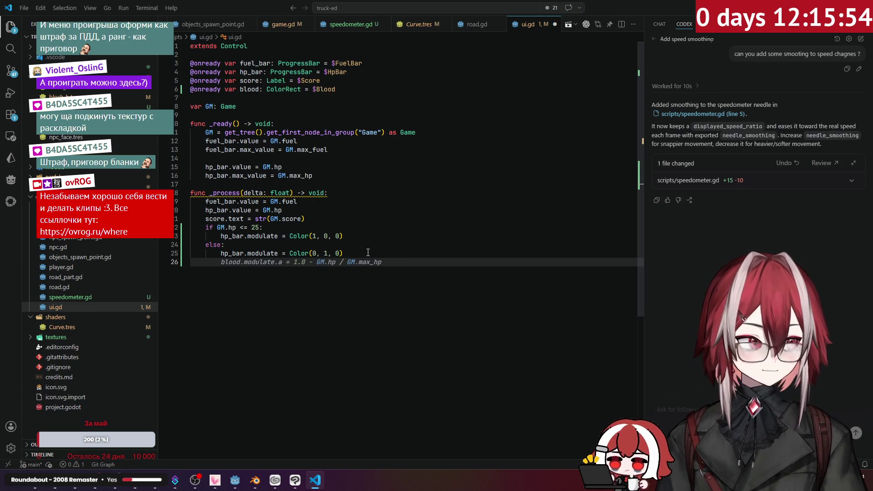
left_click(330, 253)
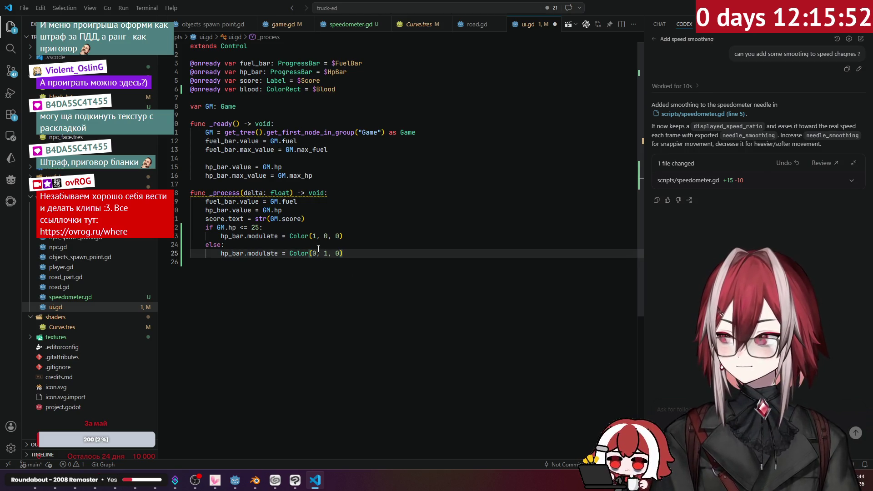
left_click(352, 236)
key("Return")
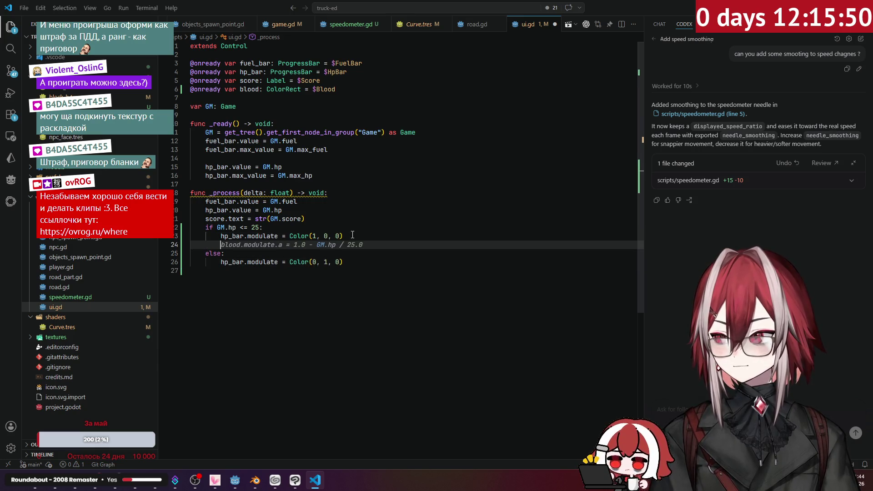
type("blood")
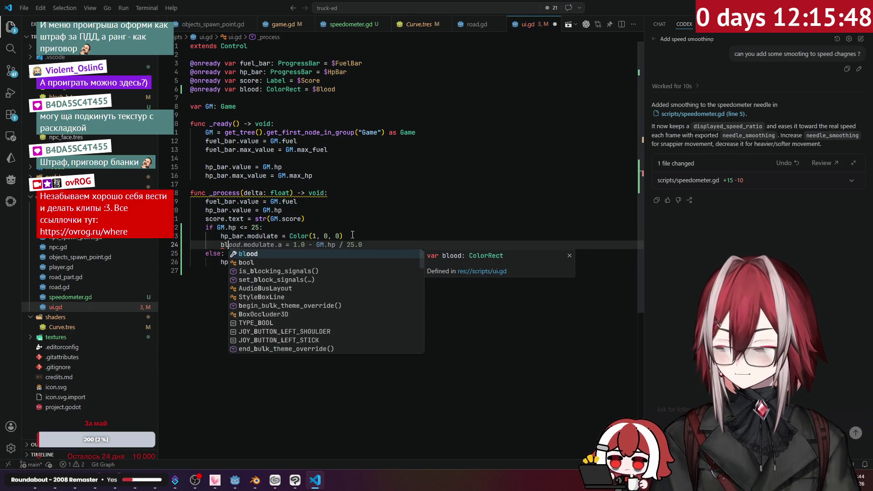
type(".")
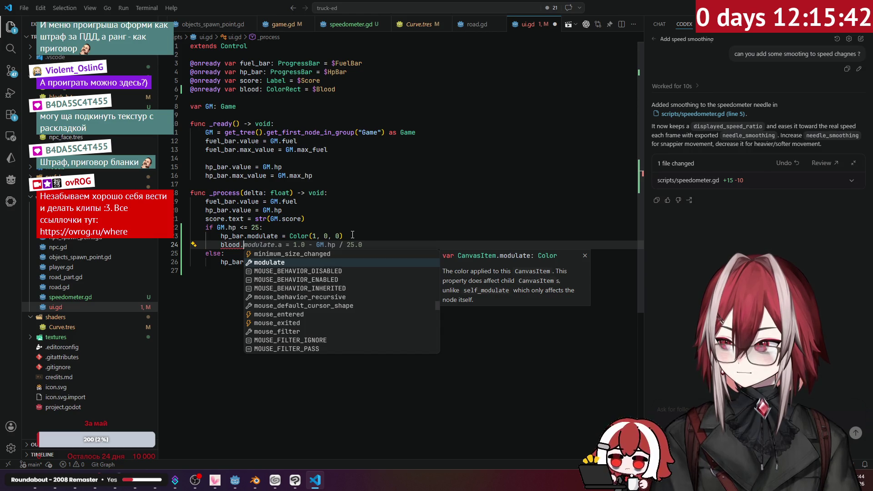
key("Return")
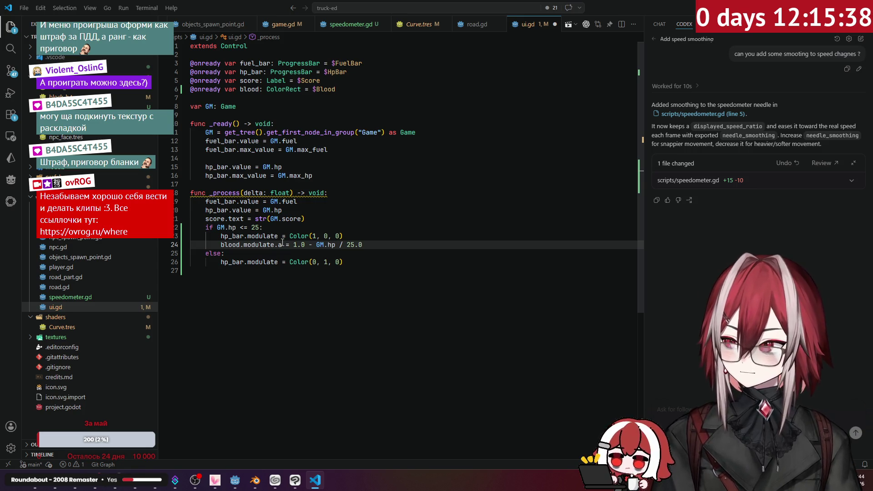
- Add 'blood.modulate.a = 0.0' in the else branch, then return to Godot
left_click(360, 261)
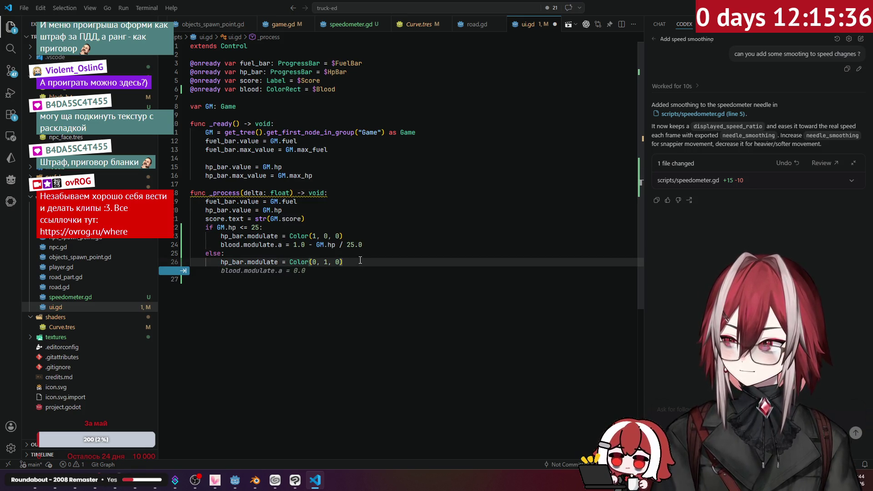
key("Return")
type("blood.modulate.a = 0.0")
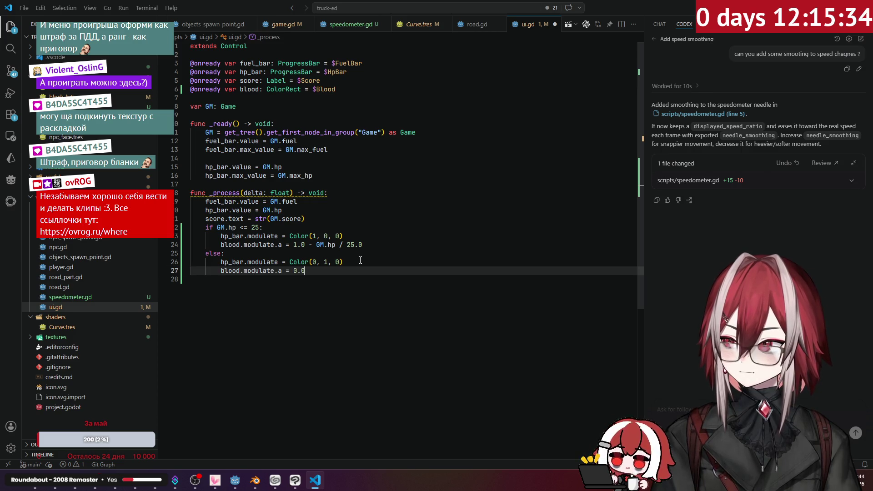
left_click(396, 225)
key("alt+Tab")
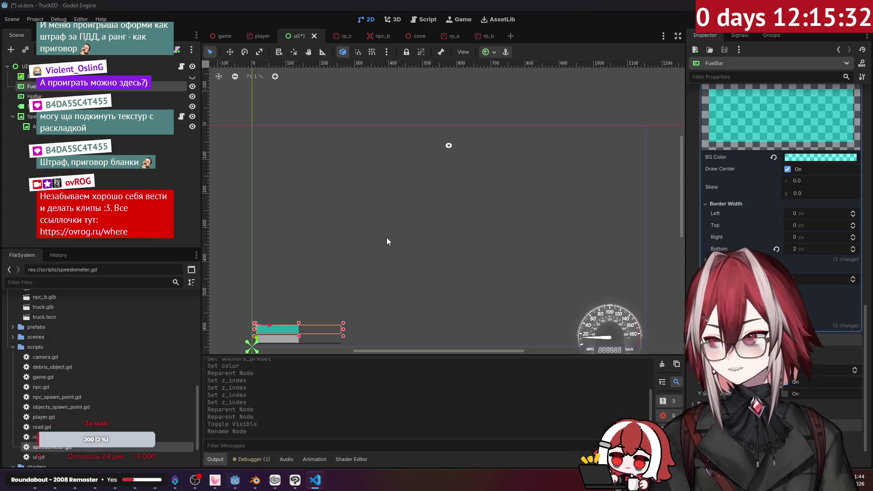
- Test-run the game, stop it, and make the Blood overlay visible
key("F5")
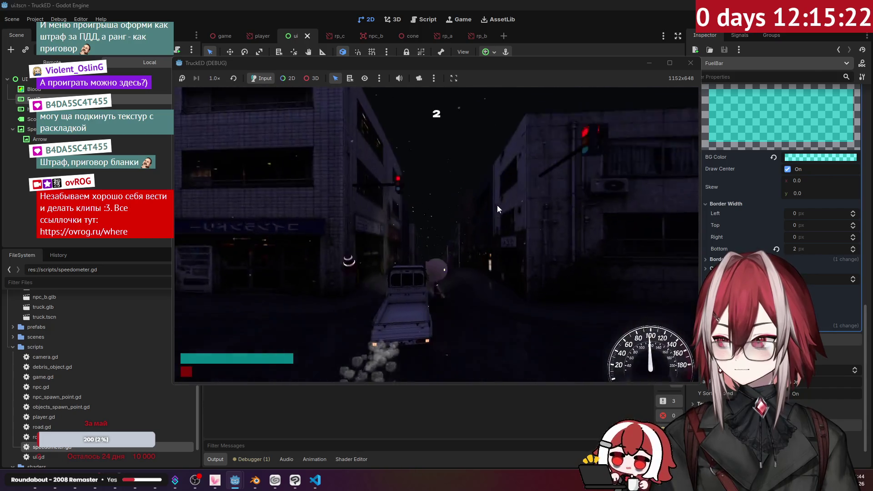
left_click(691, 62)
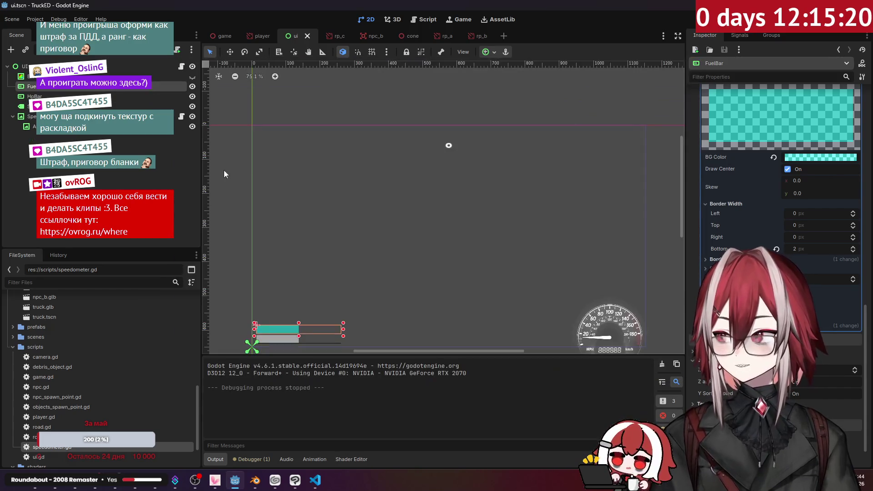
left_click(126, 181)
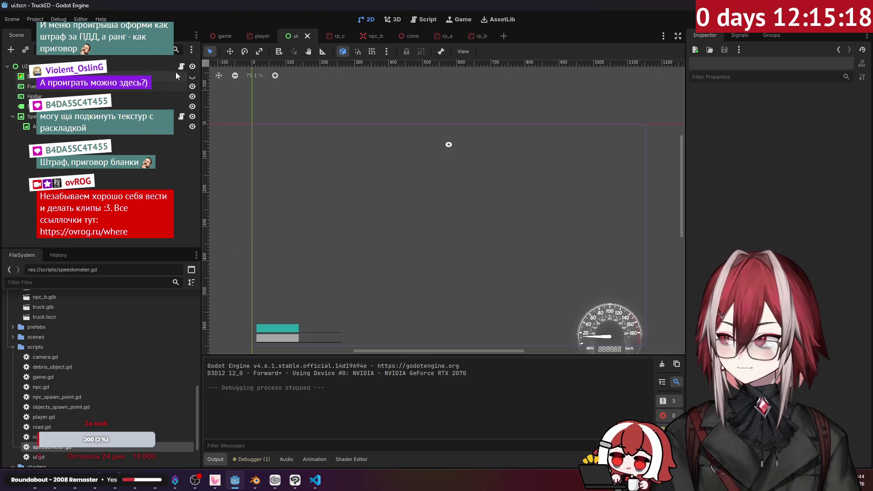
left_click(193, 76)
- Run the game again with the red overlay, stop it, and return to ui.gd
key("F5")
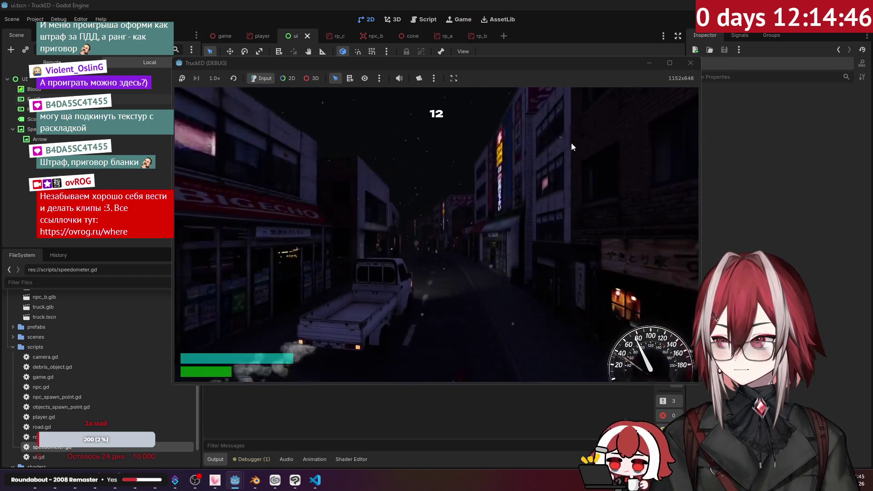
key("F8")
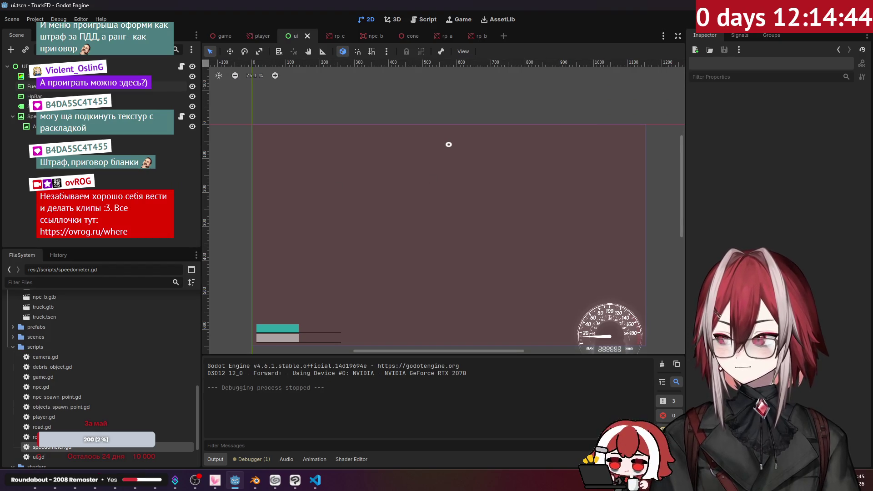
left_click(315, 480)
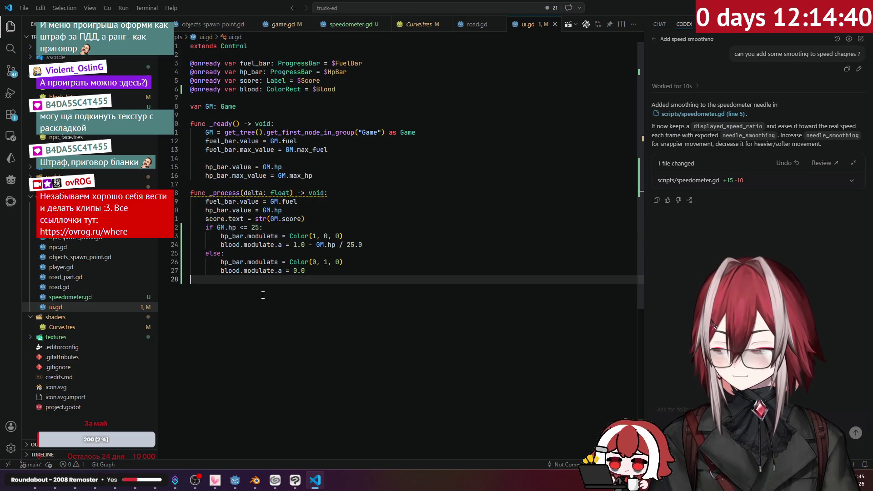
- Ask the coding assistant to 'add func that will flash blood rect (for damage instance)'
key("Return")
left_click(673, 409)
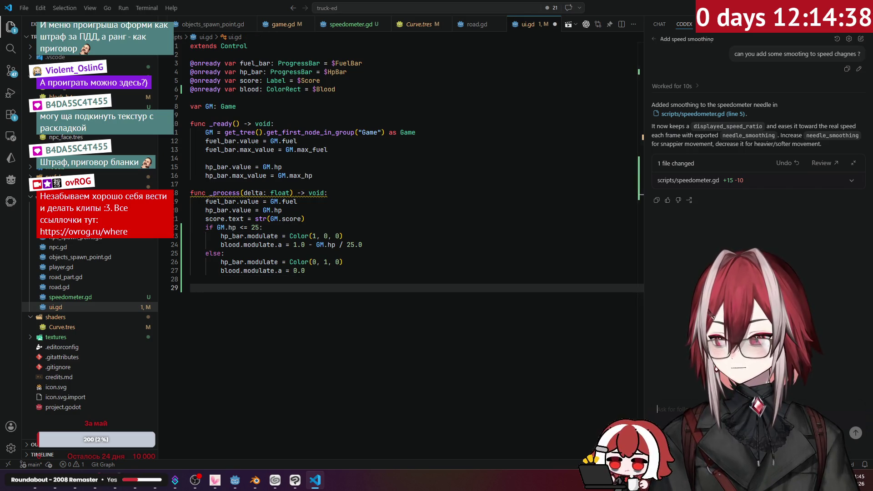
type("ad fucn")
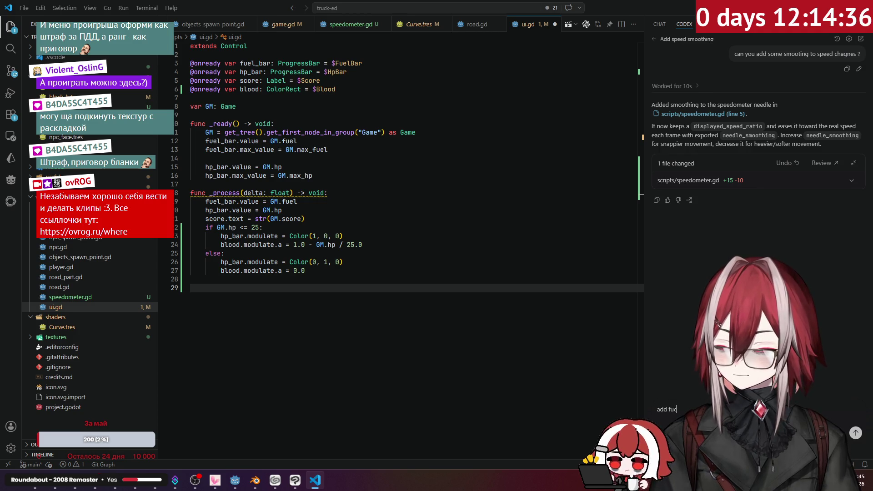
type("t")
key("BackSpace")
key("BackSpace")
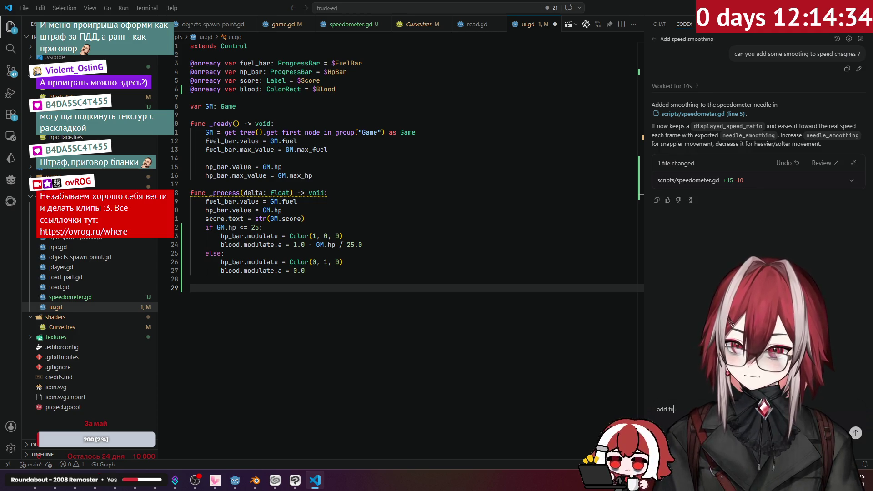
type("u")
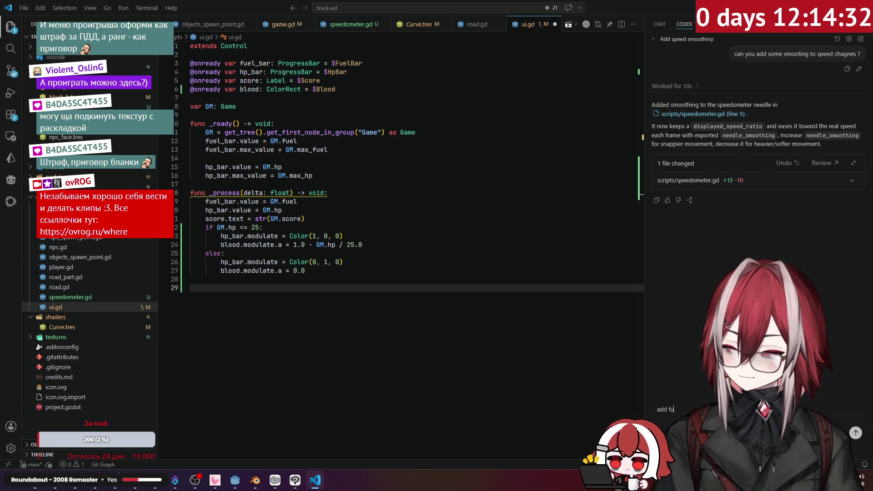
type("io")
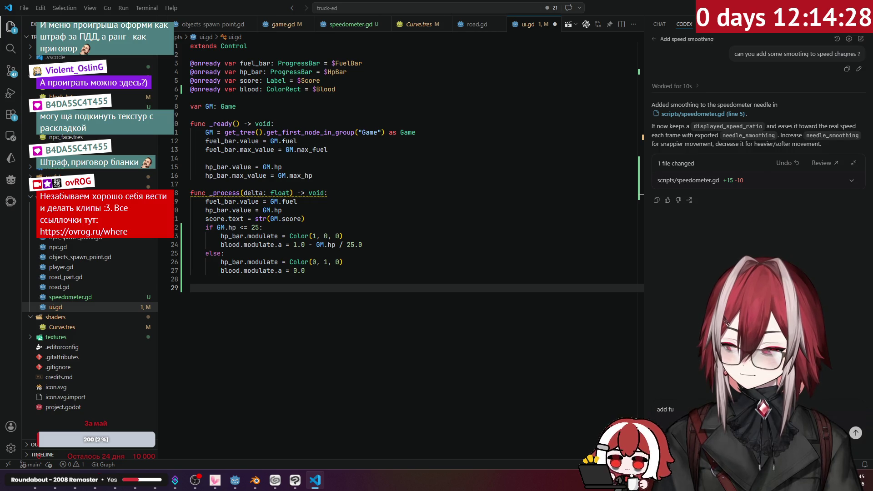
type("c")
type("k")
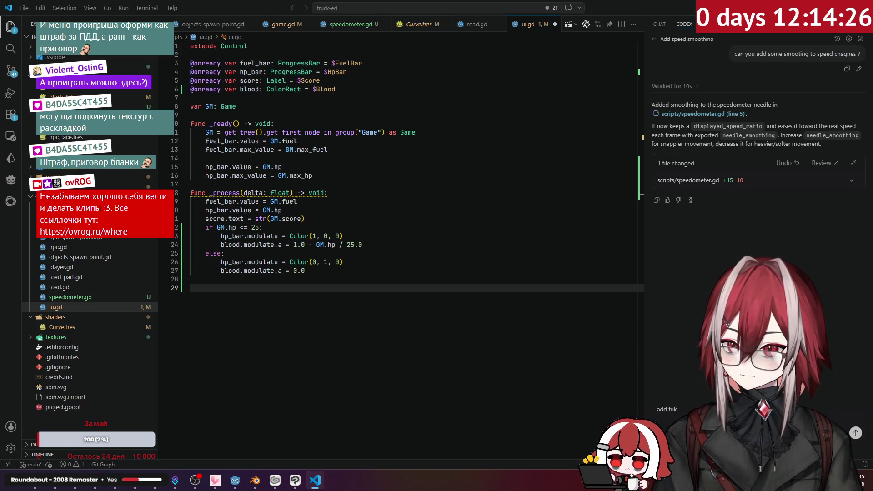
type("k")
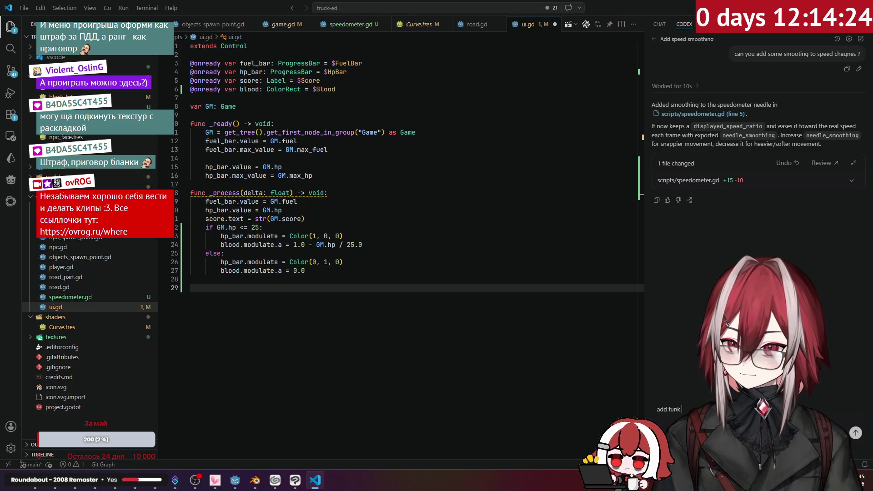
type(" ta")
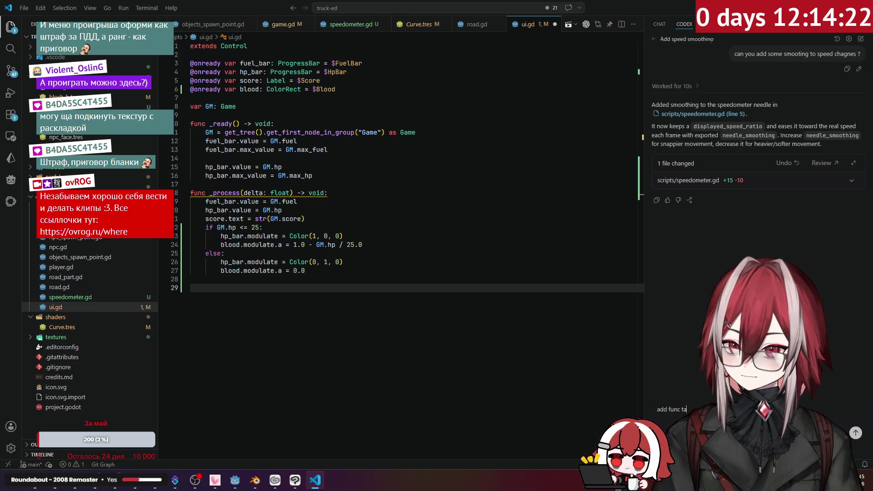
type("t")
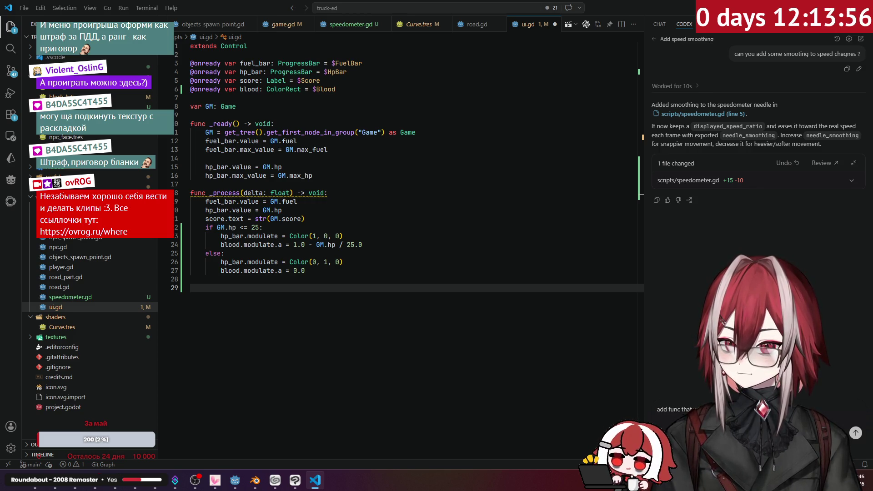
key("Return")
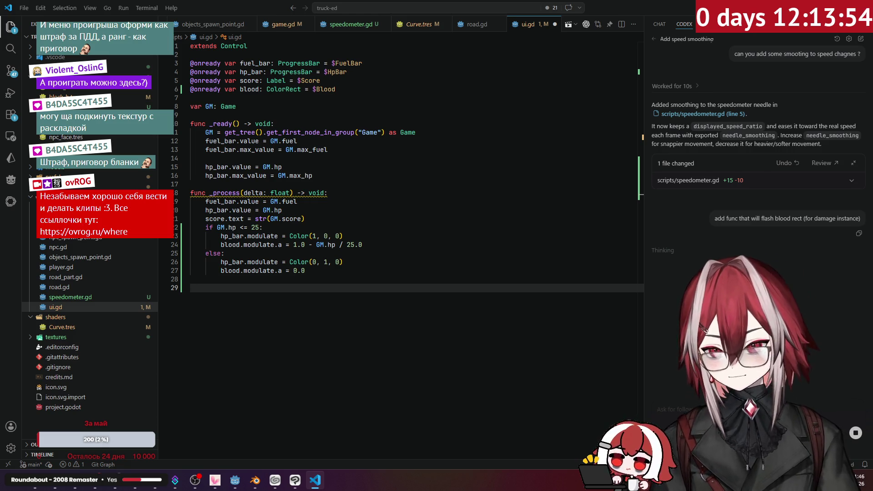
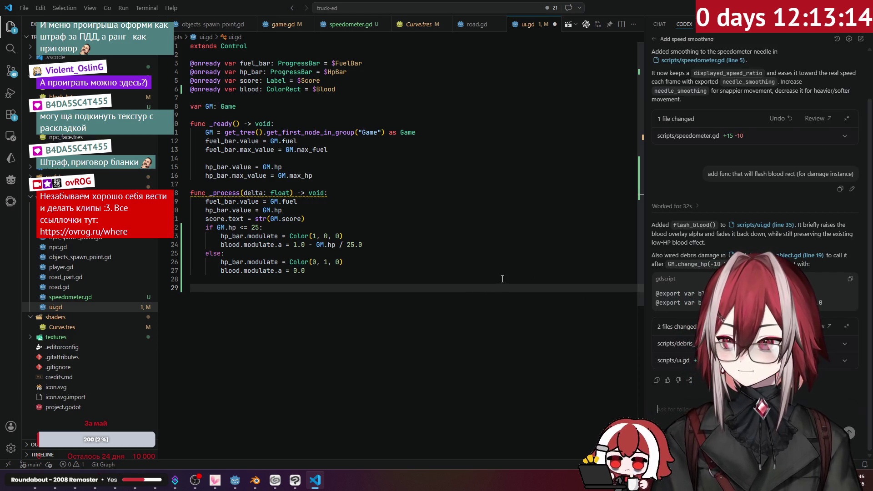
- Close ui.gd without saving, then reopen it from the Explorer to show the blood-flash code
key("ctrl+w")
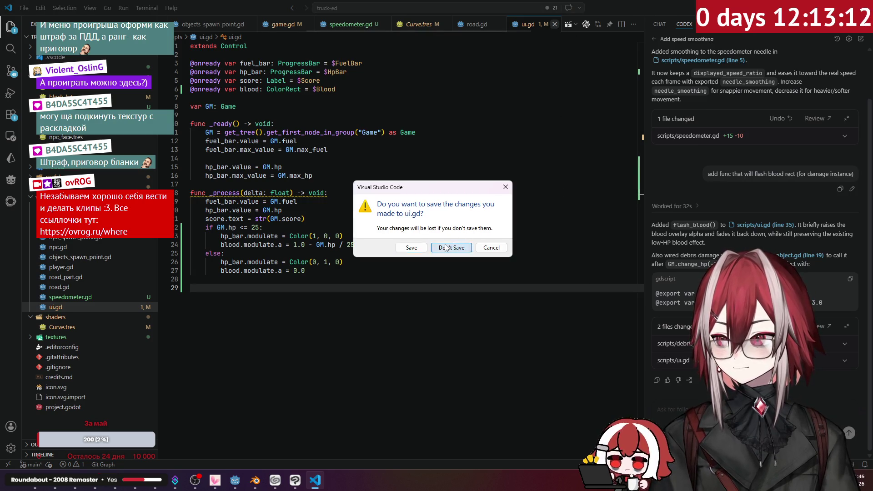
left_click(450, 246)
double_click(56, 307)
left_click(361, 193)
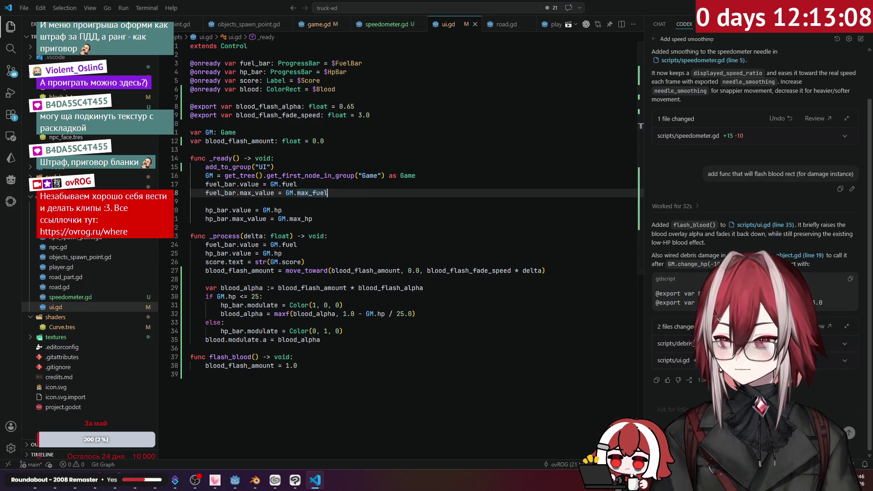
scroll(755, 227, "down", 3)
- Expand and review the assistant's debris_object.gd changes, then collapse them again
left_click(682, 230)
scroll(752, 296, "down", 2)
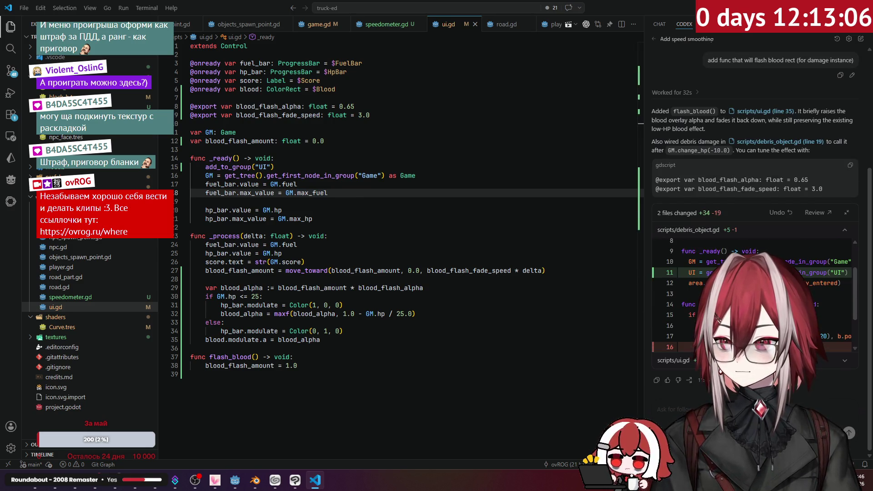
scroll(753, 295, "down", 1)
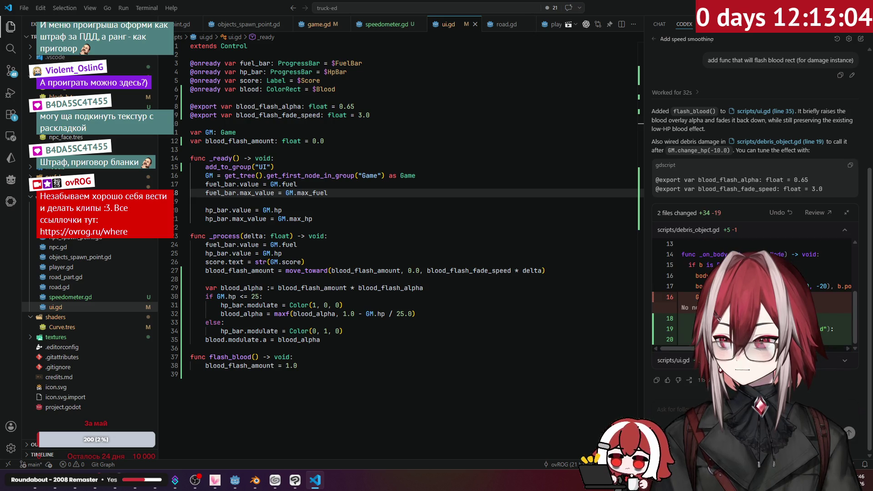
scroll(753, 295, "up", 3)
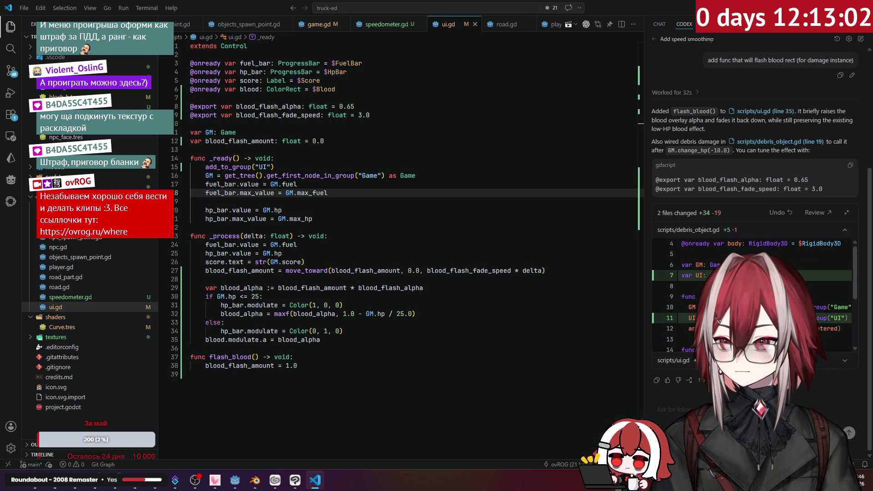
scroll(744, 246, "down", 3)
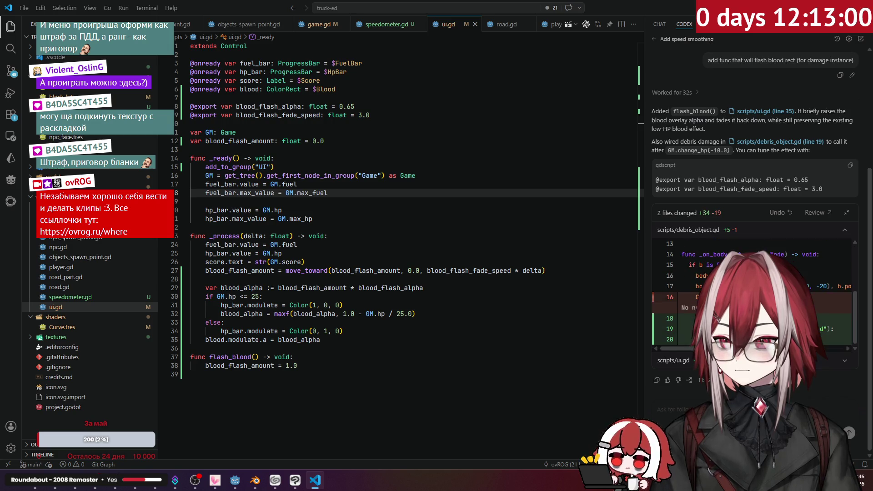
left_click(744, 235)
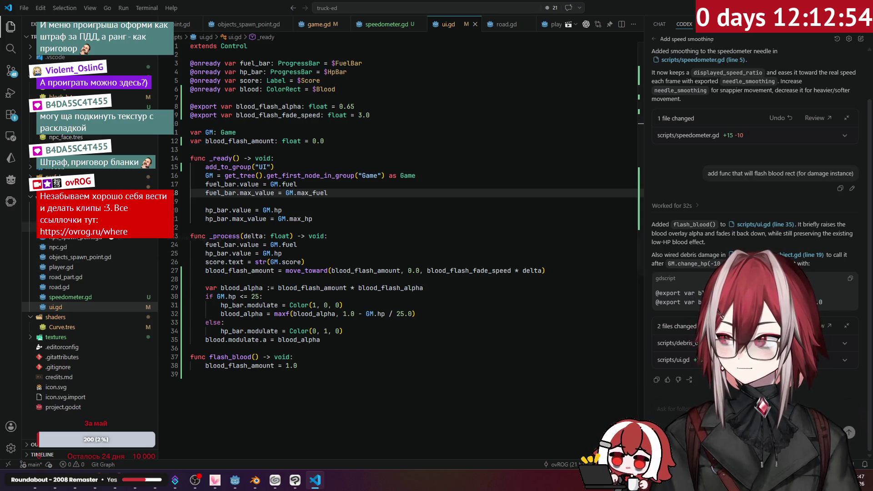
left_click(114, 227)
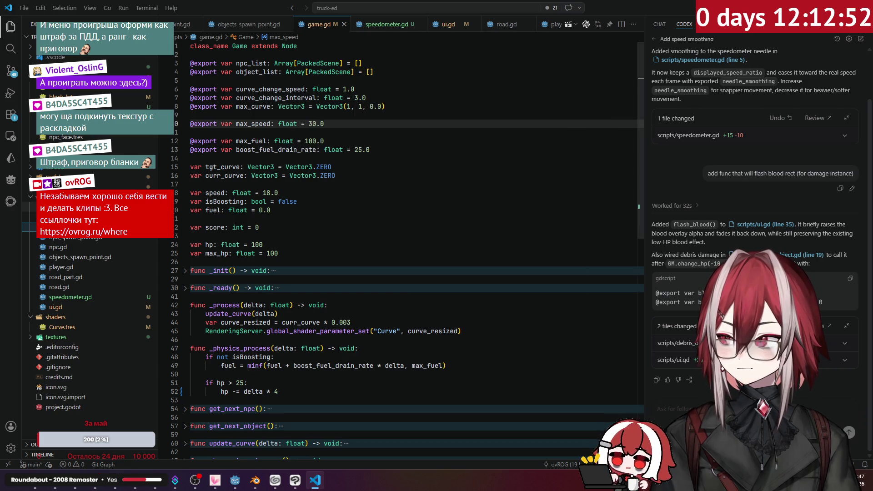
mouse_move(321, 178)
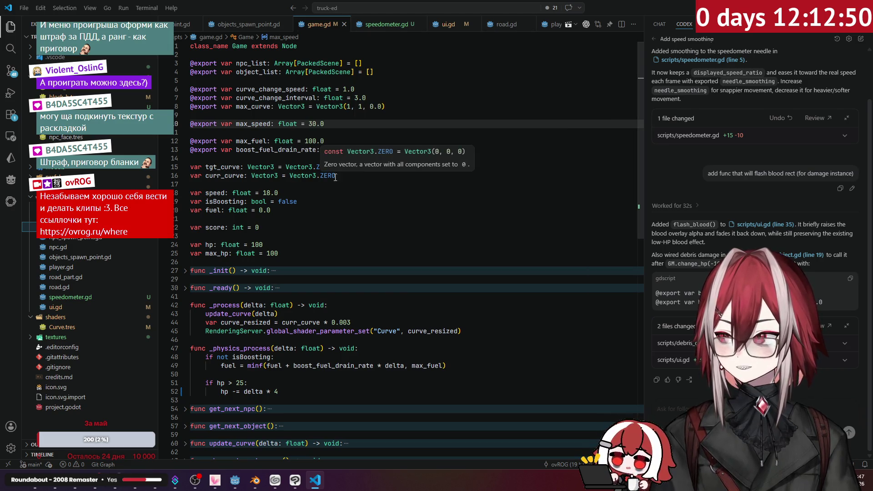
left_click(750, 343)
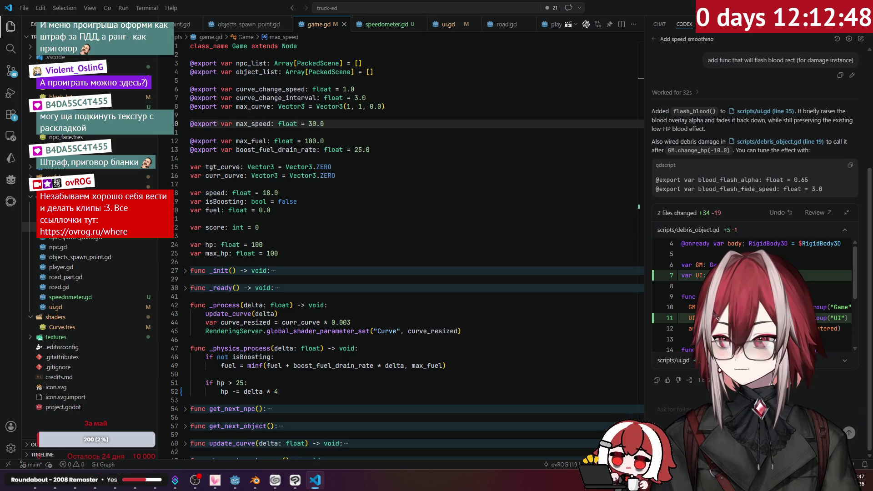
scroll(750, 295, "down", 2)
scroll(750, 295, "down", 1)
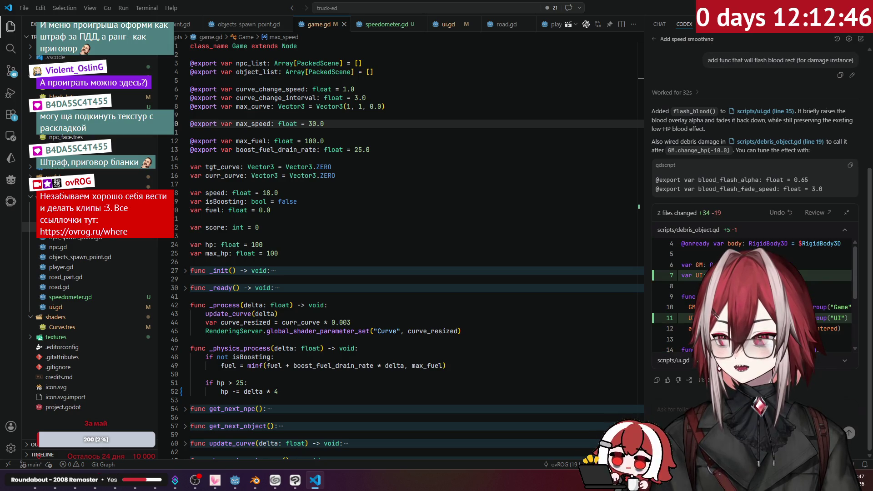
scroll(750, 295, "down", 1)
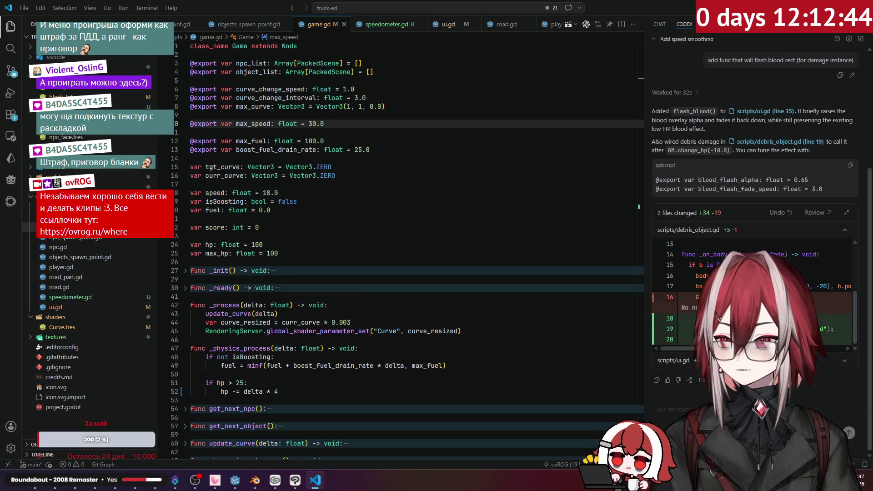
left_click(278, 253)
left_click(844, 230)
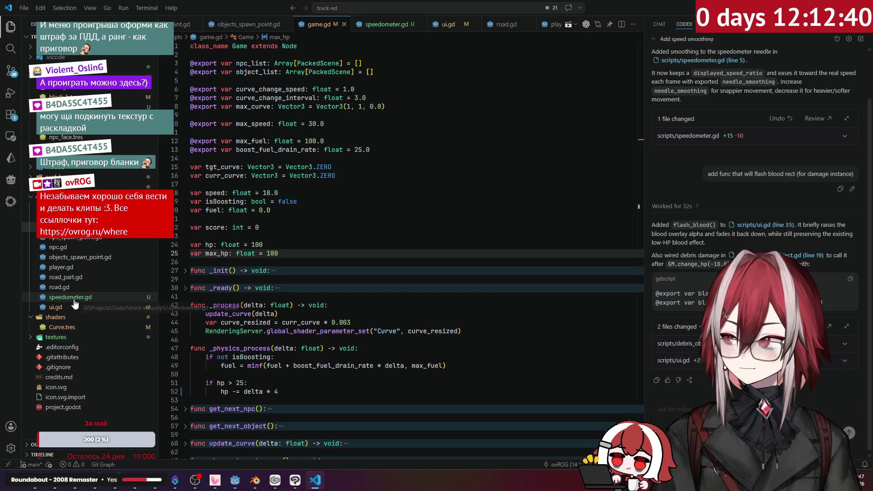
left_click(56, 307)
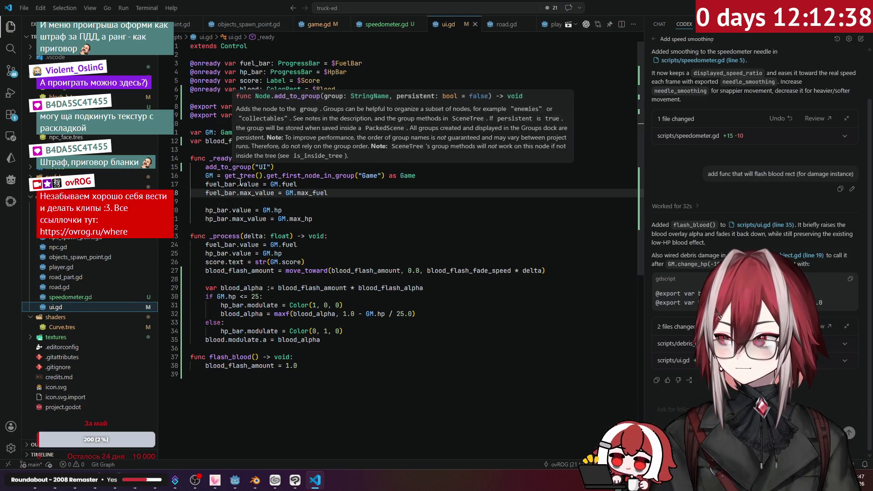
left_click(218, 244)
left_click(222, 261)
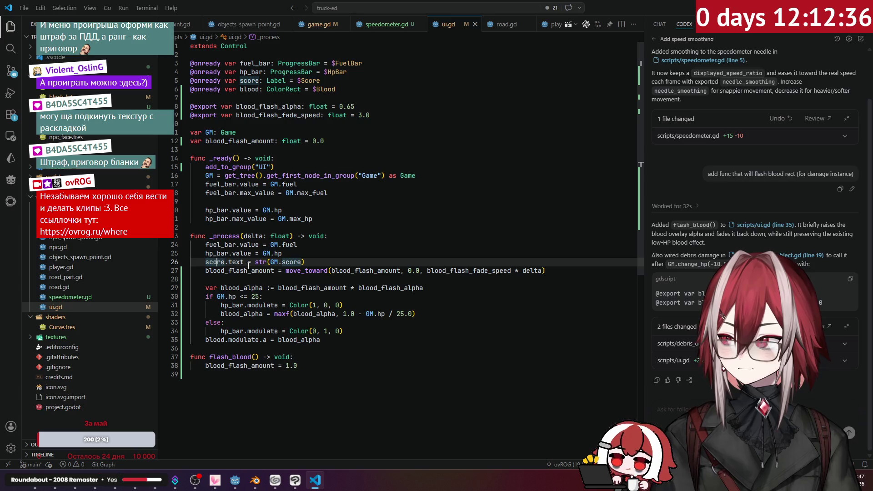
left_click(221, 271)
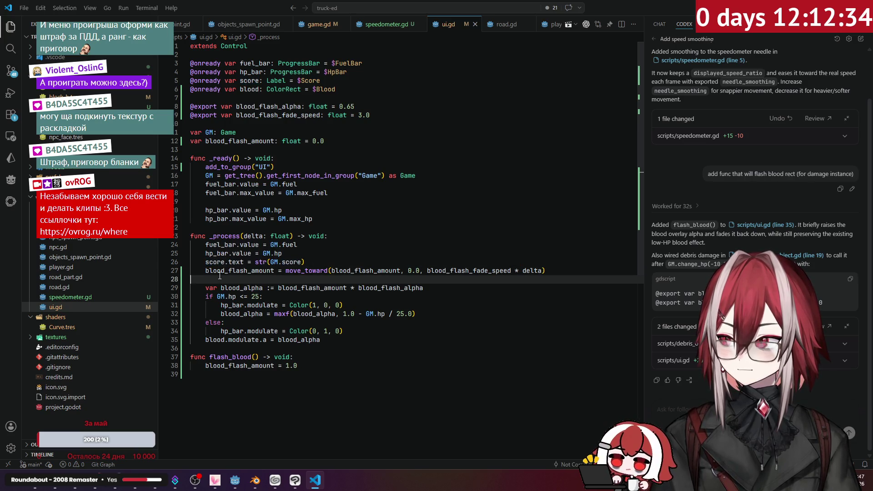
left_click(219, 262)
left_click(240, 271)
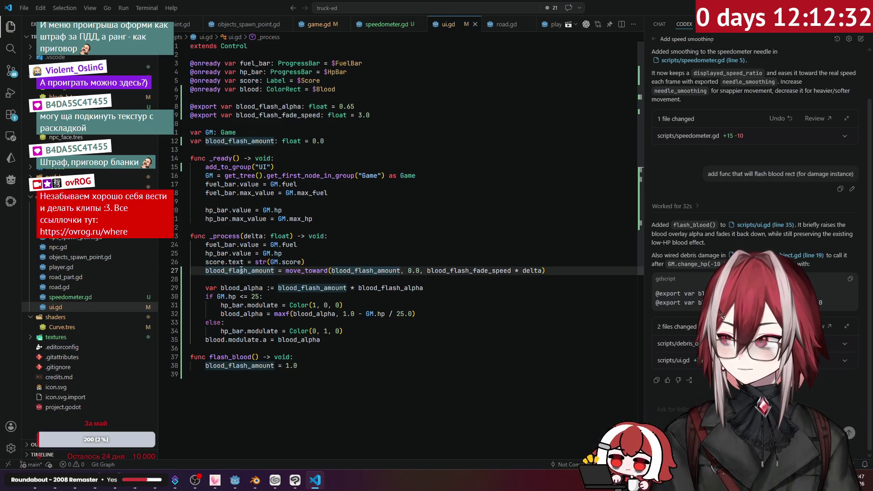
left_click(298, 270)
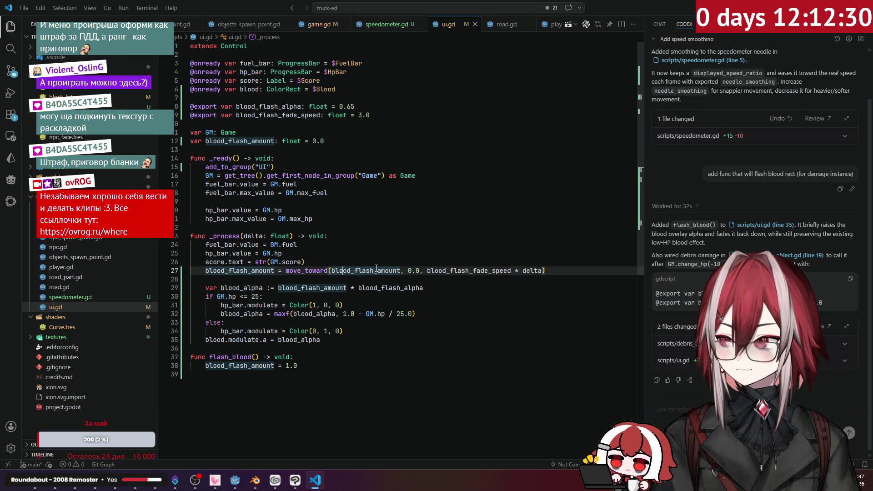
key("Down")
left_click(431, 271)
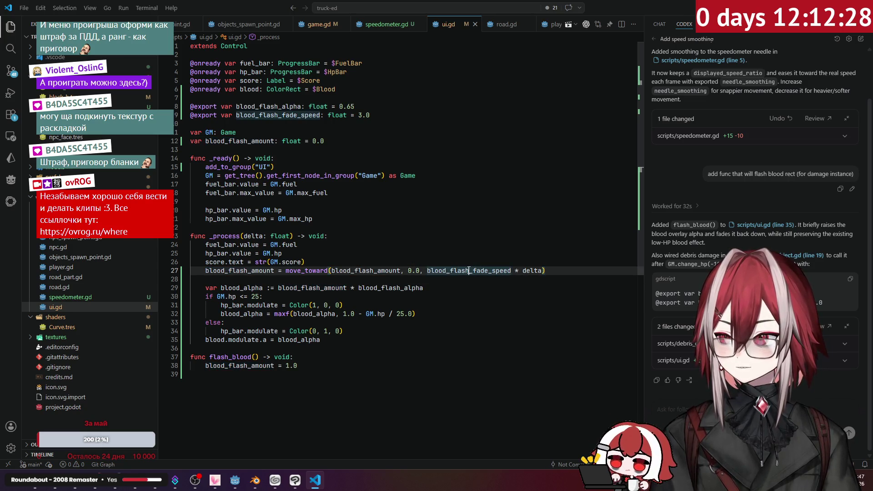
key("End")
left_click(233, 288)
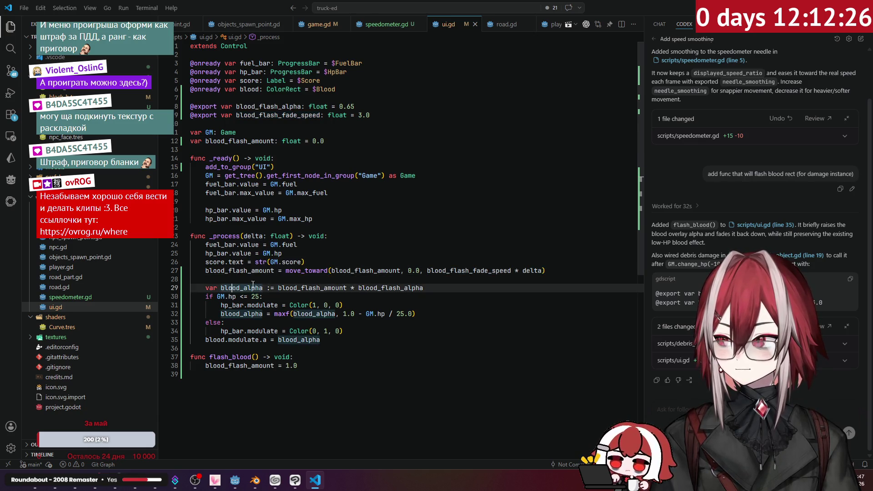
left_click(314, 288)
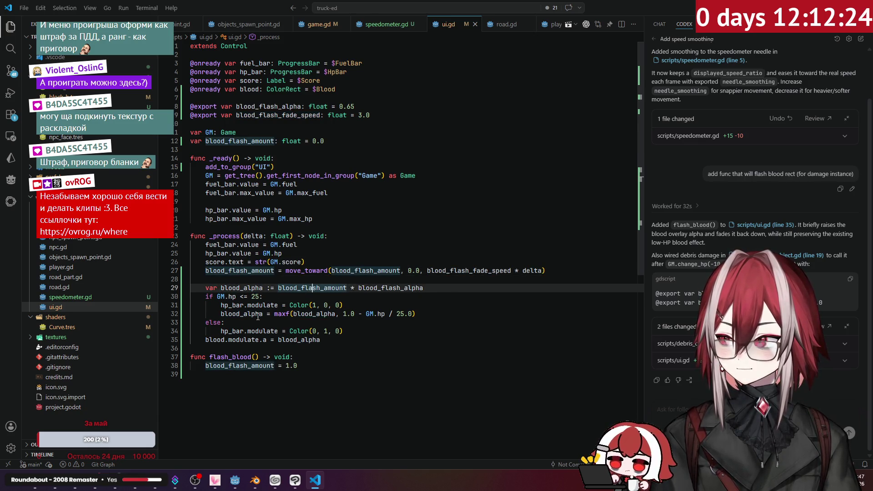
left_click(372, 288)
left_click(276, 330)
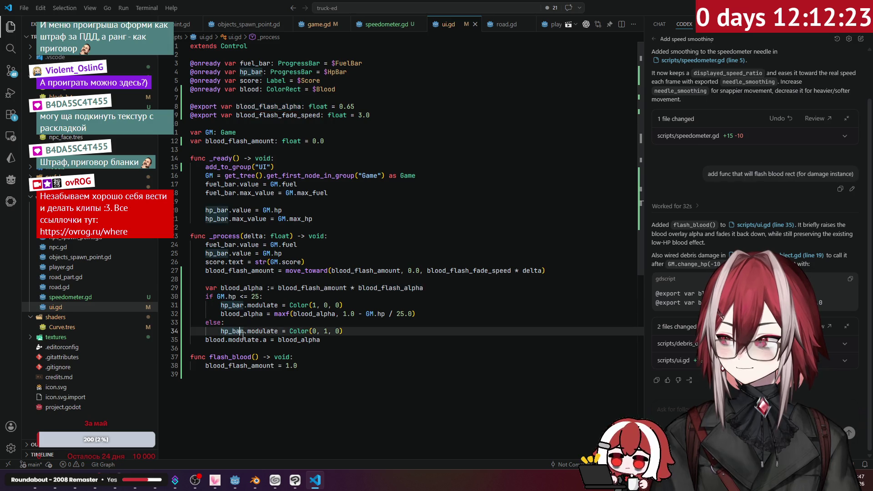
left_click(286, 315)
mouse_move(286, 321)
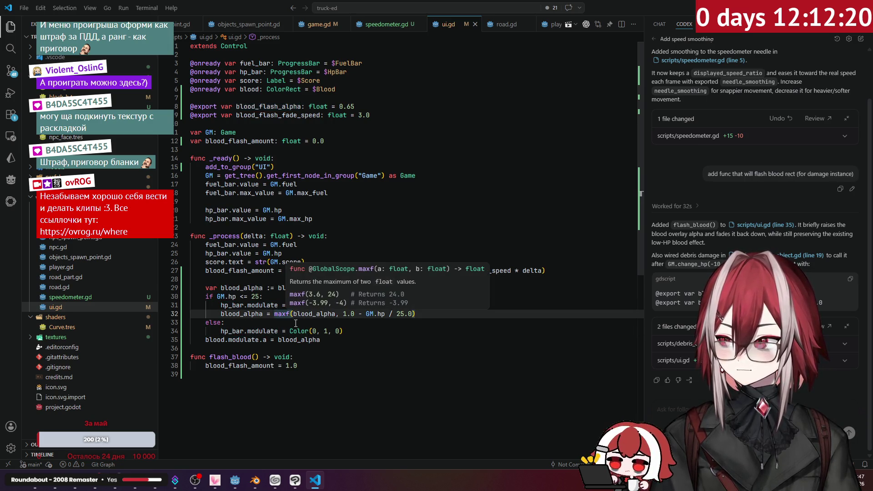
left_click(233, 357)
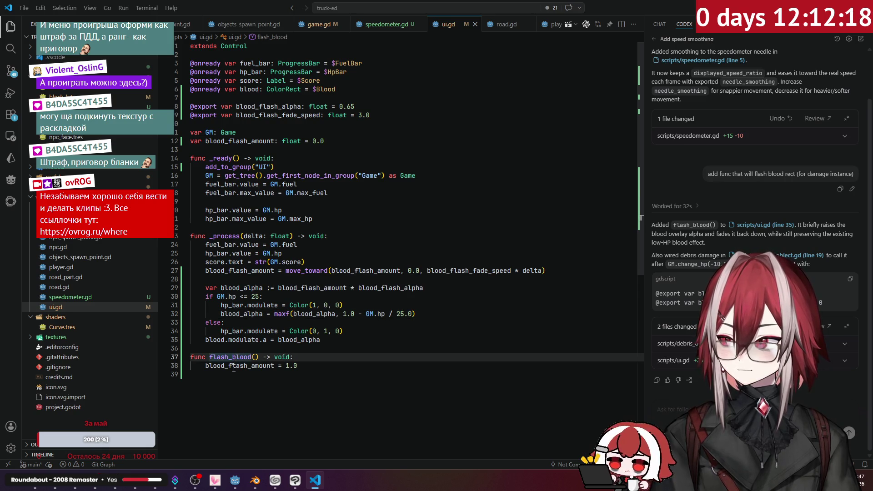
key("Down")
left_click(327, 363)
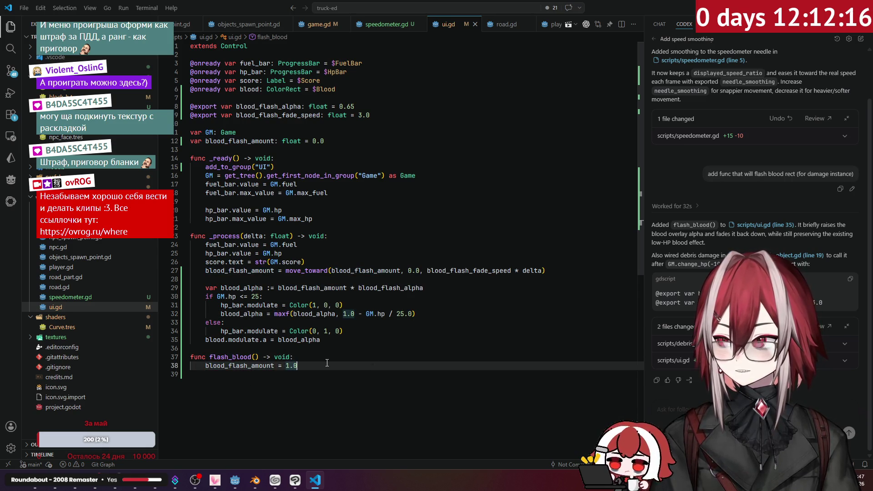
left_click(359, 236)
left_click(373, 223)
left_click(381, 226)
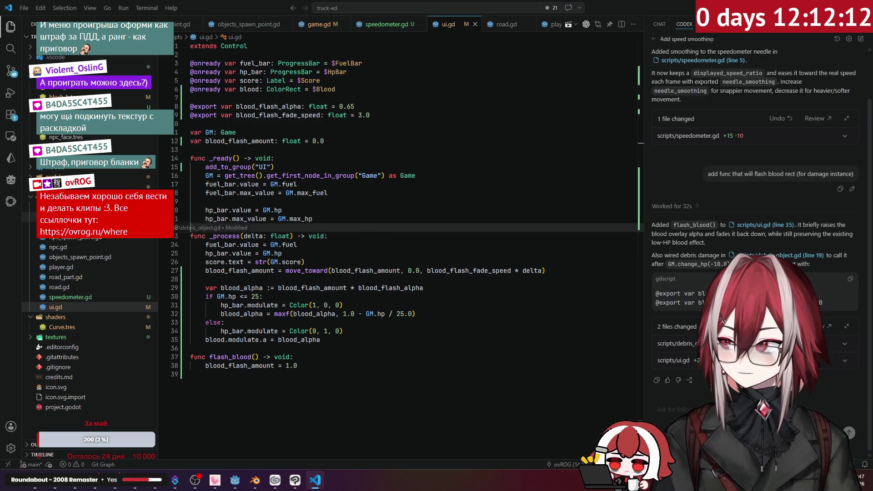
- Review game.gd and the UI variable's Control type declaration in debris_object.gd
left_click(68, 226)
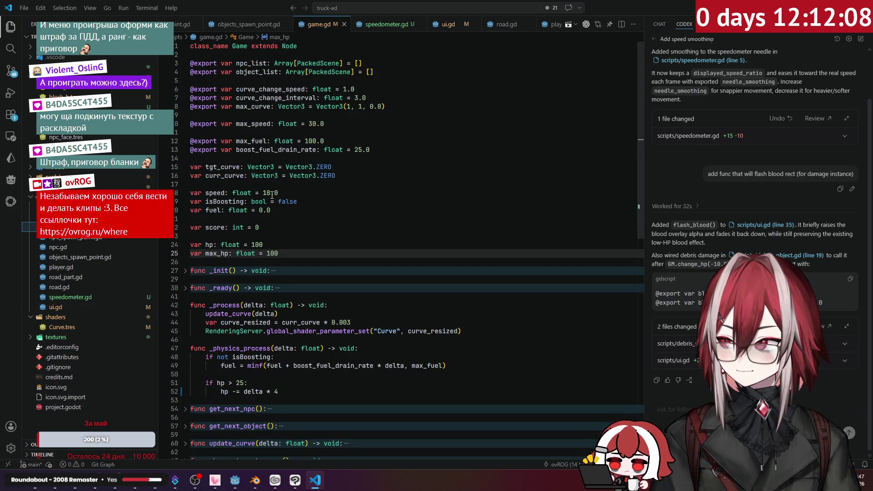
scroll(274, 193, "down", 6)
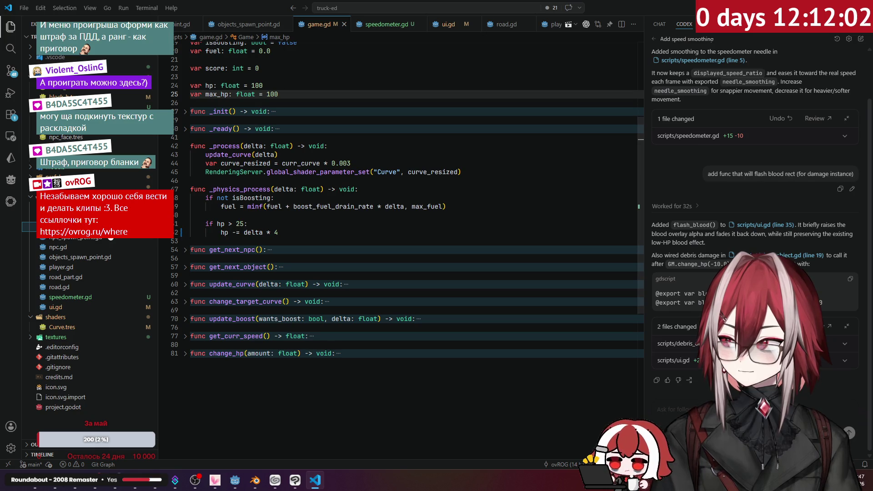
key("ctrl+Tab")
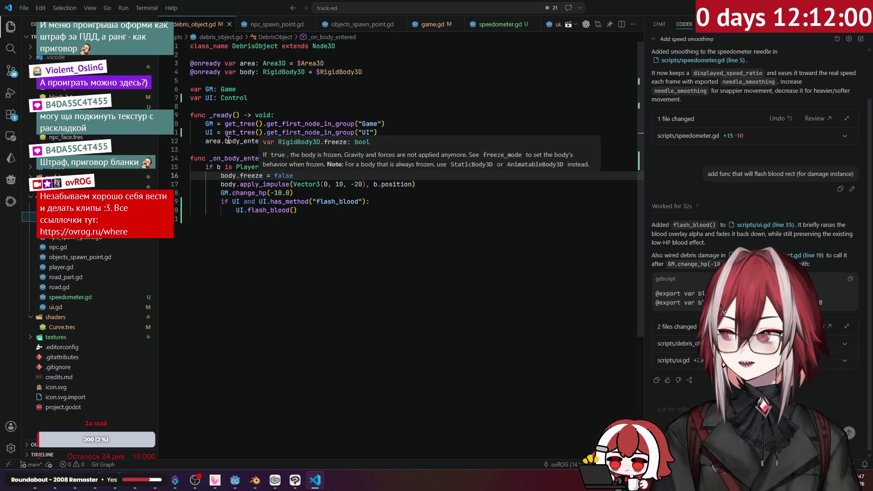
left_click(226, 98)
double_click(226, 98)
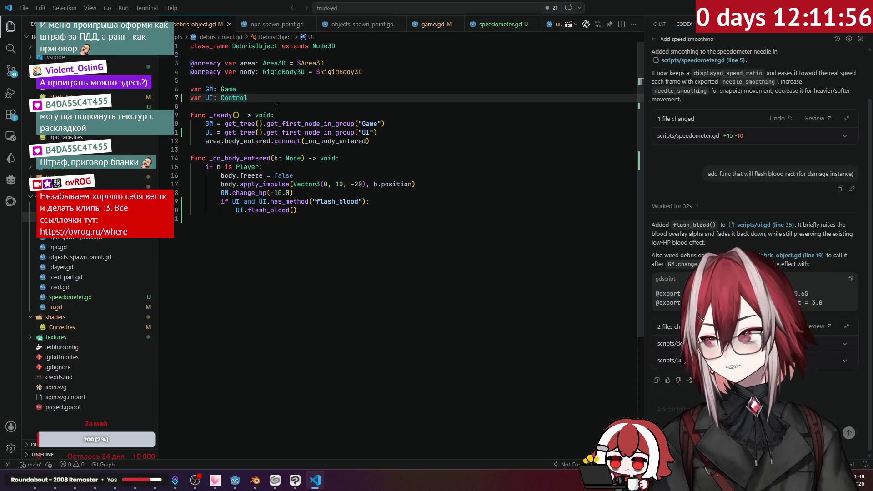
key("Left")
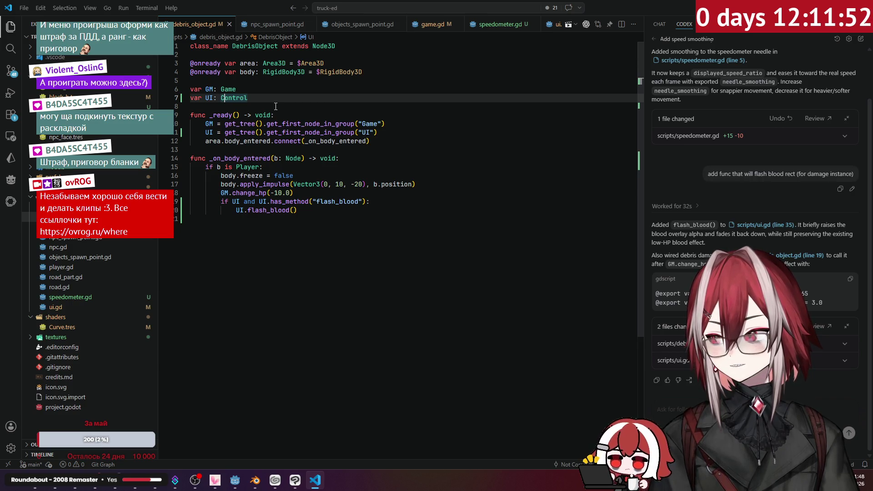
left_click(257, 208)
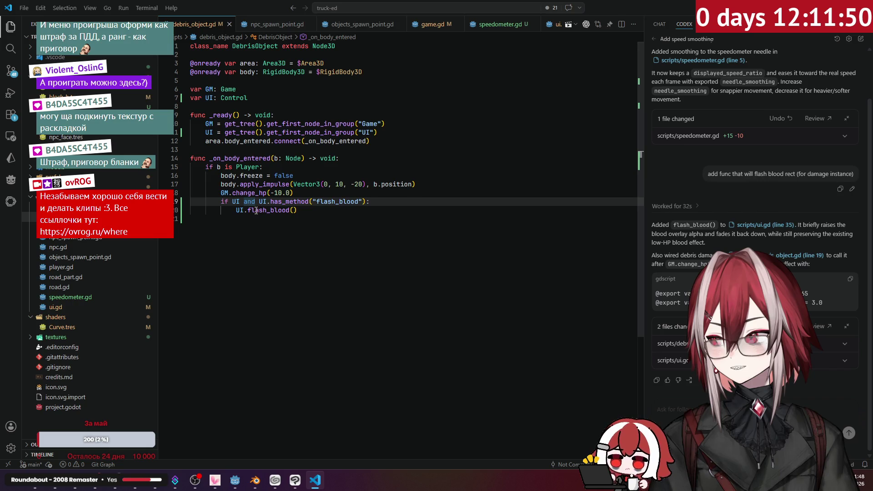
left_click(262, 221)
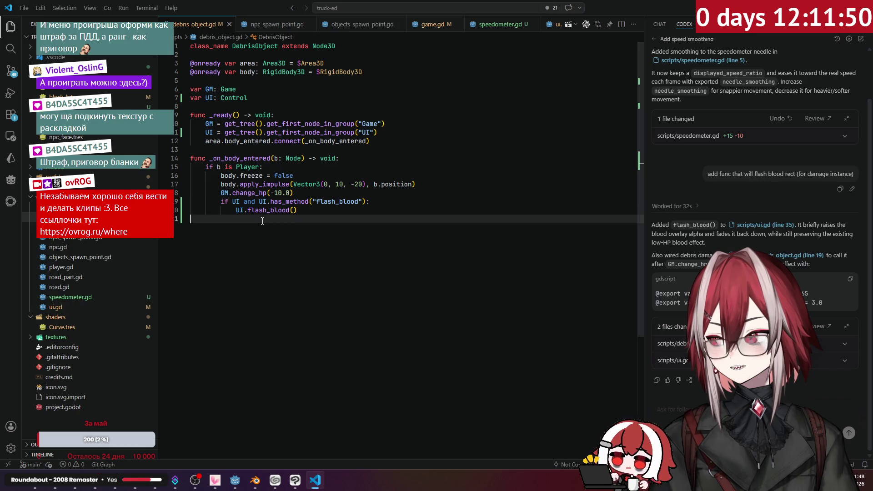
- Delete the has_method check and indent UI.flash_blood() under GM.change_hp(-10.0)
left_click(386, 201)
left_click_drag(385, 201, 295, 193)
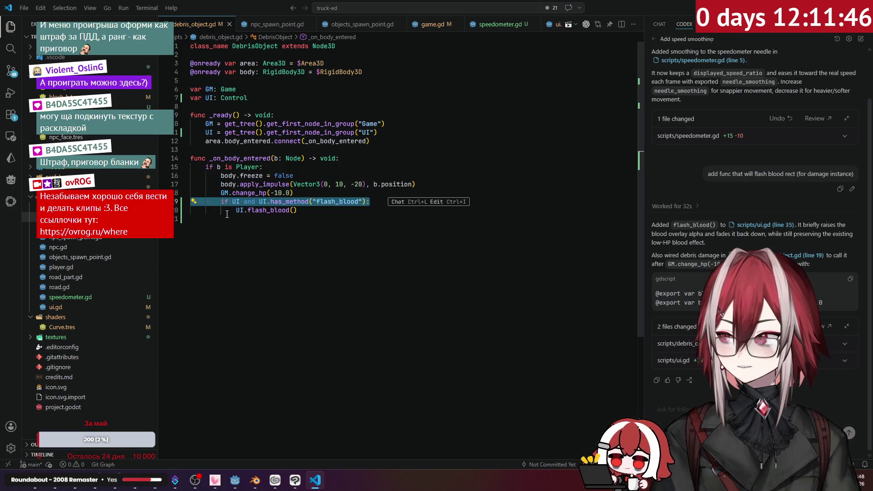
key("BackSpace")
key("ctrl+x")
key("ctrl+v")
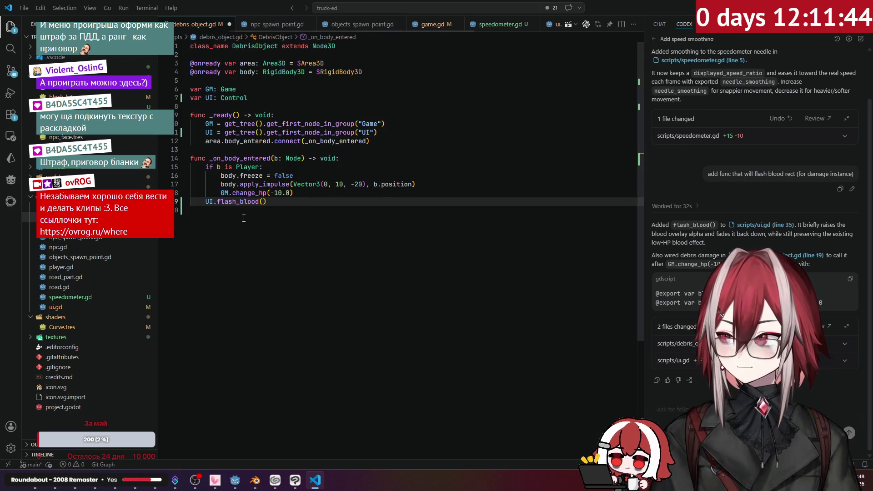
key("Tab")
key("Tab")
left_click(390, 159)
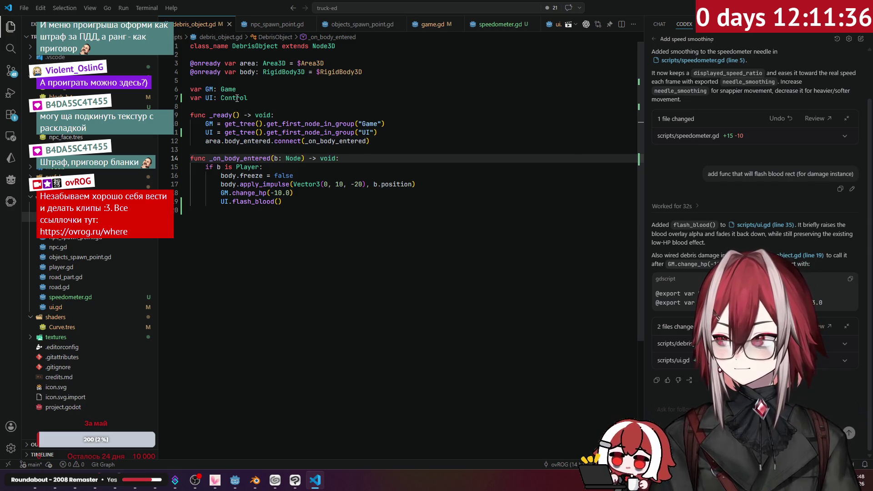
mouse_move(237, 98)
left_click(55, 307)
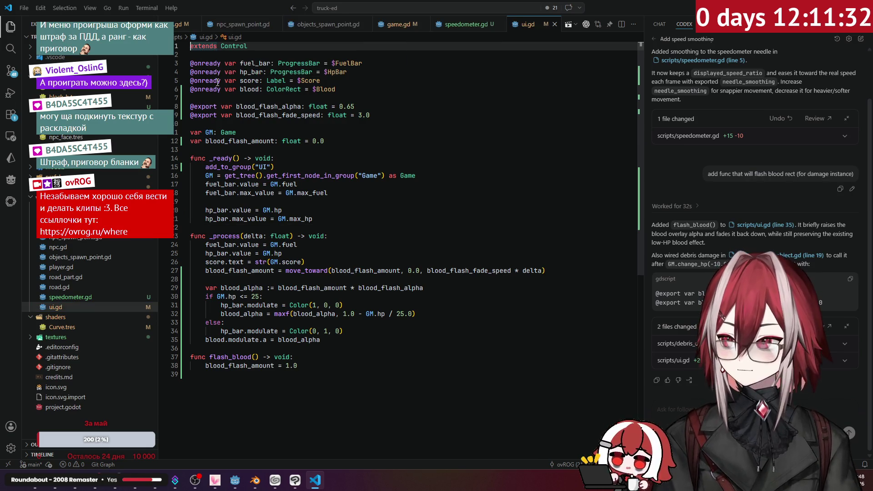
- Add 'class_name UI' before 'extends Control' at the top of ui.gd
key("space")
key("Left")
type("class")
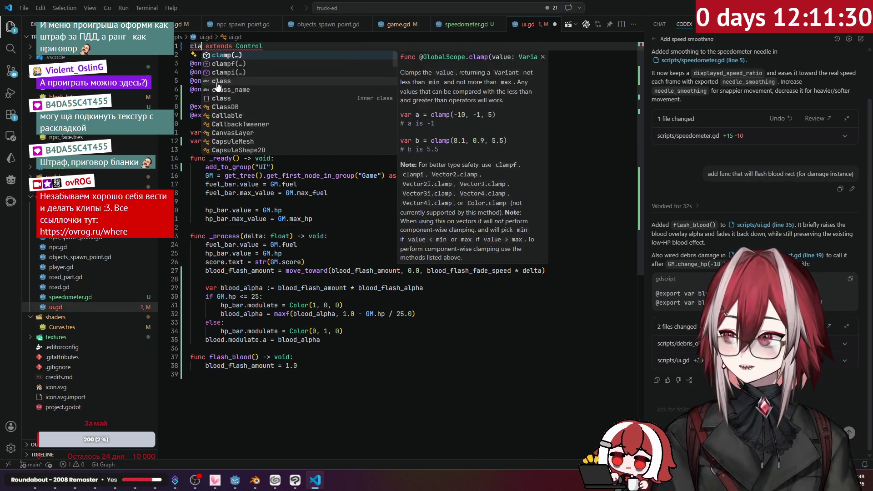
key("Down")
key("Down")
key("Return")
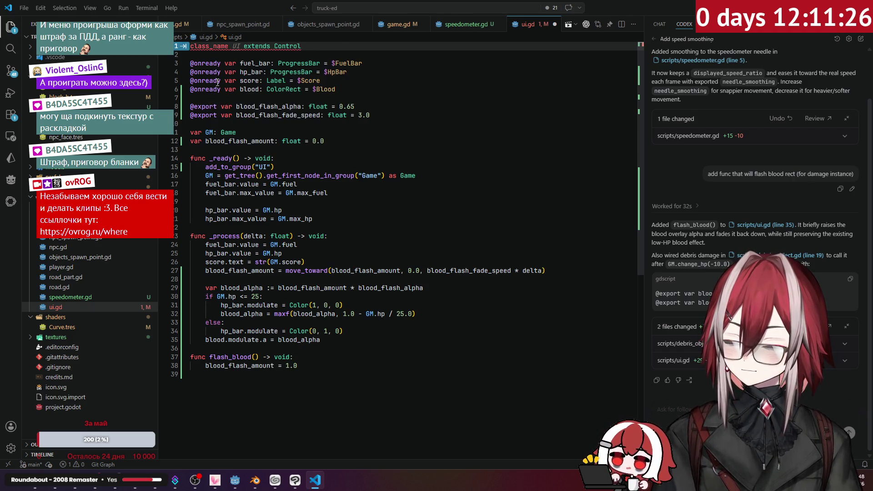
type("ui")
key("BackSpace")
key("BackSpace")
type("UI")
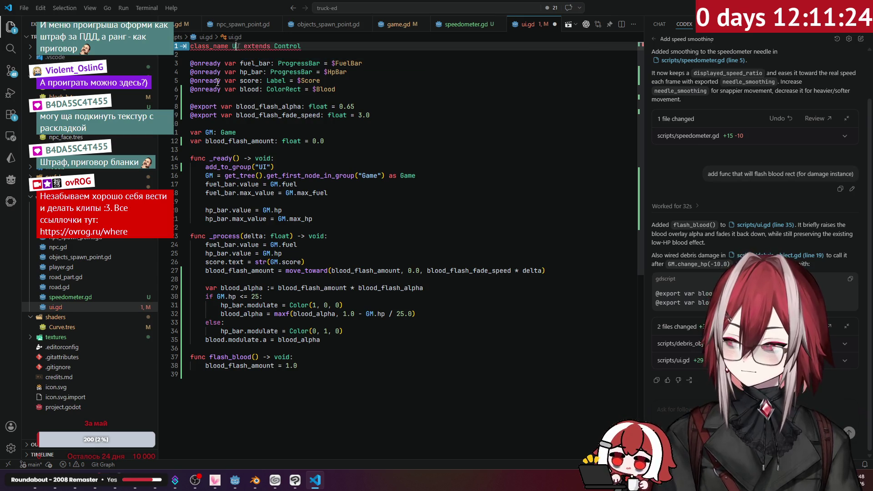
left_click(346, 106)
left_click(358, 115)
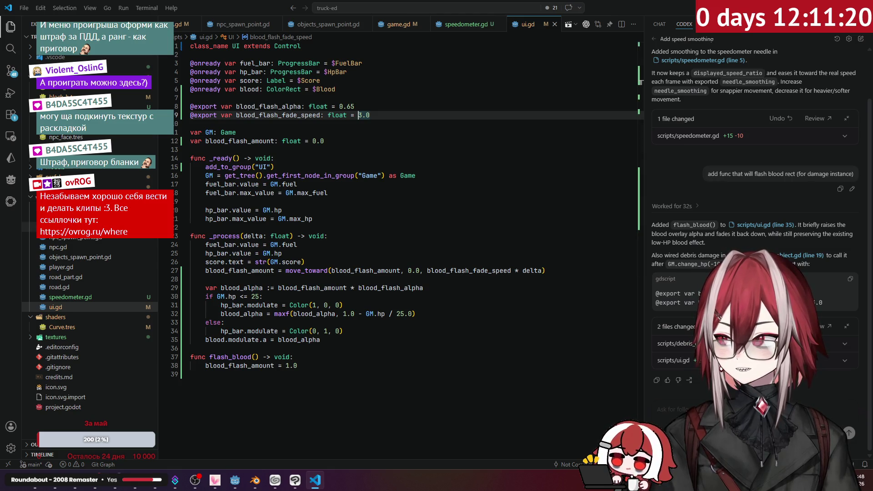
- Add func _init() -> void: add_to_group("UI") to ui.gd, modelled on game.gd's _init
key("ctrl+Tab")
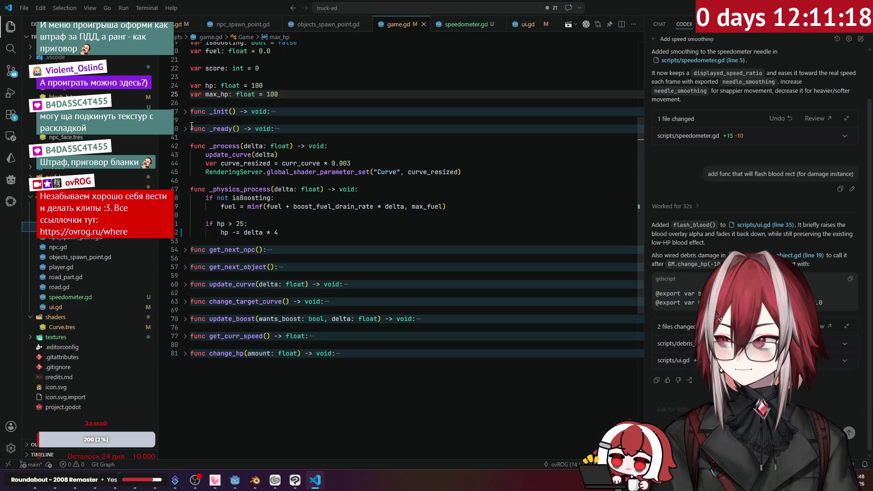
left_click(185, 111)
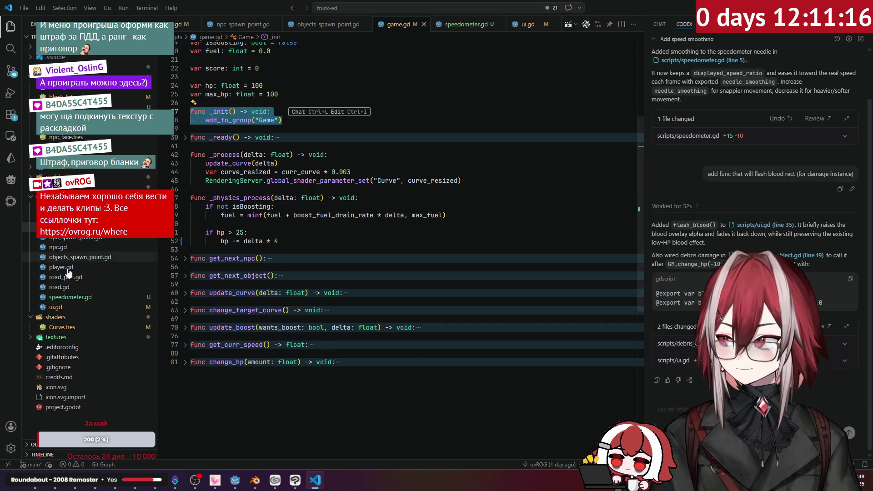
left_click(67, 298)
left_click(63, 307)
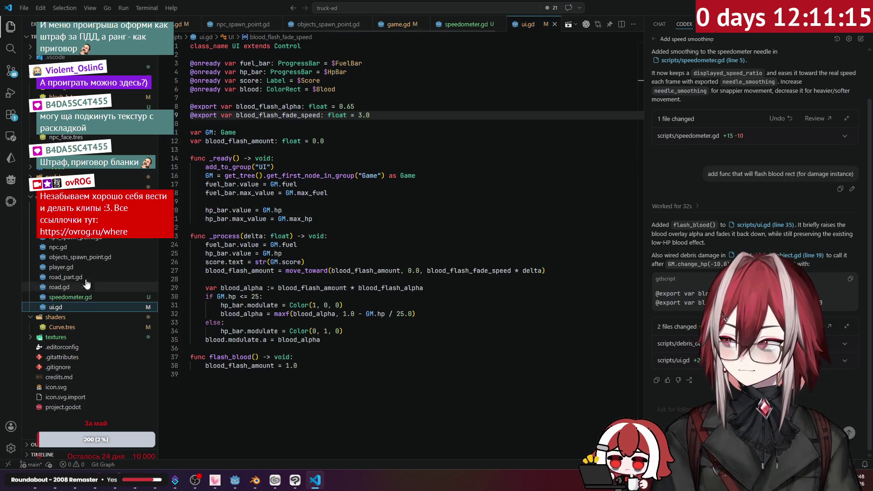
left_click(350, 141)
type("func _init() -> void: add_to_group(\"Game\")")
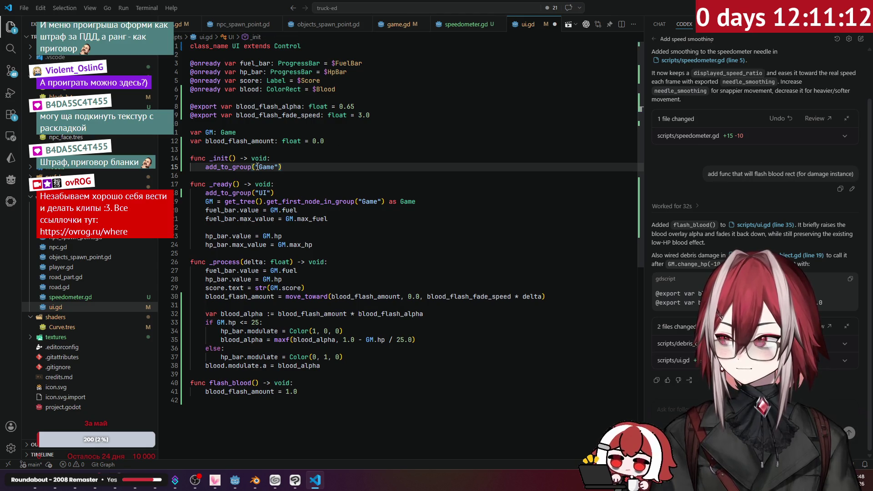
double_click(268, 167)
type("UI")
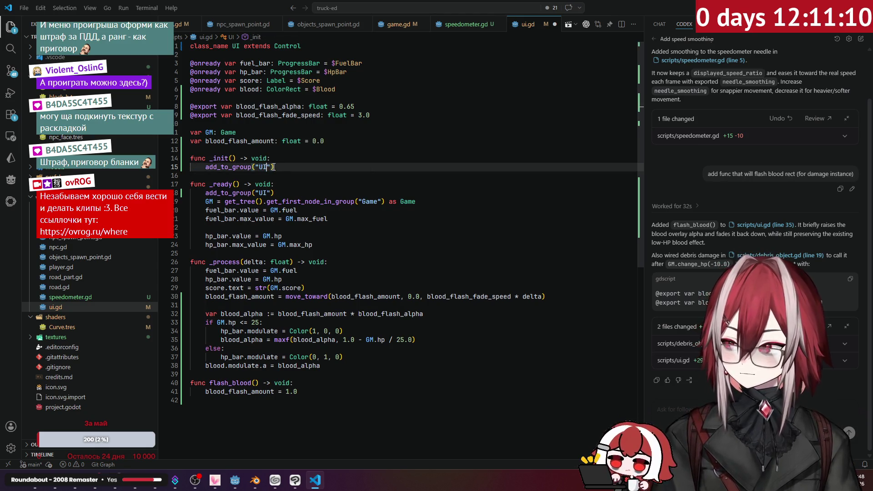
left_click(292, 154)
left_click(290, 160)
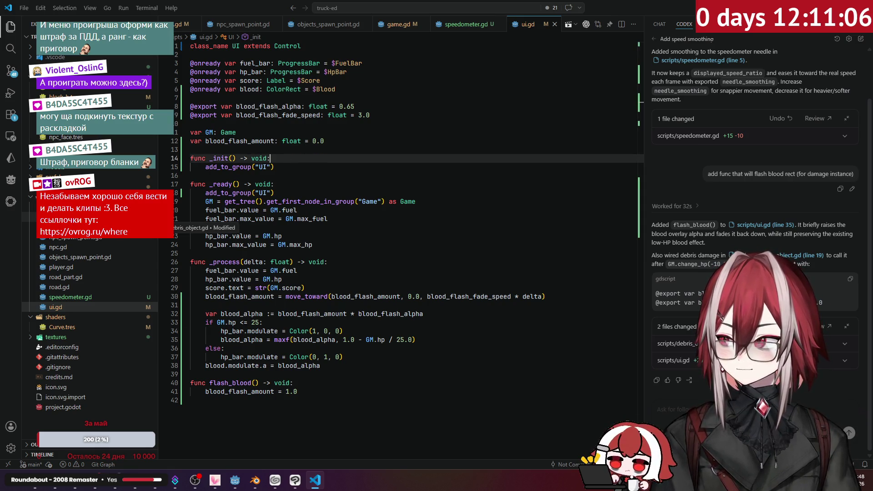
left_click(68, 216)
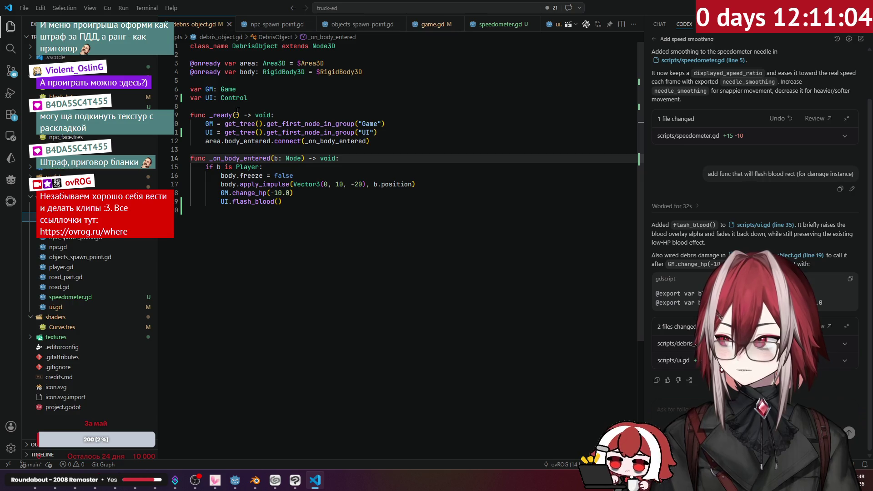
- Change the UI variable's type from Control to UI in debris_object.gd
double_click(227, 98)
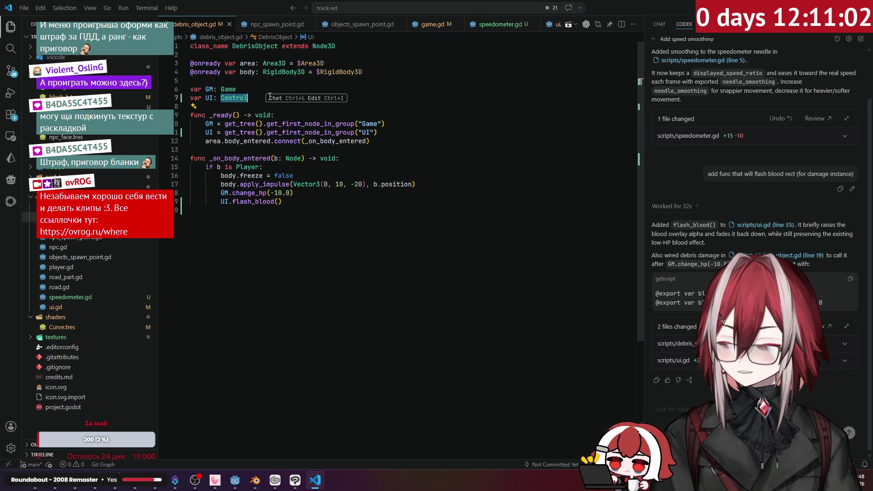
key("Caps_Lock")
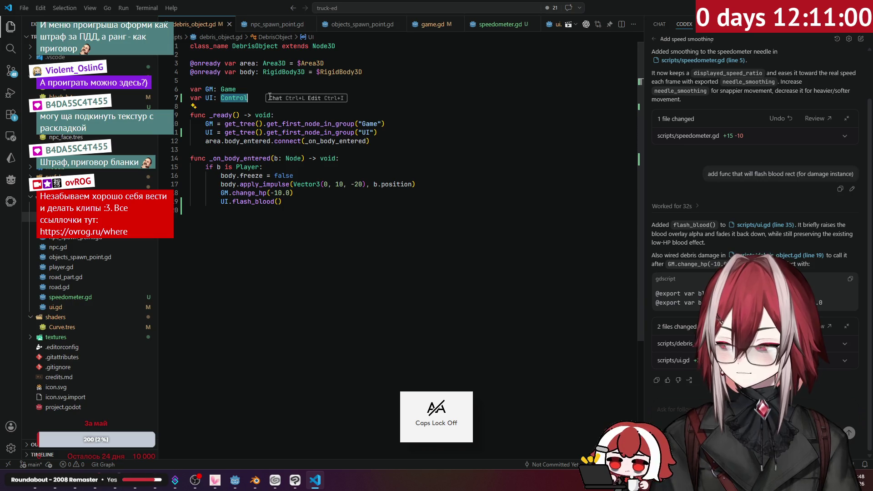
type("UI")
left_click(272, 81)
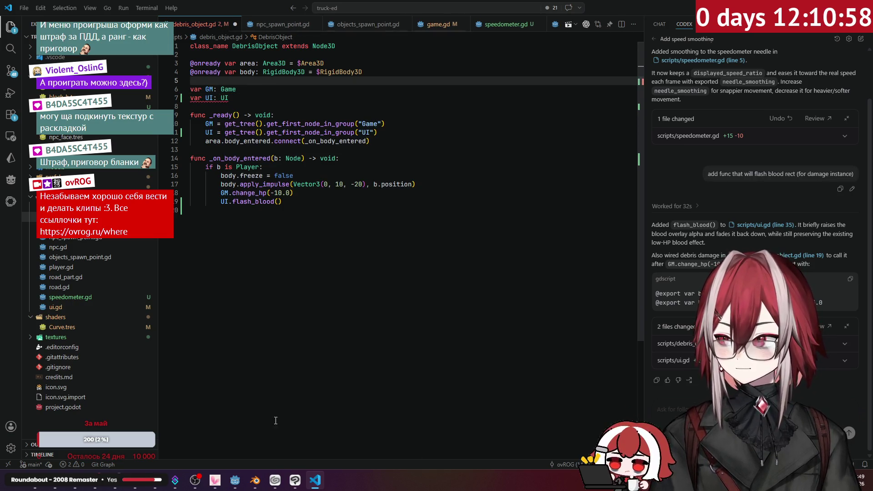
key("alt+Tab")
key("alt+Tab")
left_click(241, 99)
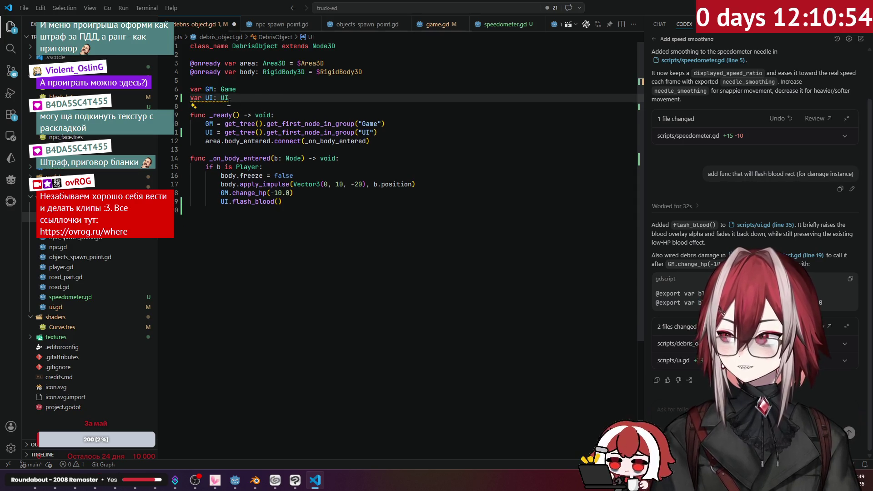
mouse_move(214, 98)
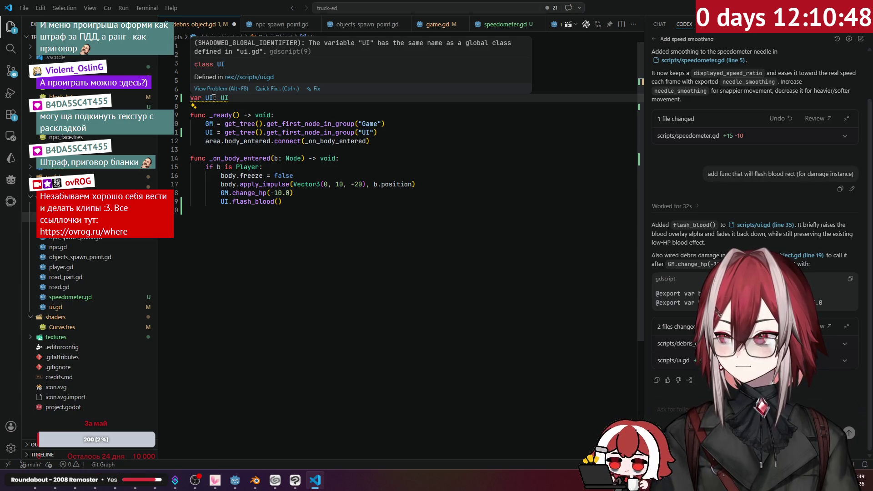
- Rename the UI variable to UIG in its declaration and the flash_blood() call
left_click(214, 99)
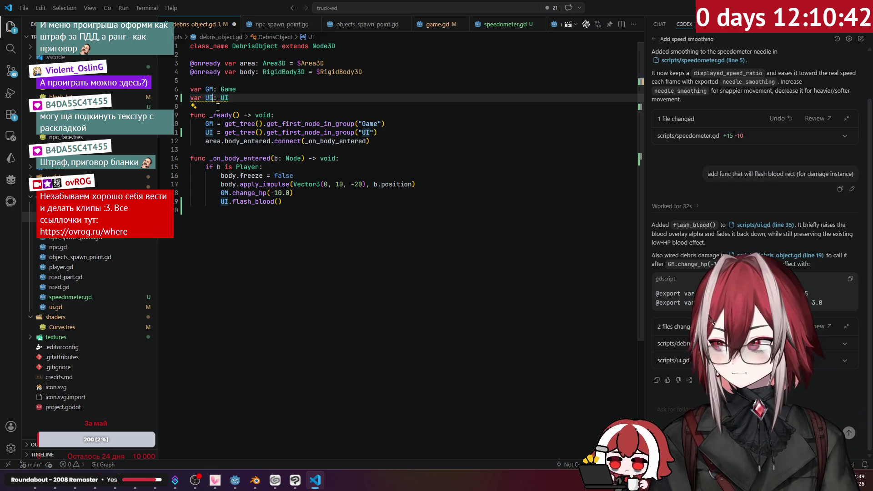
type("G")
left_click(259, 93)
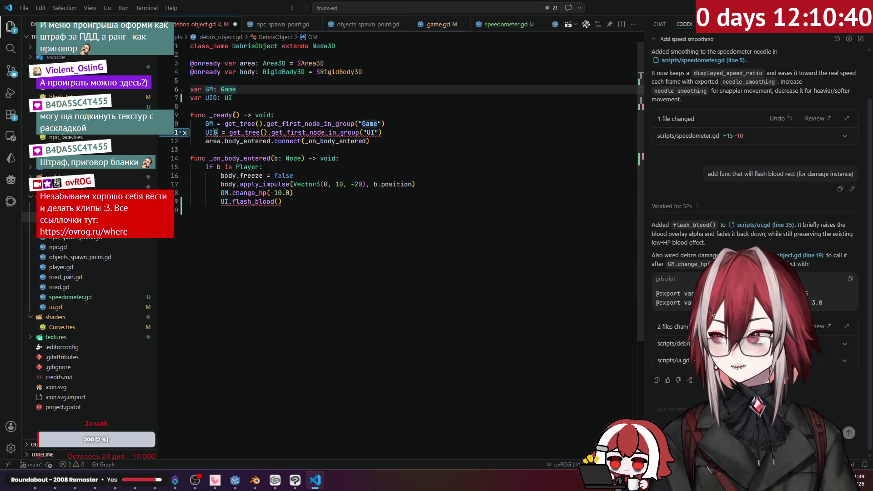
left_click(284, 101)
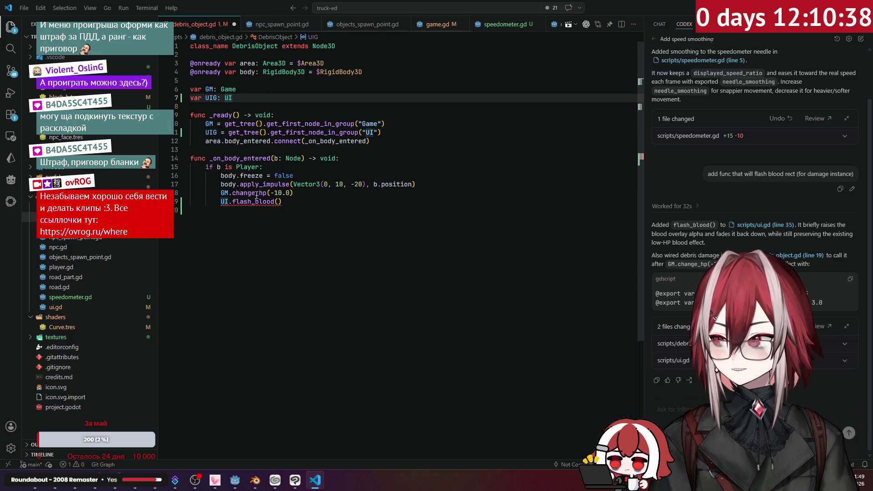
left_click(228, 202)
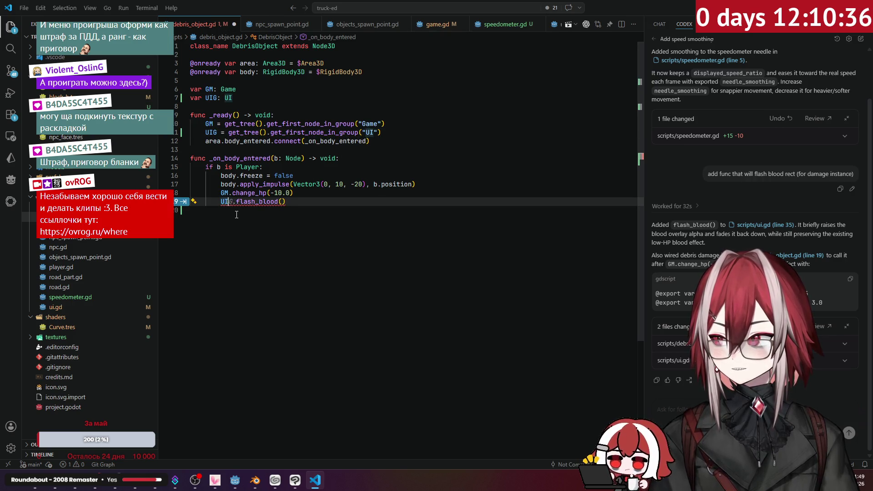
type("G")
left_click(329, 89)
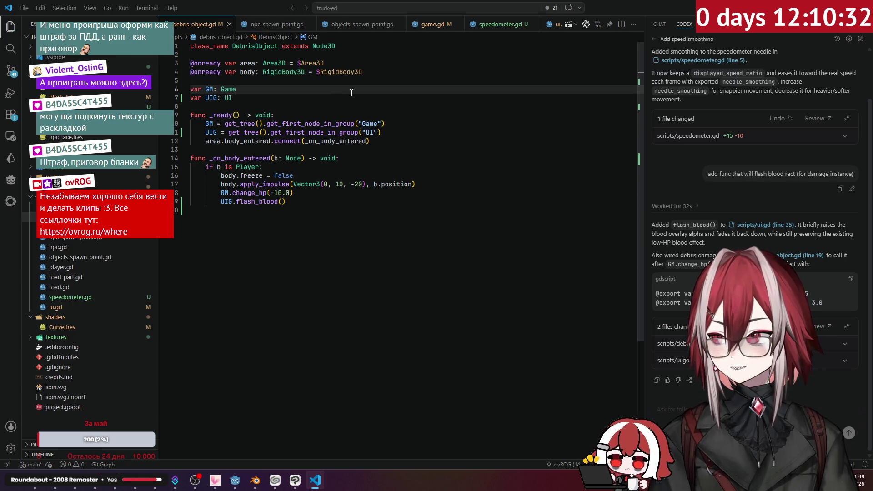
left_click(240, 132)
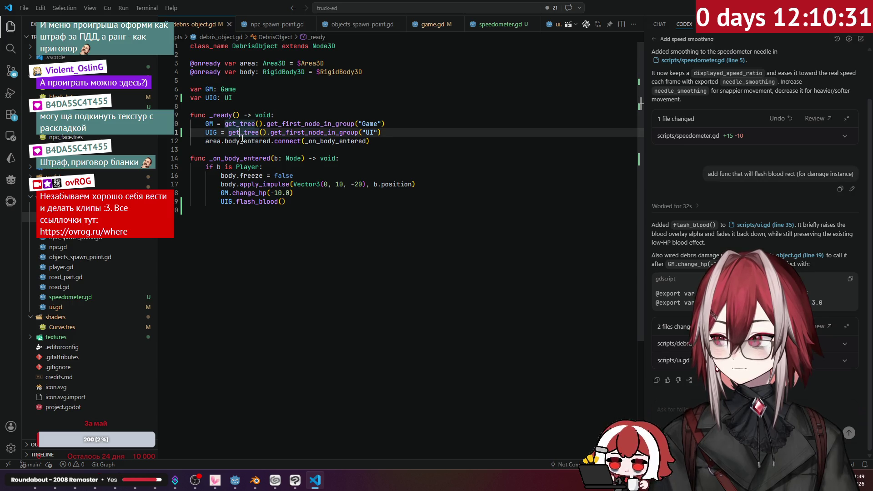
left_click(253, 197)
key("alt+Tab")
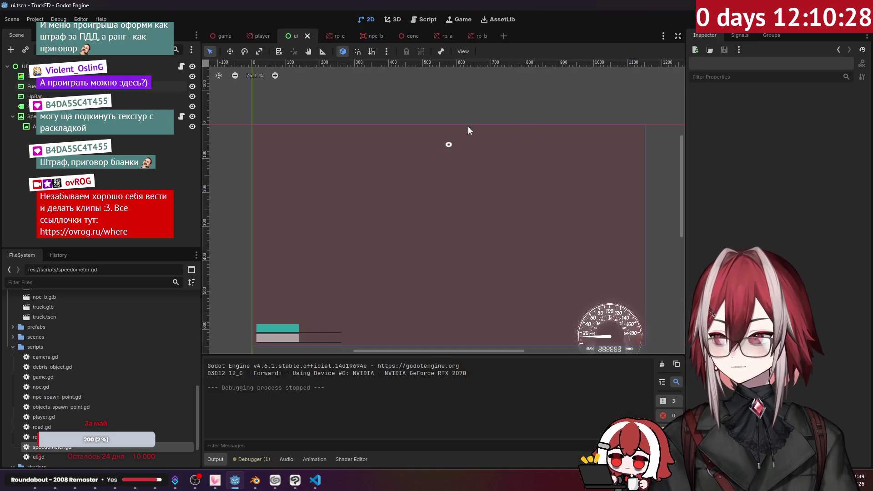
key("F5")
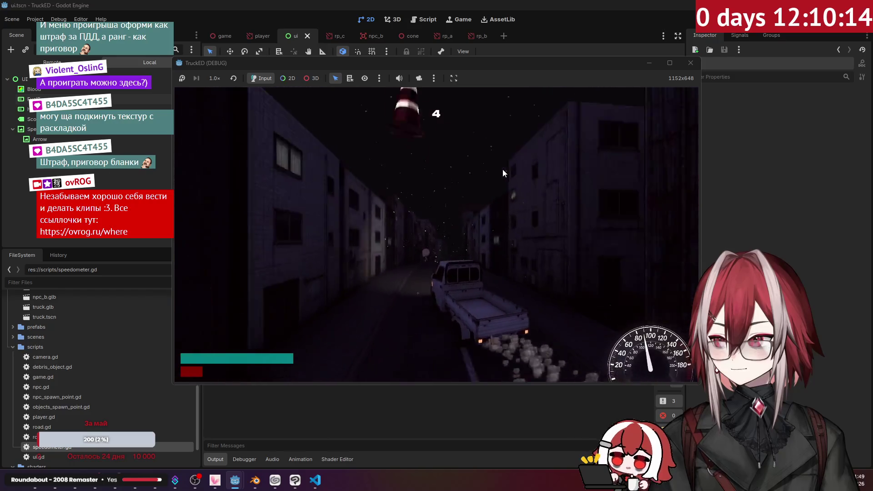
key("F8")
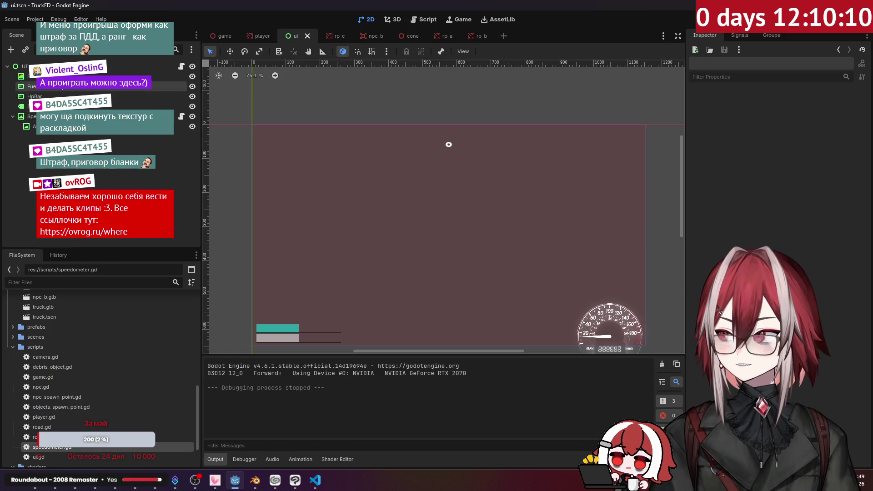
- Raise the alpha of the Blood ColorRect's colour for a stronger pink overlay
left_click(546, 211)
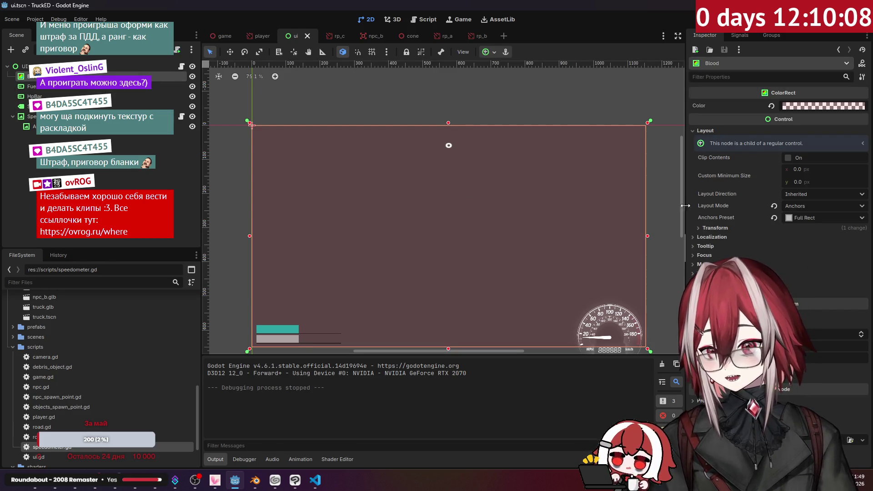
left_click(809, 108)
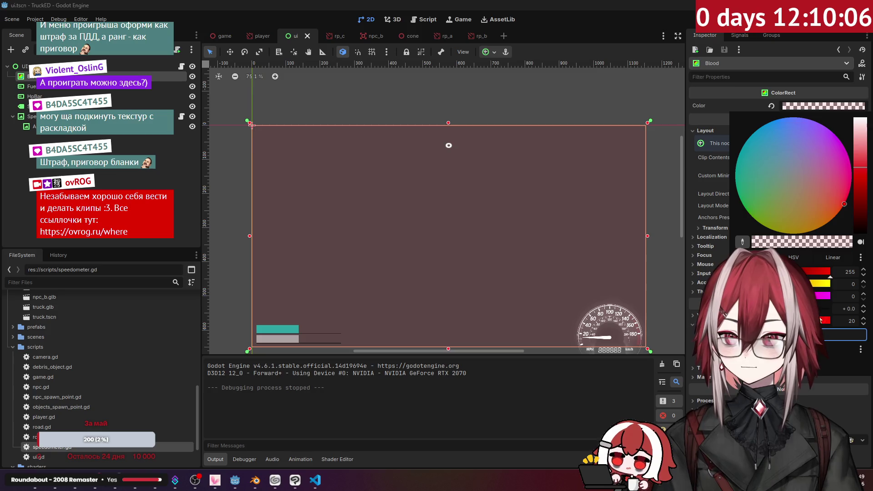
left_click(852, 321)
key("Return")
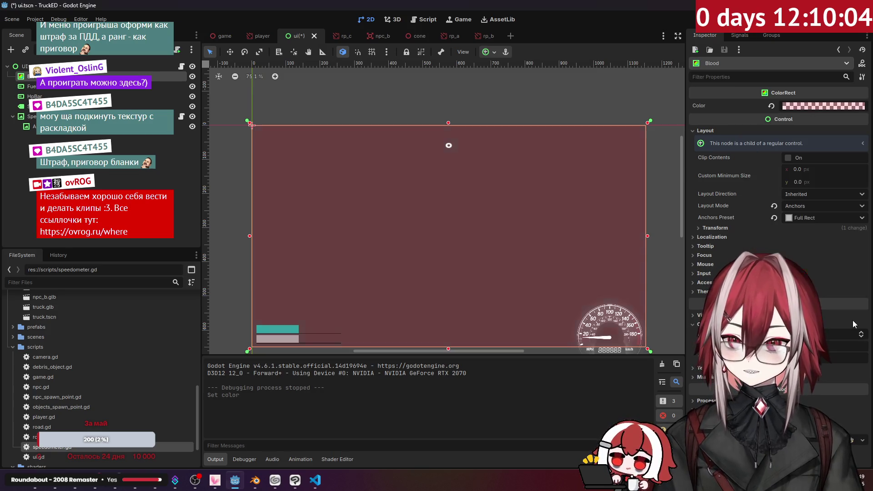
key("Escape")
- Save and run the game with F5 to test the overlay, then close it
key("F5")
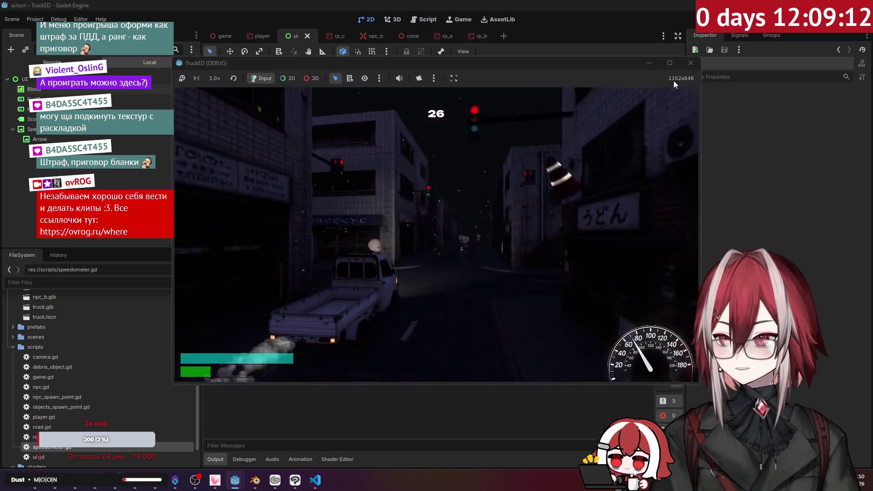
left_click(691, 63)
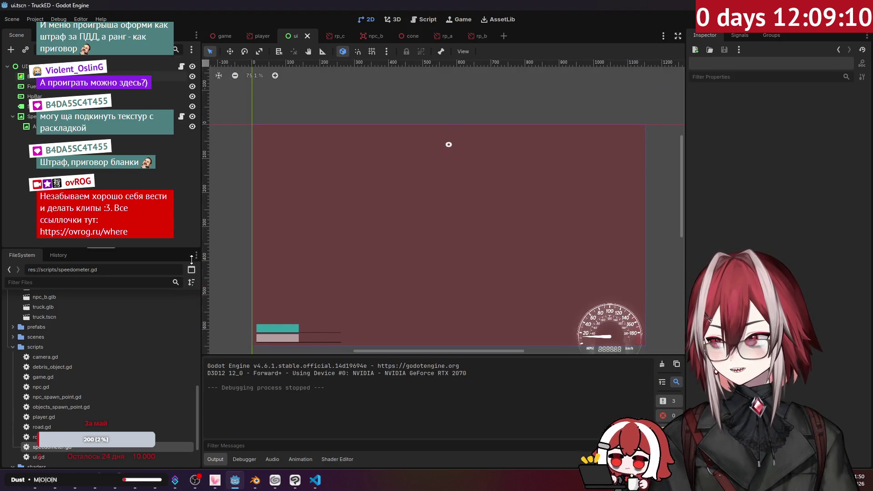
left_click(315, 479)
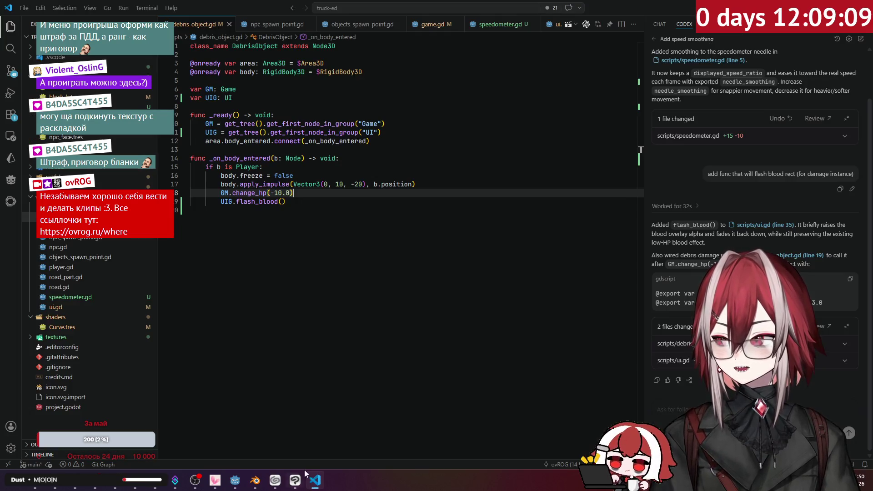
- Stage all changes and commit them in Source Control with the message 'ui and etc'
left_click(10, 73)
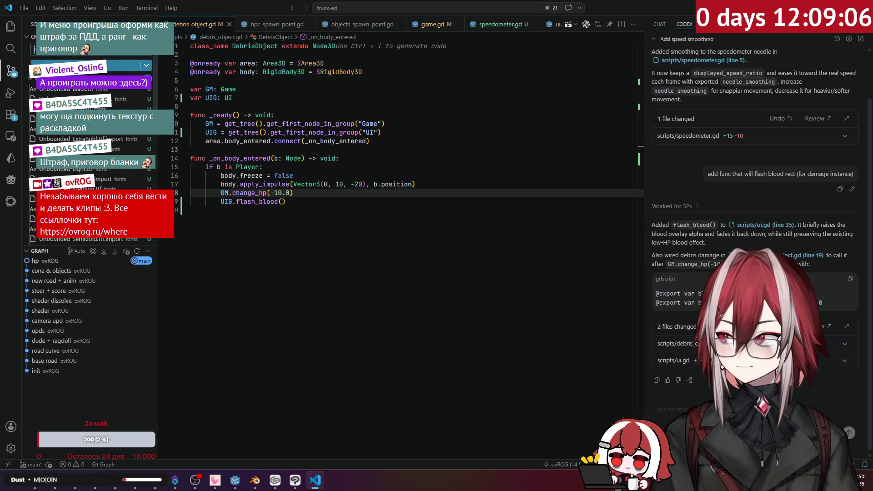
type("u")
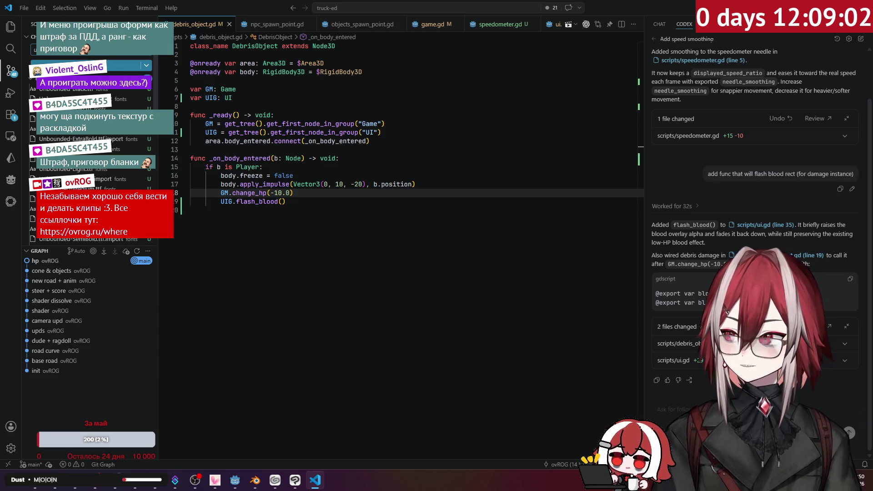
key("ctrl+Return")
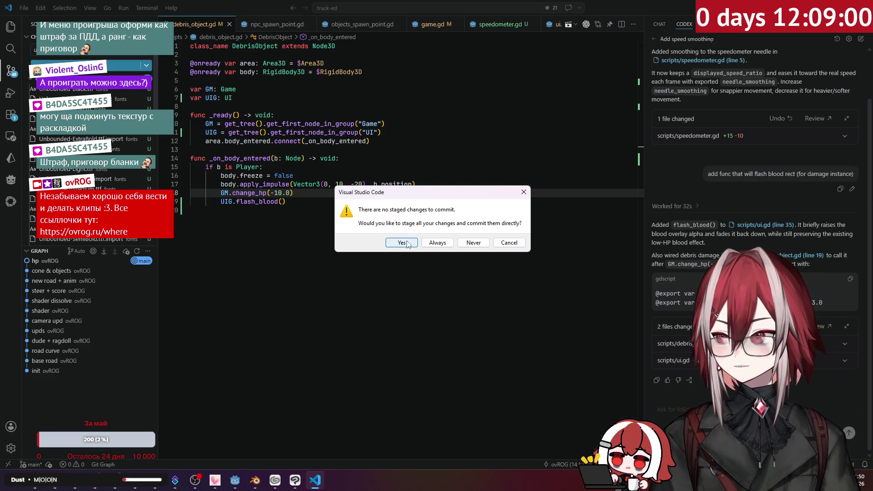
left_click(408, 242)
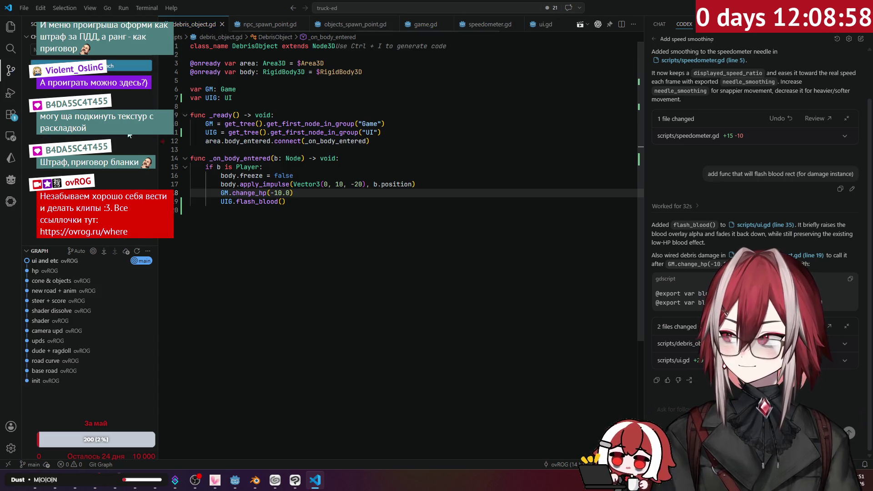
left_click(10, 27)
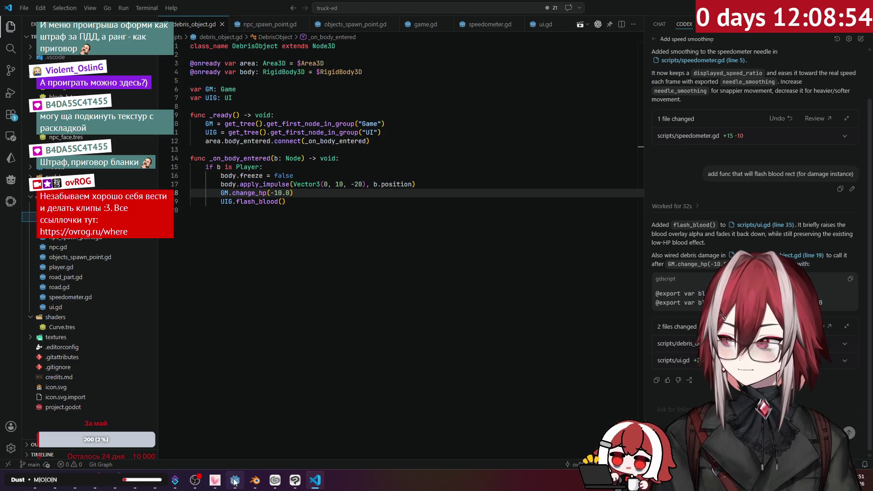
left_click(235, 480)
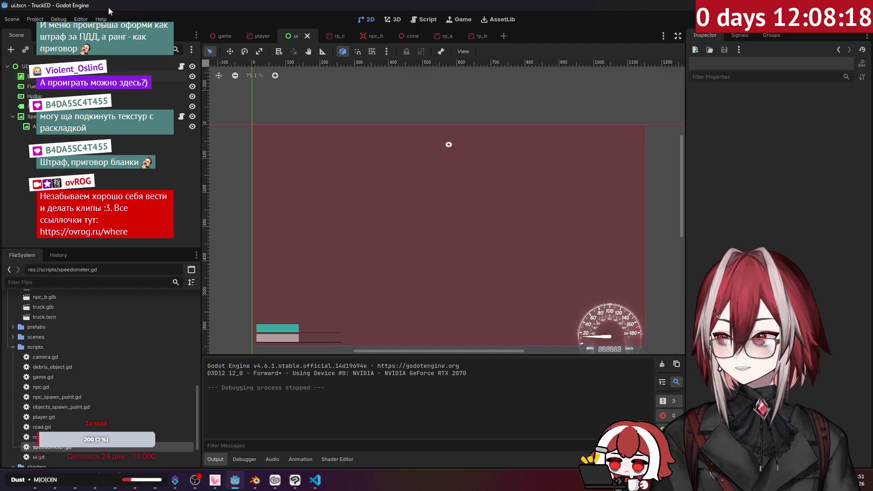
- Open the game scene tab and zoom the 3D viewport around the truck
left_click(226, 35)
scroll(311, 128, "down", 5)
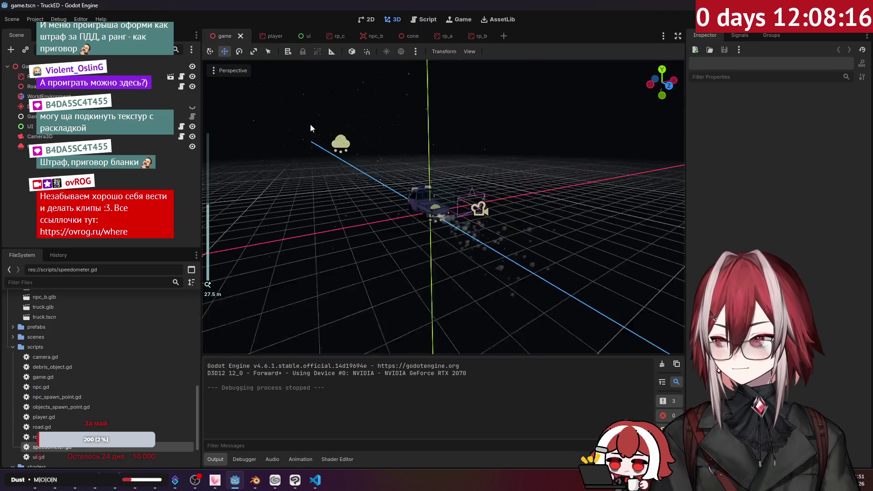
scroll(310, 127, "up", 5)
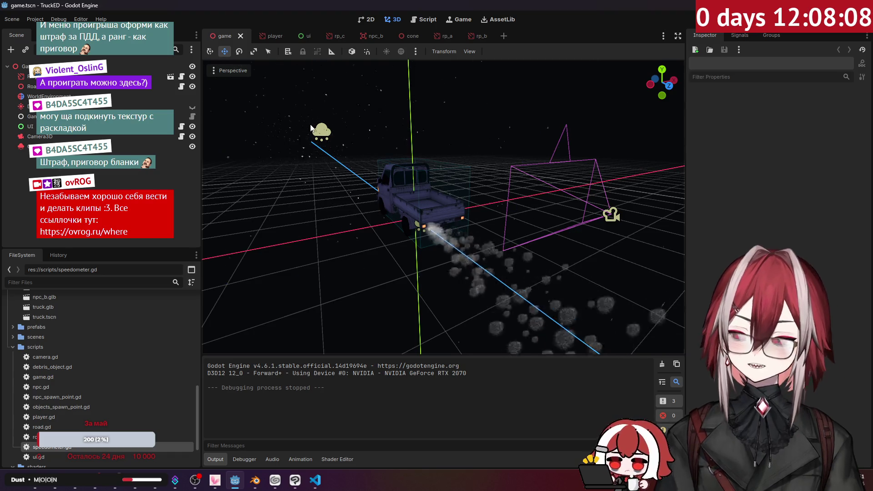
left_click(315, 480)
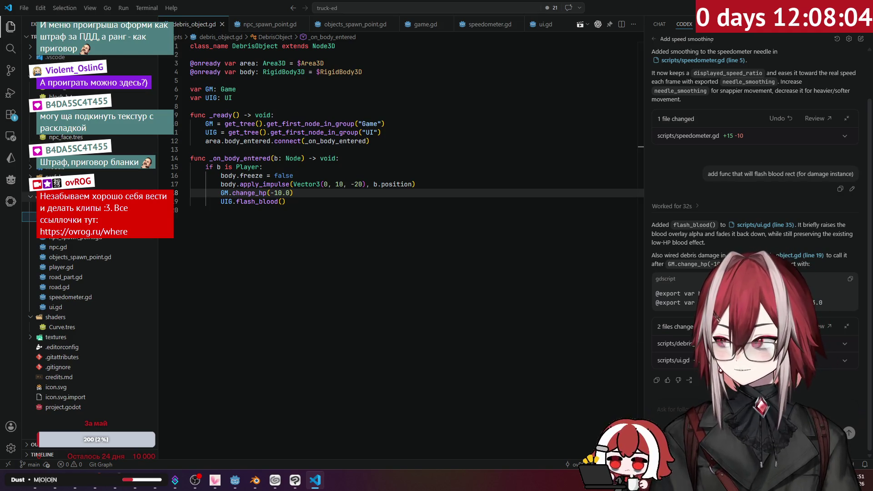
- Insert an enum below class_name in game.gd and rename it GameState
key("ctrl+Tab")
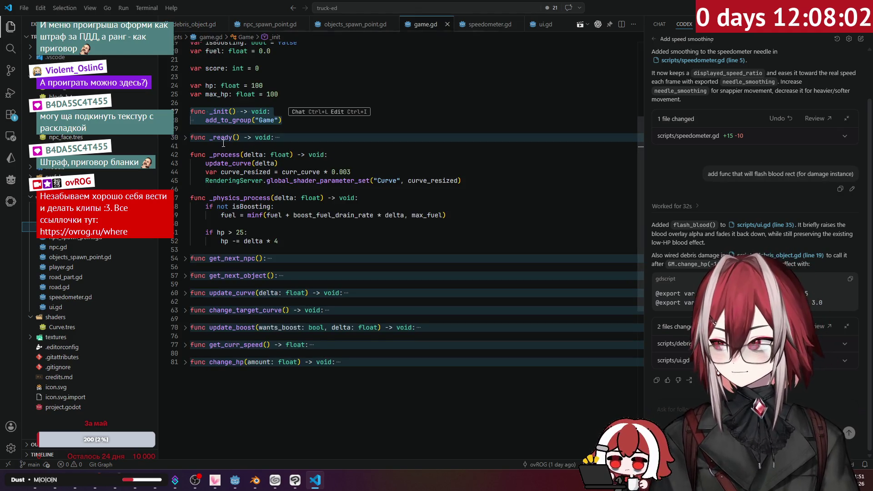
scroll(250, 116, "up", 6)
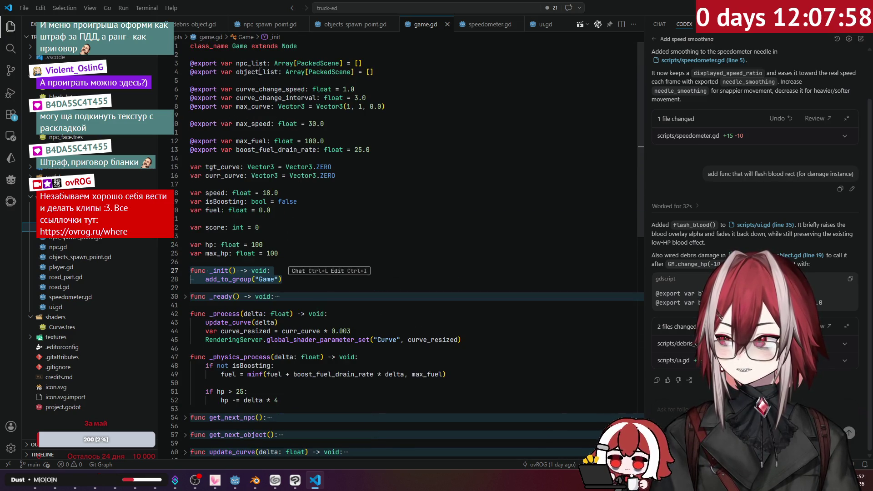
left_click(373, 46)
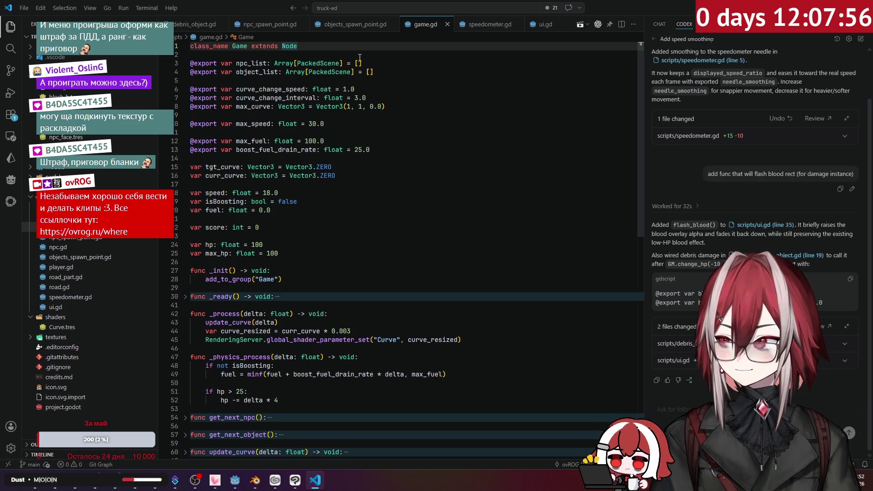
key("Return")
key("Return")
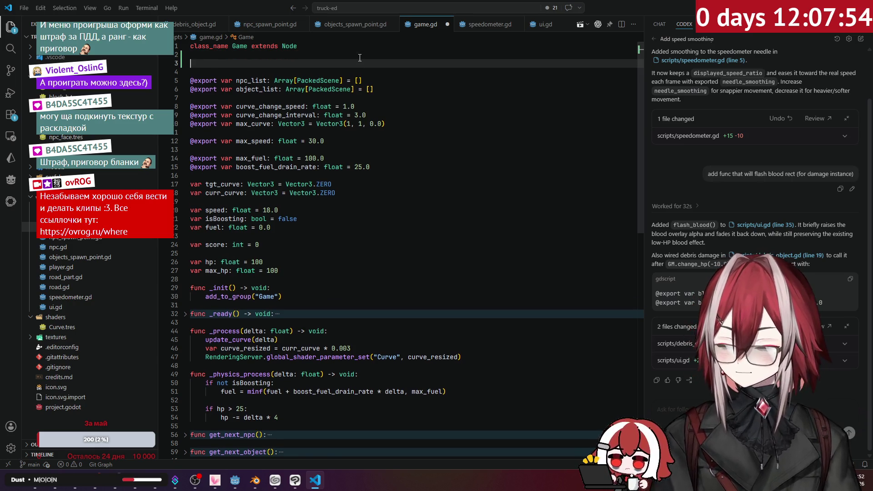
type("enum ObjectType {")
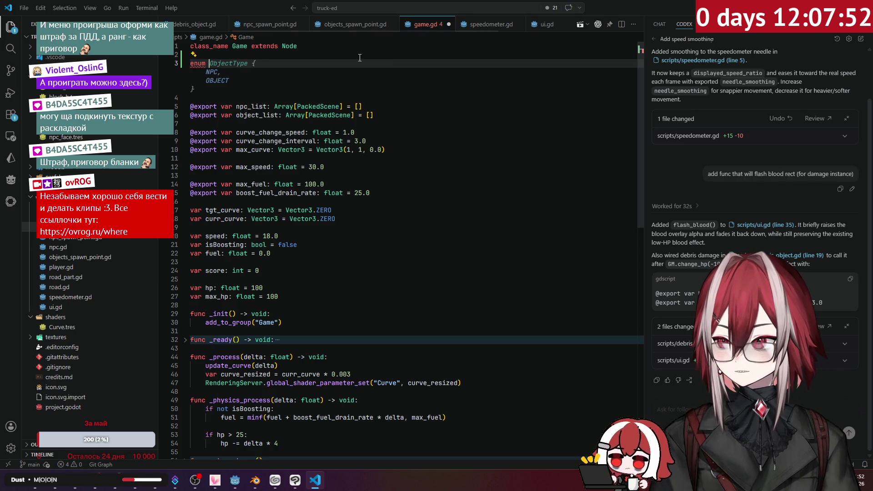
key("Tab")
key("Up")
key("Up")
key("Up")
key("Right")
key("Right")
key("Right")
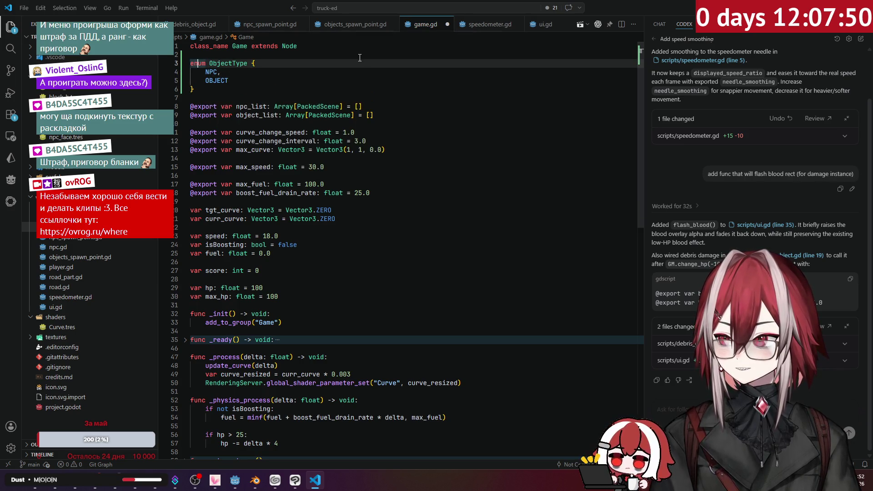
key("BackSpace")
key("BackSpace")
key("BackSpace")
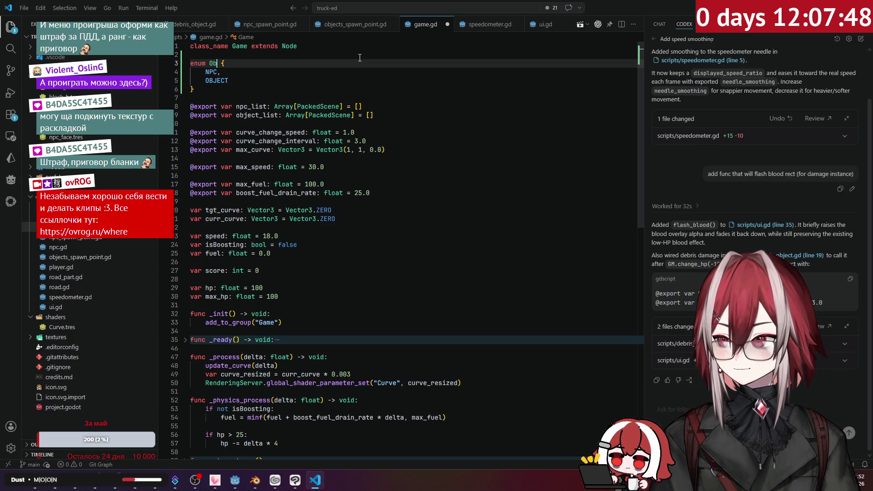
type("GameSta")
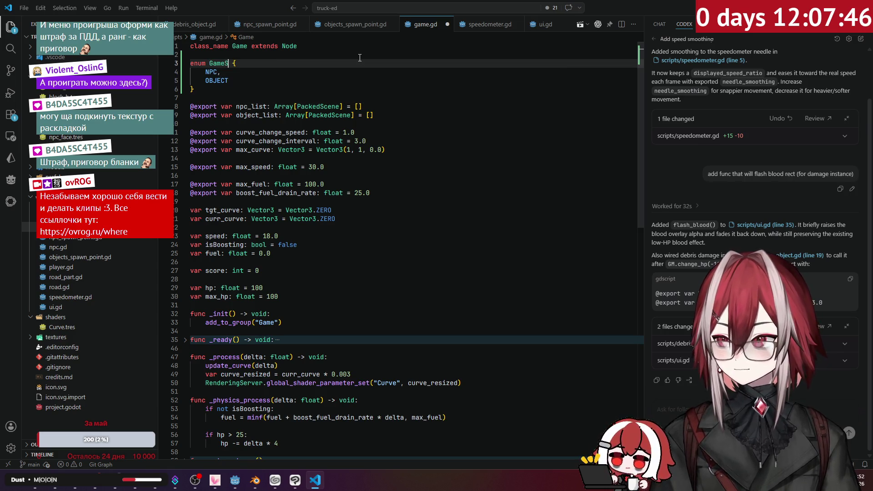
type("te")
key("Down")
key("Down")
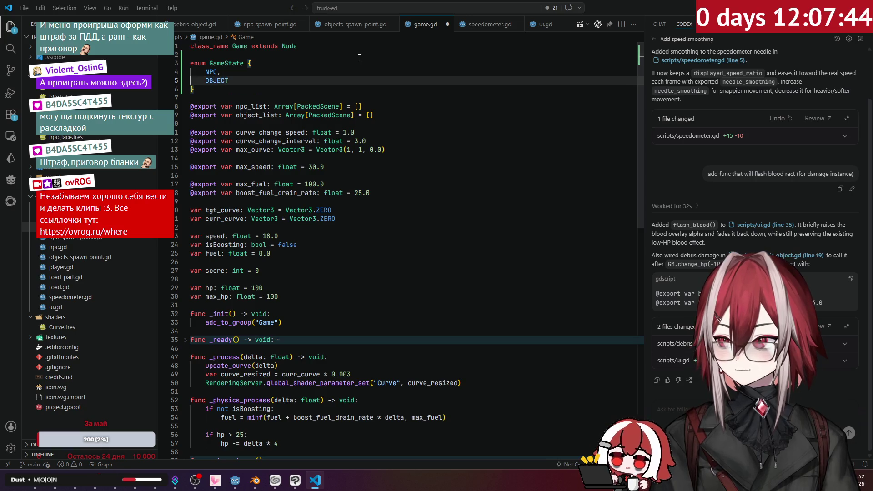
- Replace the NPC and OBJECT entries with Menu, Playing and GameOver
key("Left")
key("Left")
key("shift+Up")
key("shift+Home")
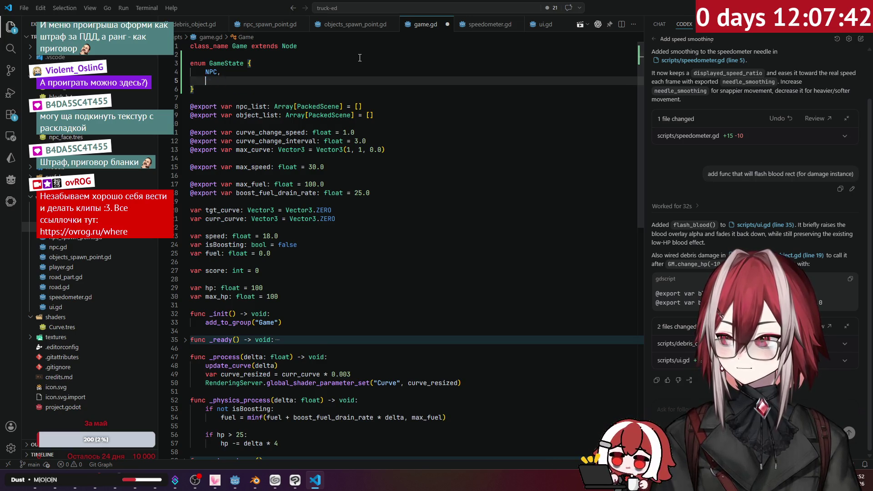
key("BackSpace")
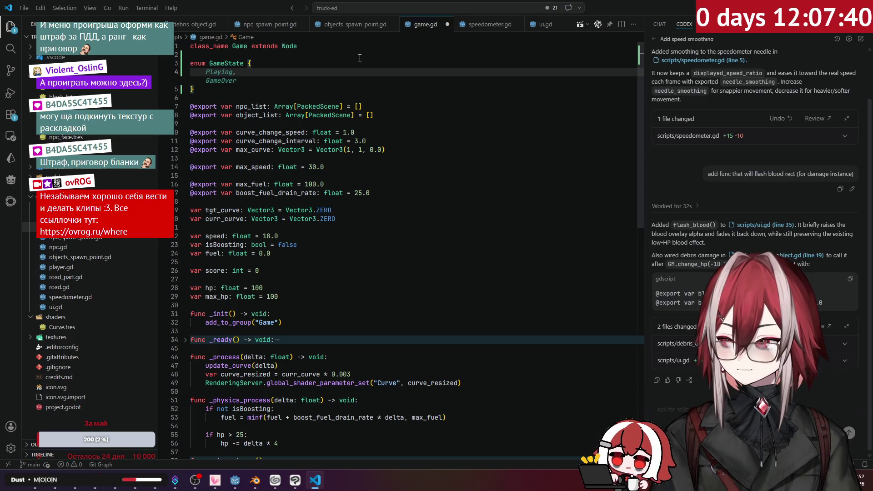
type("Menu")
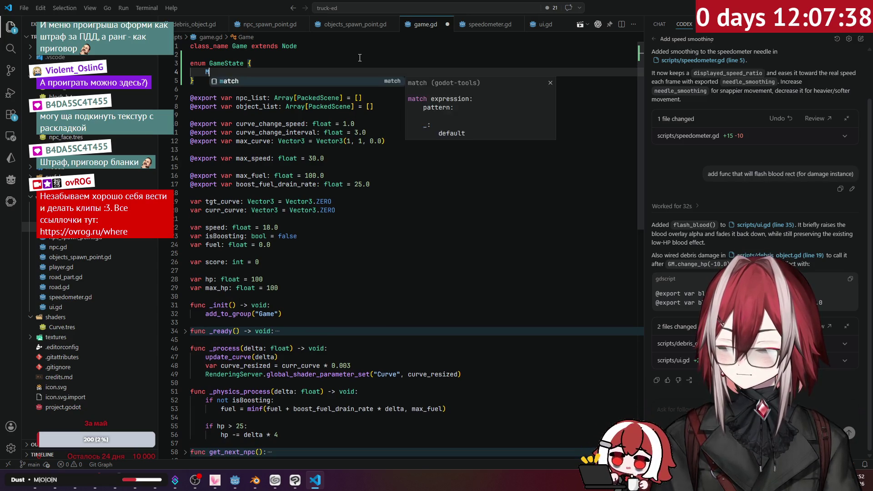
key("Return")
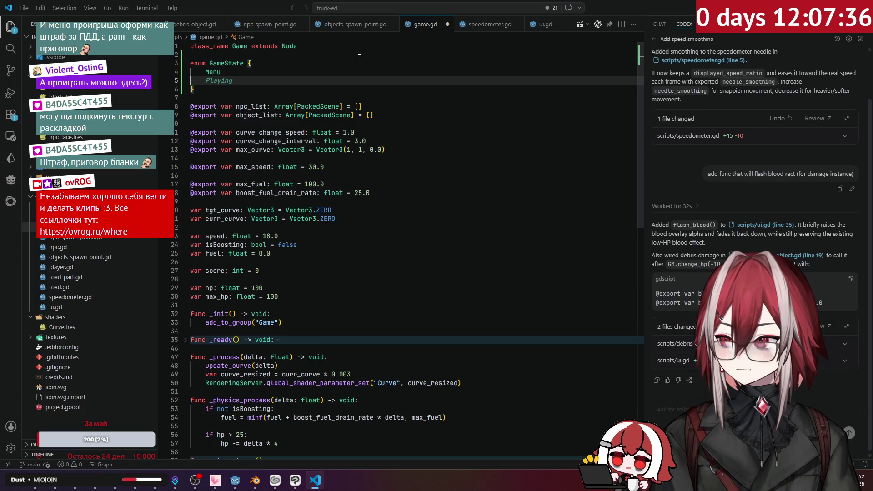
key("BackSpace")
type(",")
key("Return")
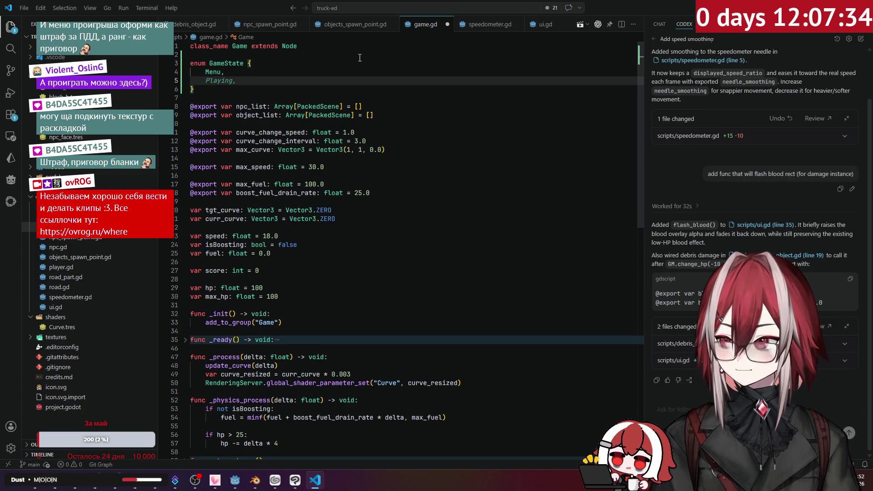
key("Tab")
key("Return")
key("Tab")
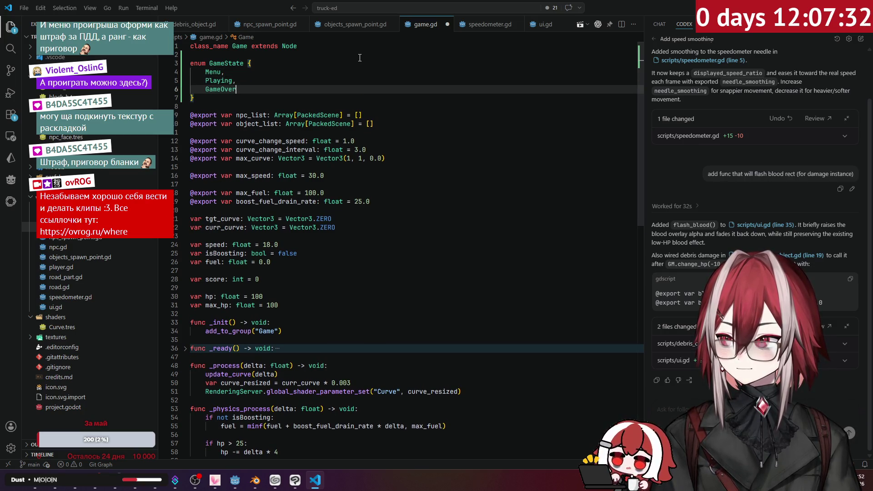
type(",")
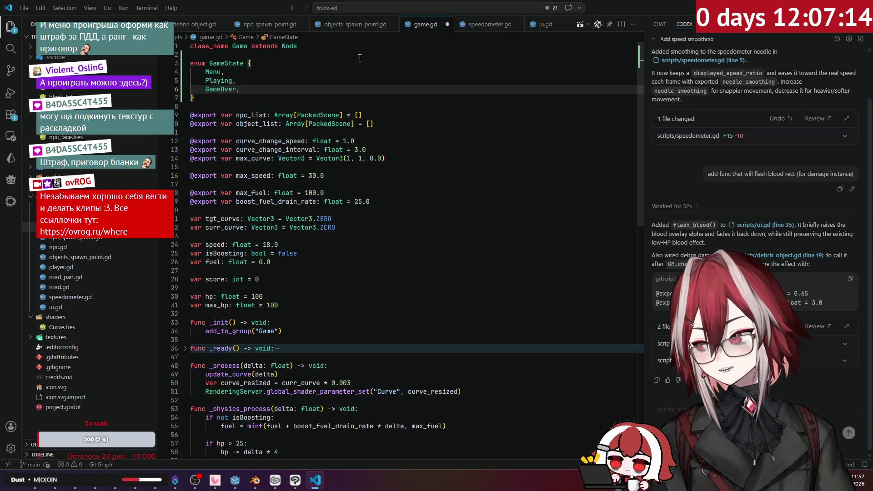
- Insert a Paused entry after Menu in the GameState enum
left_click(300, 72)
key("Return")
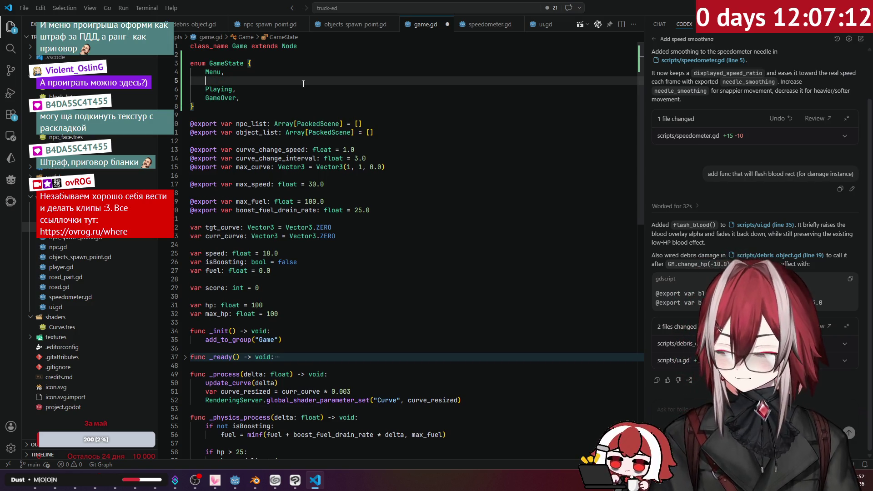
type("p")
key("BackSpace")
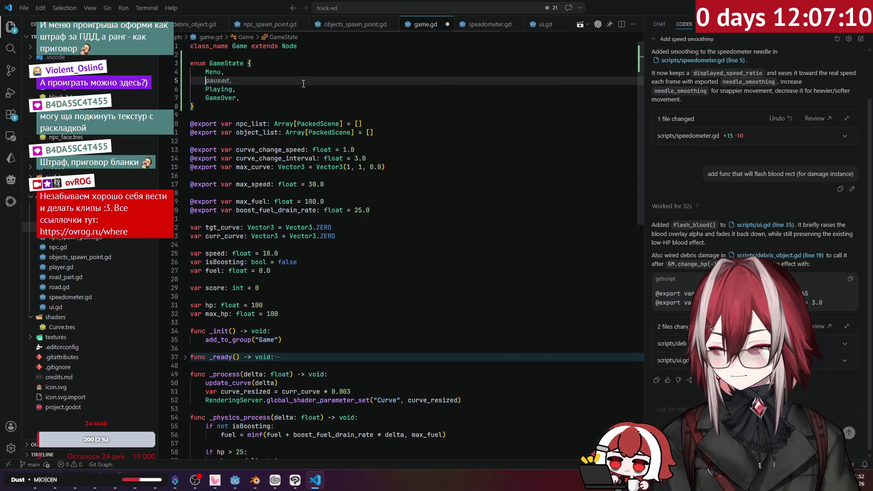
type("Paused,")
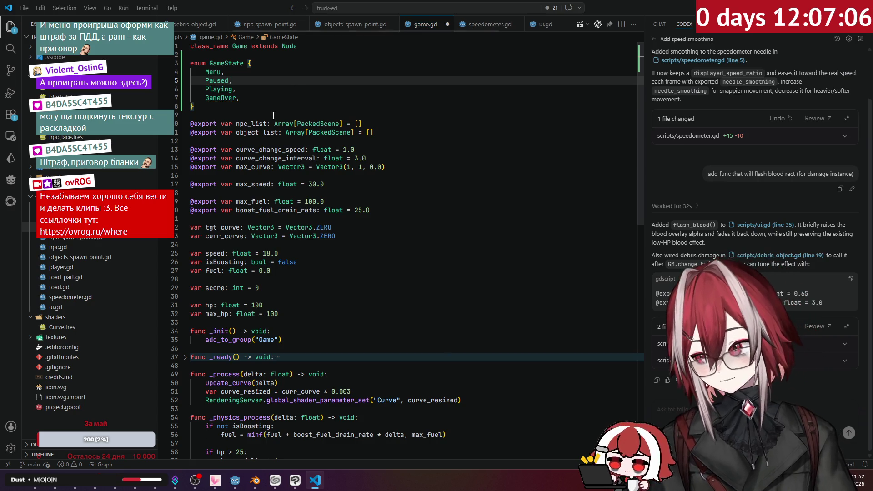
left_click(283, 93)
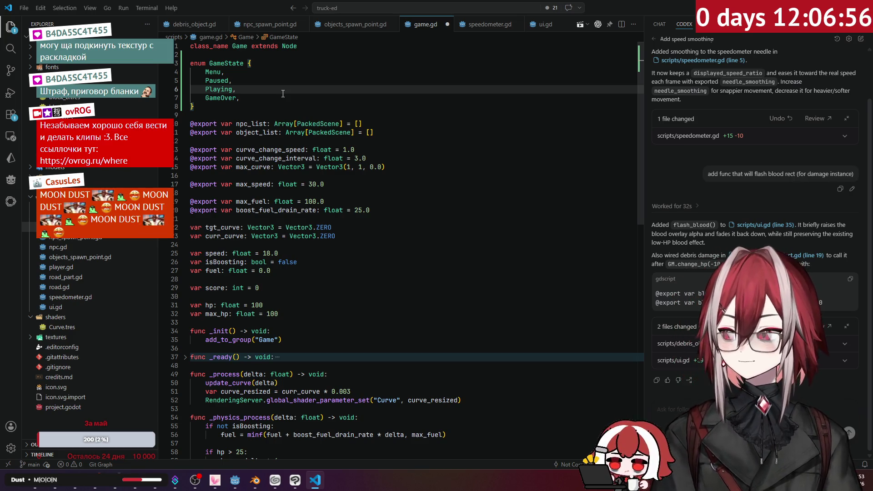
scroll(300, 101, "down", 2)
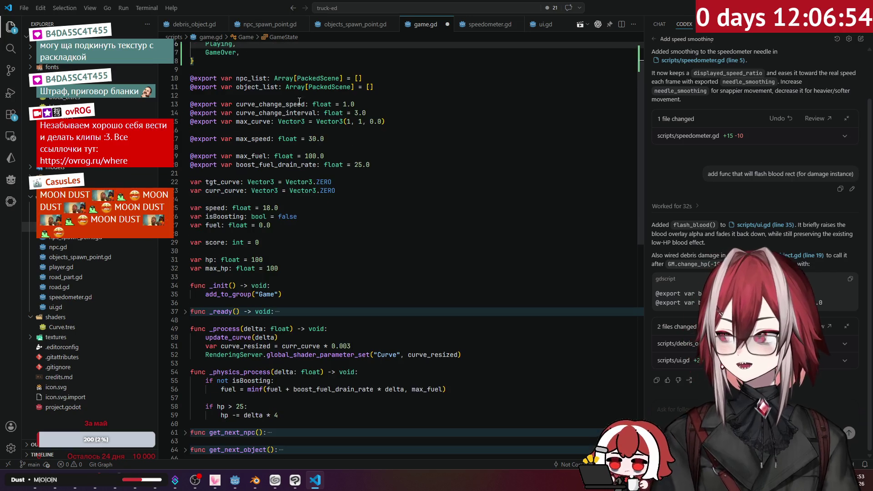
- Declare 'var state: GameState = GameState.Menu' below the boost_fuel_drain_rate export
left_click(263, 260)
left_click(400, 165)
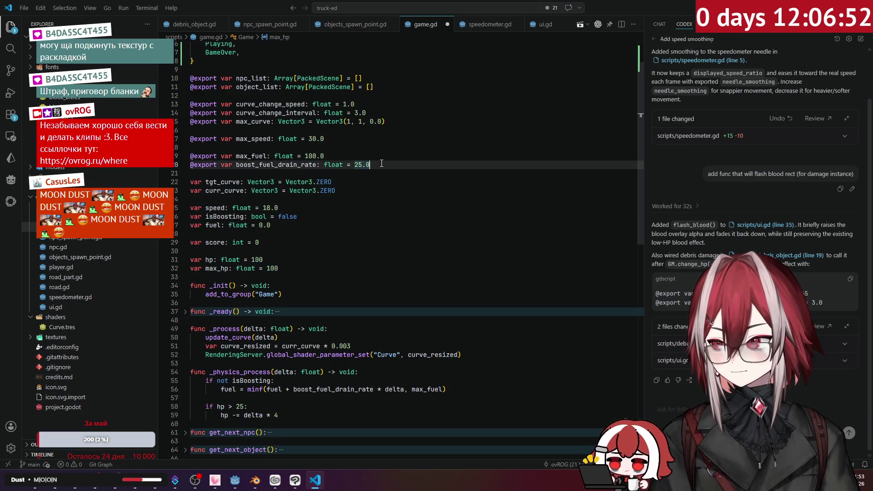
key("Return")
key("Return")
type("var")
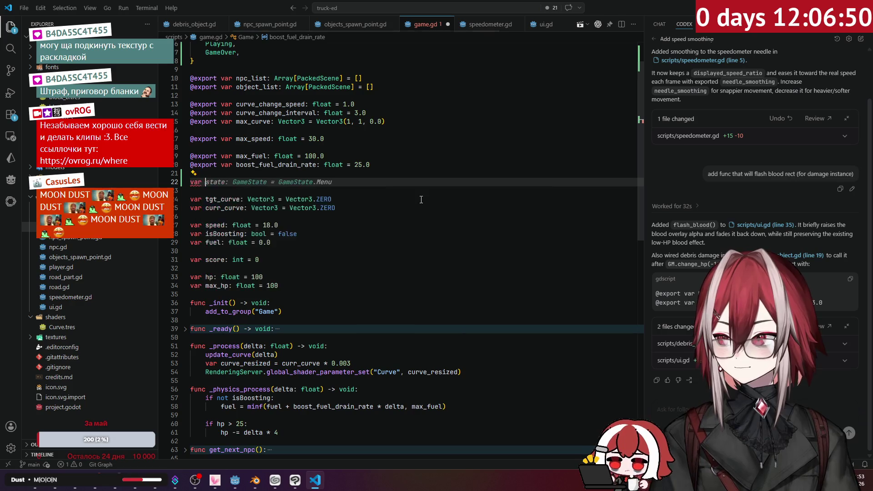
key("Tab")
left_click(388, 209)
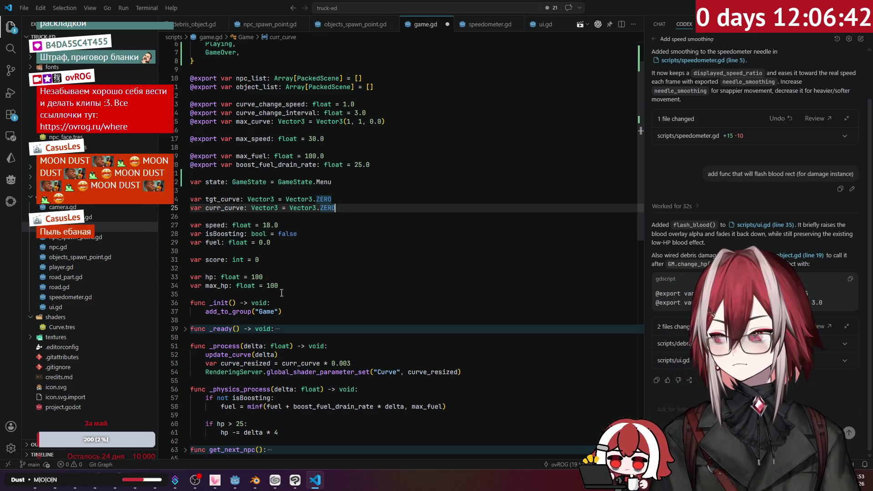
- Fold the _process, _init and _physics_process functions in game.gd
left_click(185, 346)
left_click(185, 303)
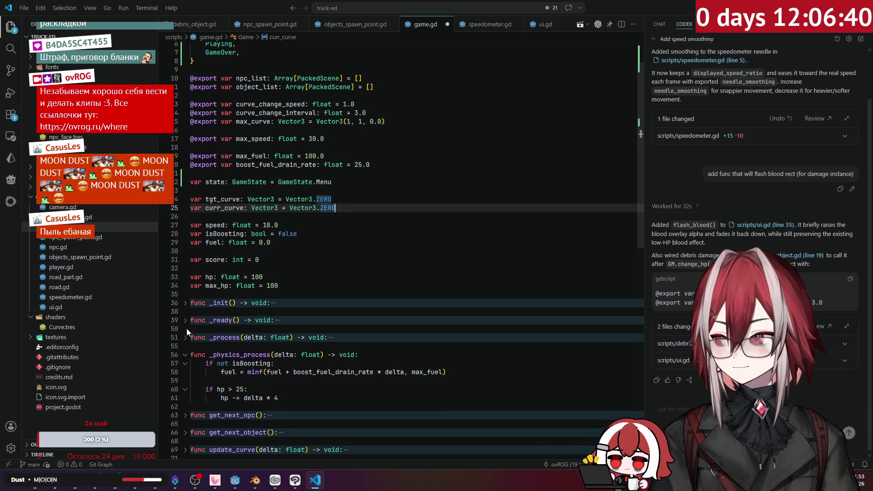
left_click(186, 355)
scroll(210, 376, "down", 3)
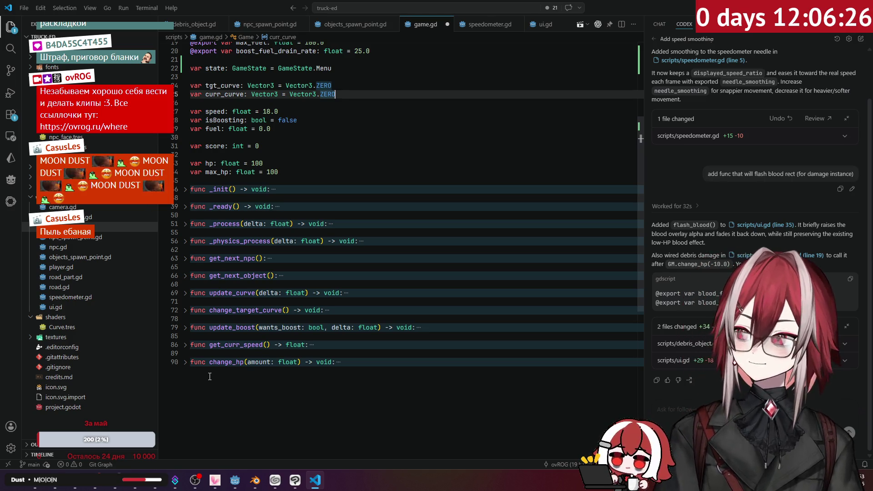
- Check the state declaration at the top of game.gd, then open road.gd from the Explorer
scroll(210, 377, "up", 6)
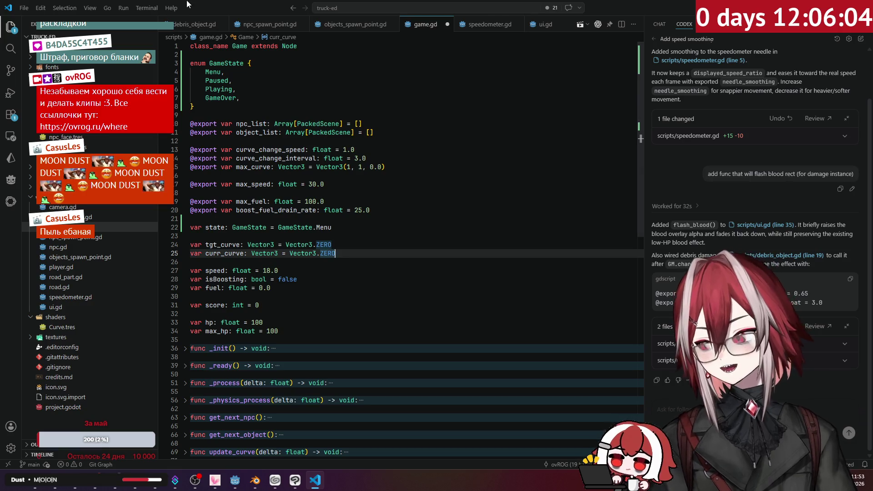
left_click(363, 227)
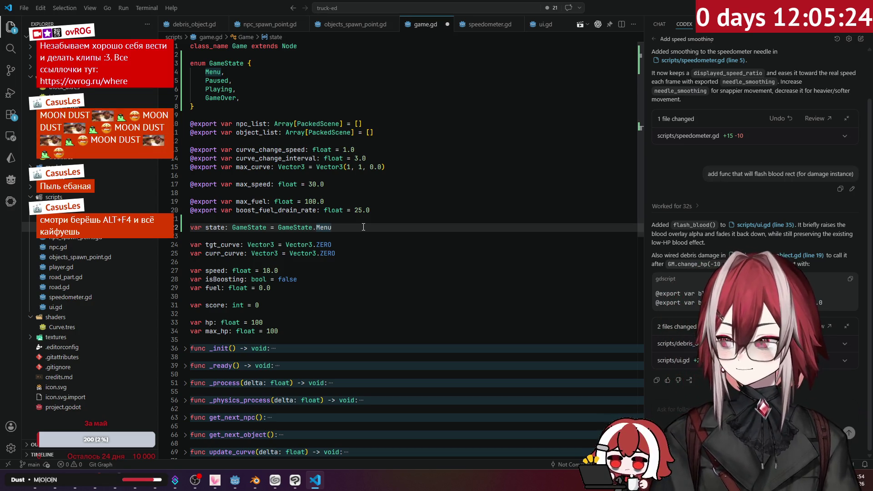
left_click(83, 290)
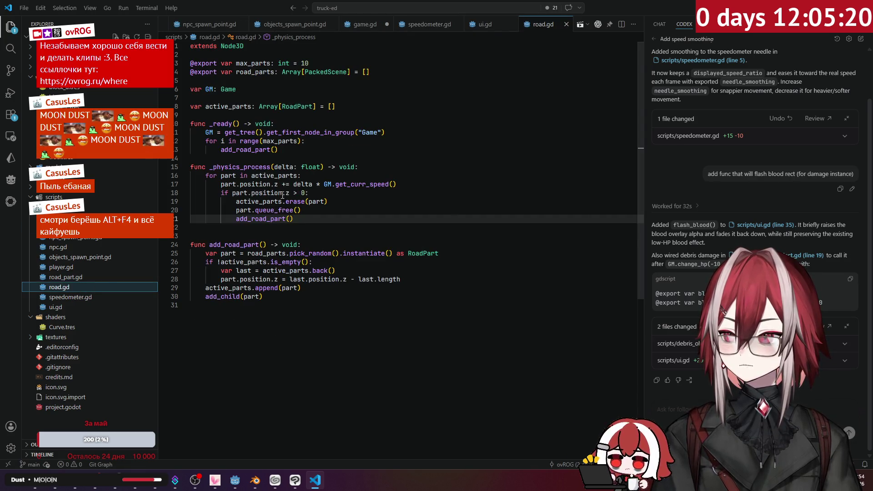
- Inspect how road.gd uses add_road_part, the GM game reference and get_curr_speed
left_click(270, 219)
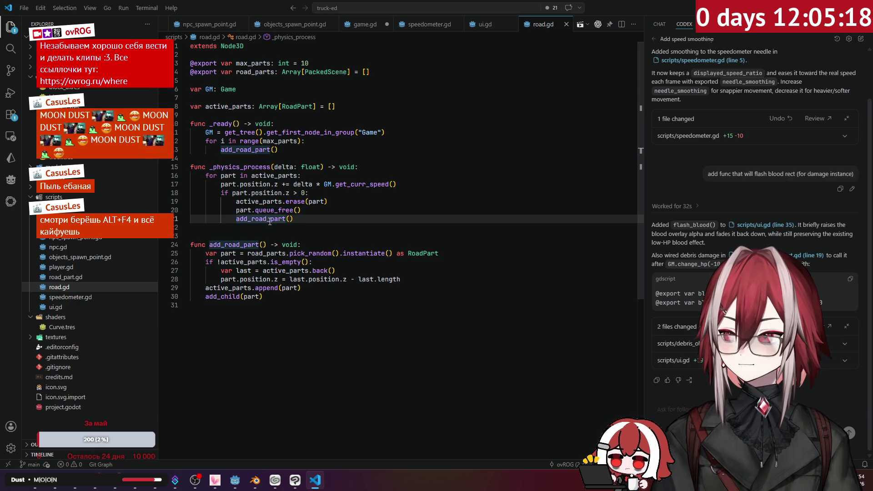
left_click(206, 132)
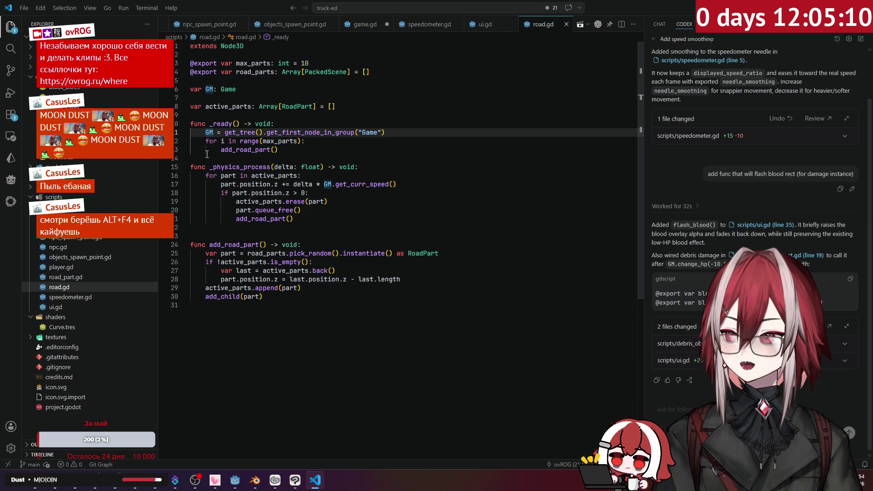
left_click(338, 184)
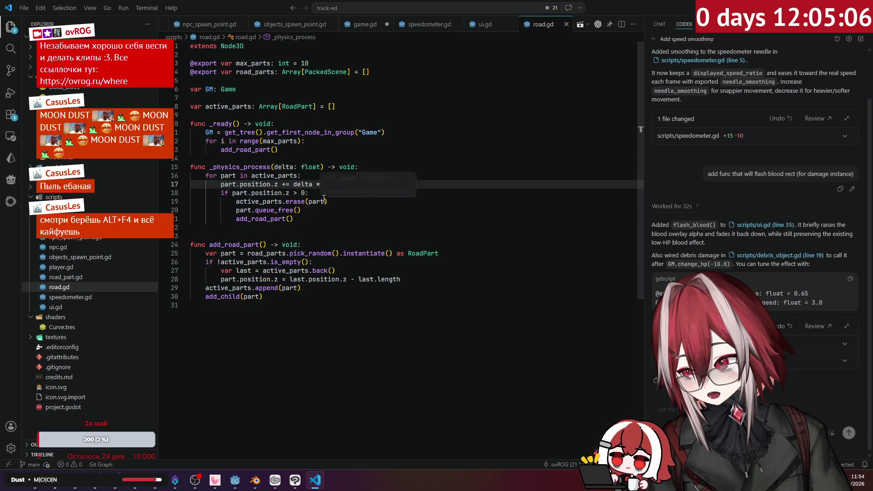
- Look over game.gd once more, then bring the Godot editor forward
left_click(360, 184, "ctrl")
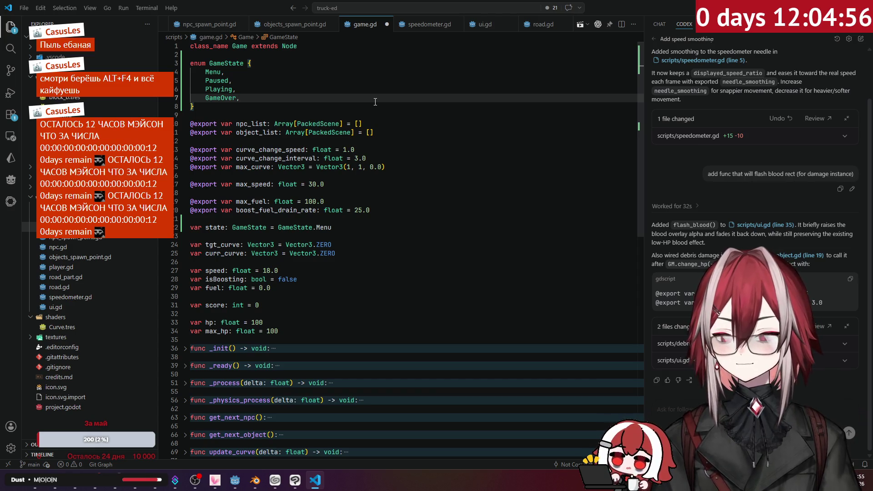
scroll(329, 214, "down", 5)
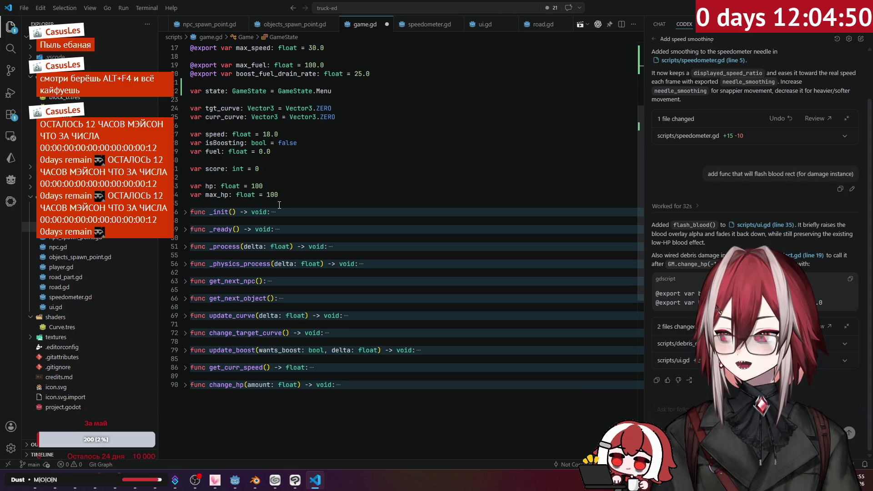
scroll(279, 206, "up", 5)
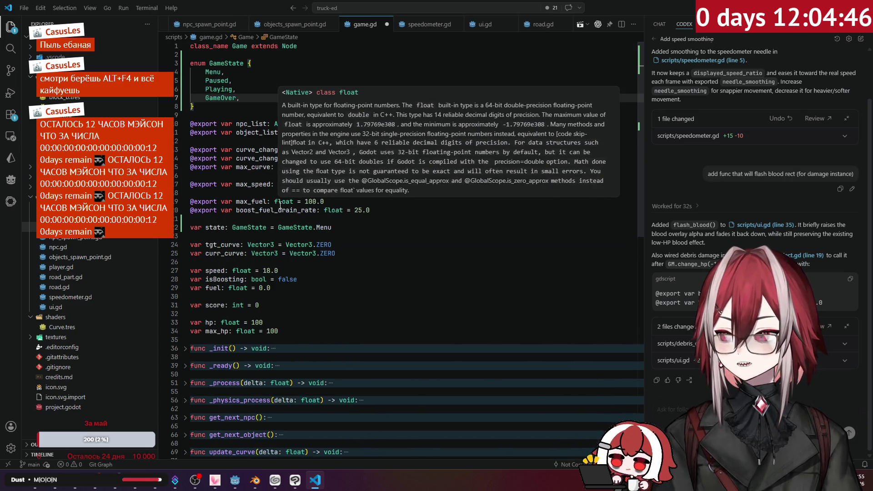
left_click(234, 480)
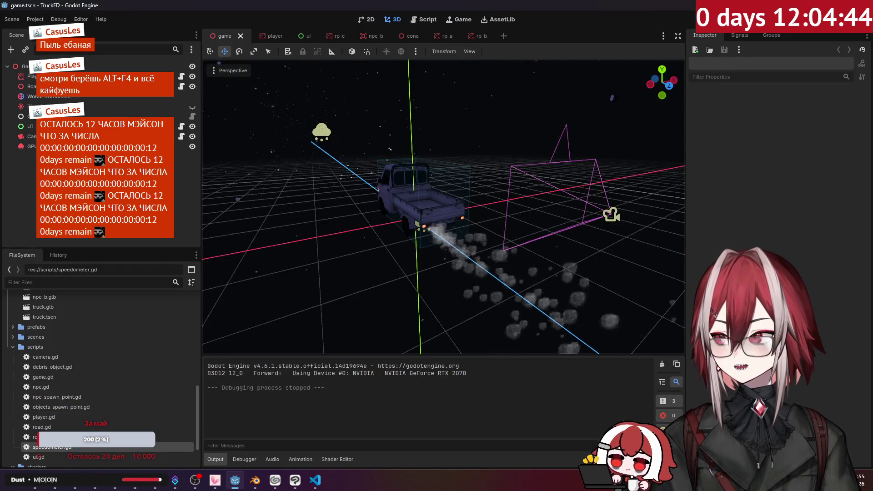
- Tidy the FileSystem dock by collapsing the fonts, materials, models and scripts folders
scroll(53, 371, "up", 3)
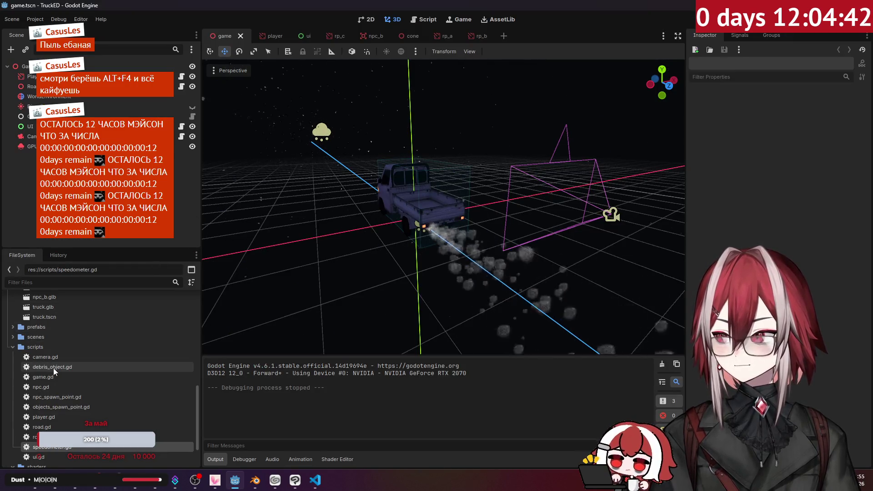
scroll(15, 372, "up", 10)
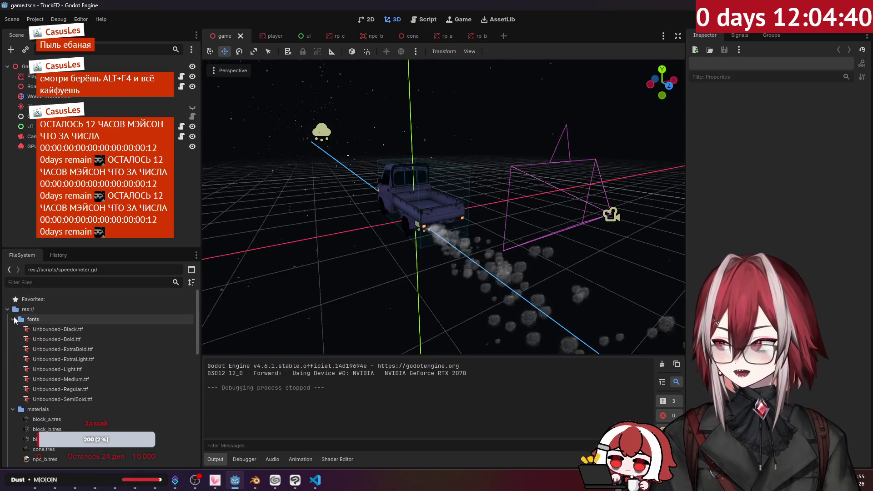
left_click(13, 320)
left_click(13, 329)
left_click(13, 340)
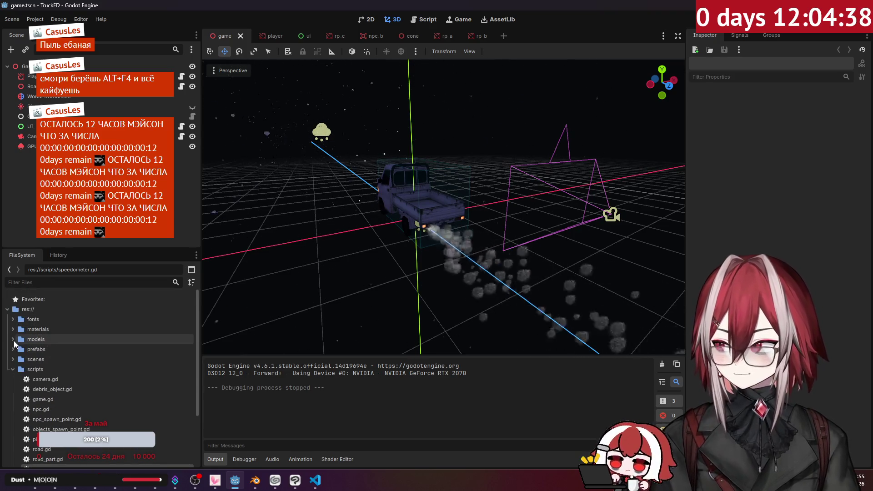
left_click(13, 370)
left_click(12, 369)
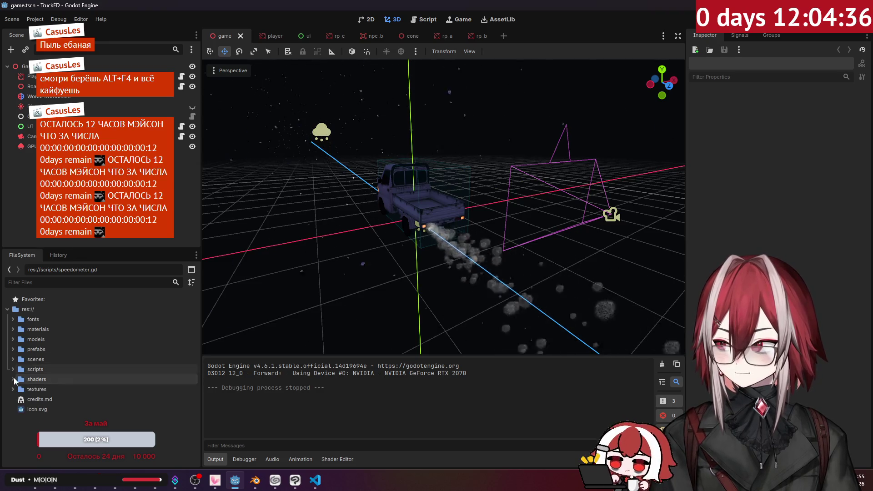
- Add a Control node to the game scene and rename it Menu
key("ctrl+a")
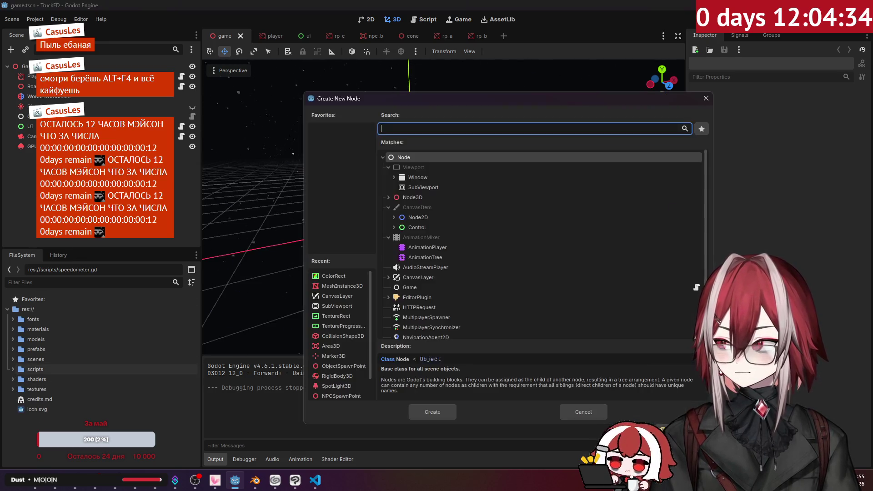
left_click(417, 227)
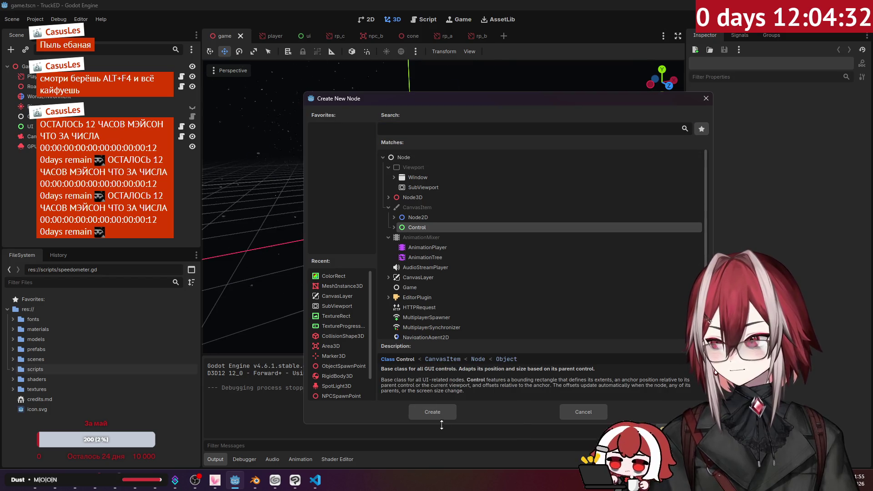
left_click(439, 413)
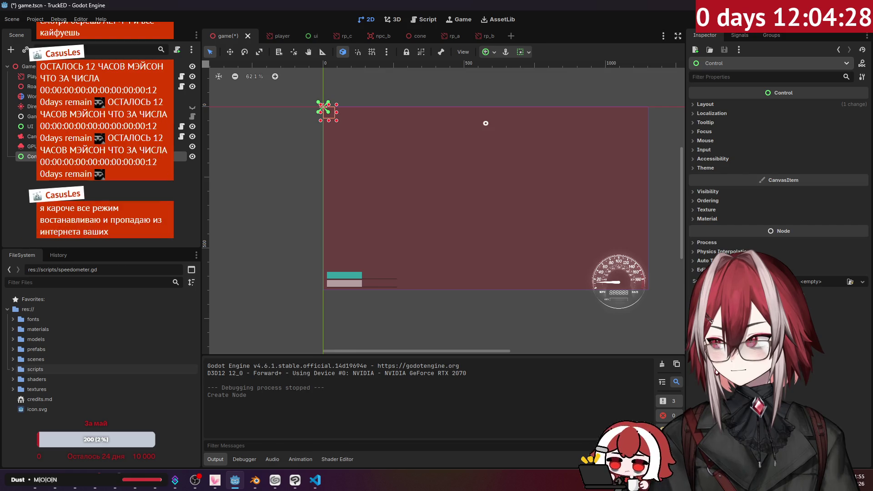
key("F2")
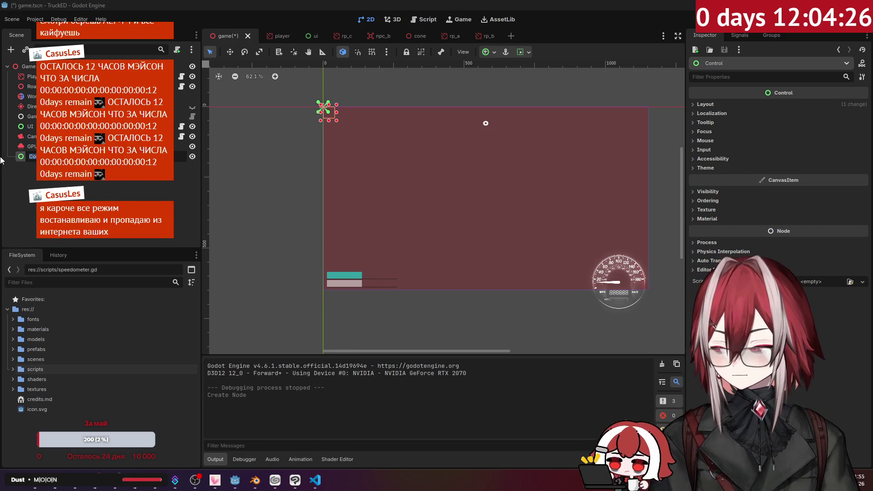
type("Menu")
key("Return")
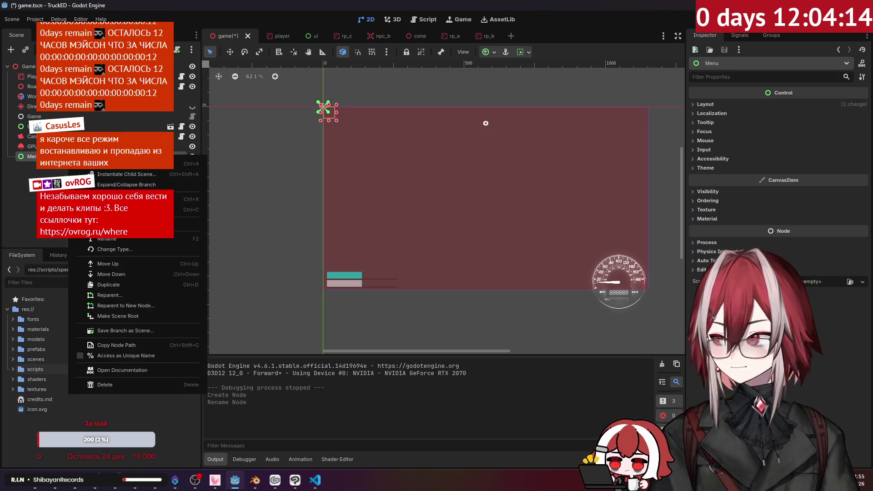
- Save the Menu branch as menu.tscn in the prefabs folder and open that scene
right_click(69, 156)
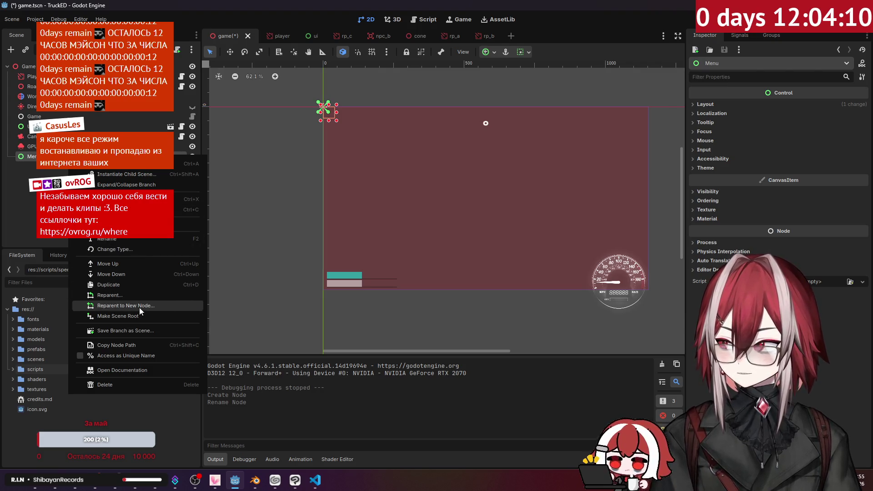
left_click(138, 335)
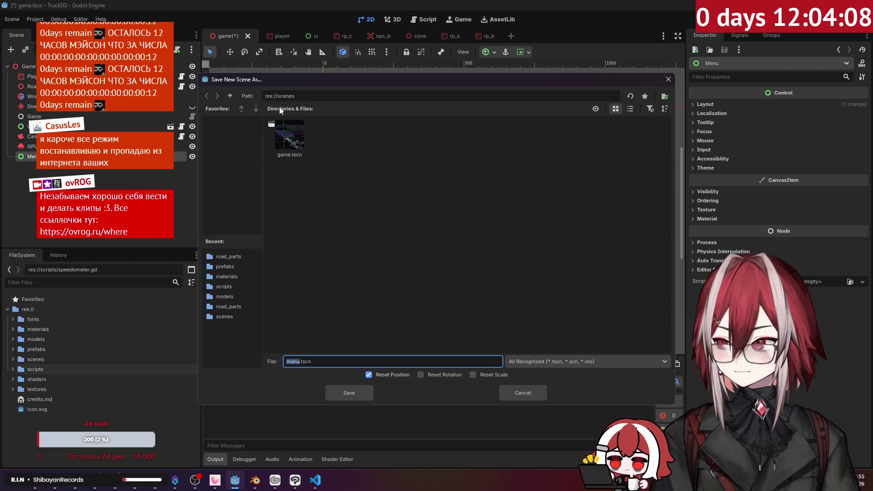
left_click(233, 96)
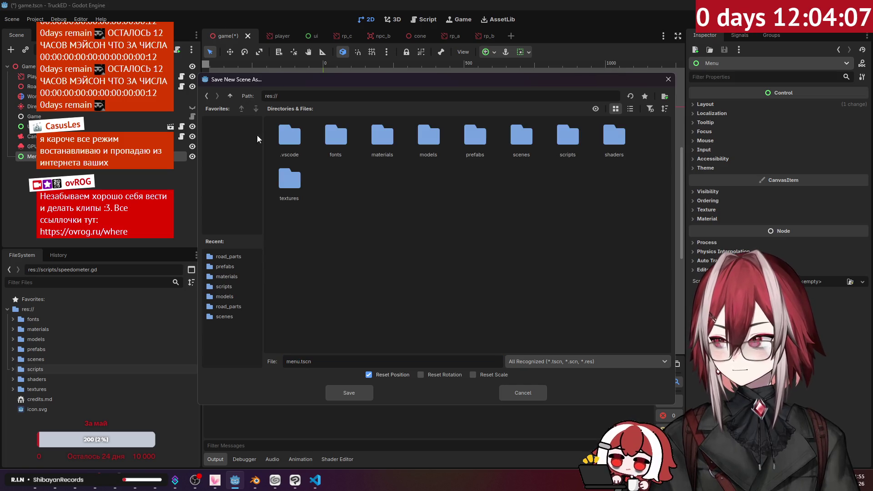
double_click(483, 140)
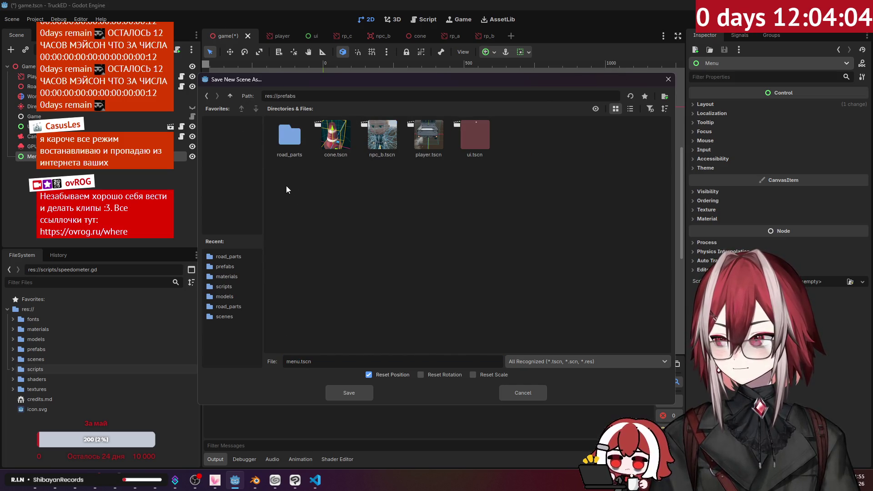
left_click(361, 392)
left_click(182, 156)
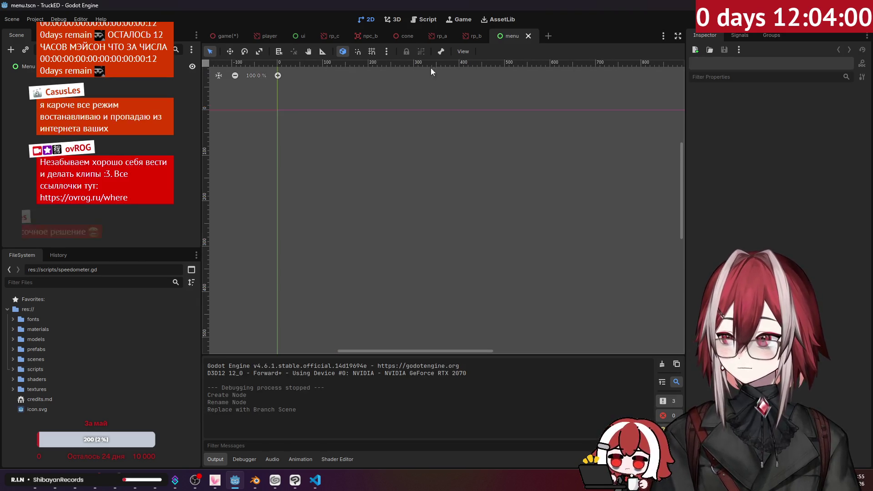
- Move the menu scene tab after ui and set Menu's anchors preset to Full Rect
left_click_drag(516, 37, 336, 38)
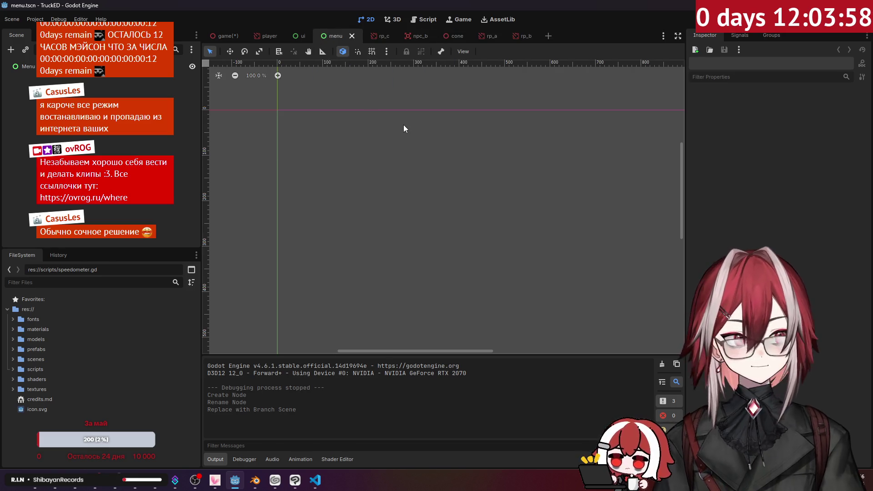
left_click(28, 66)
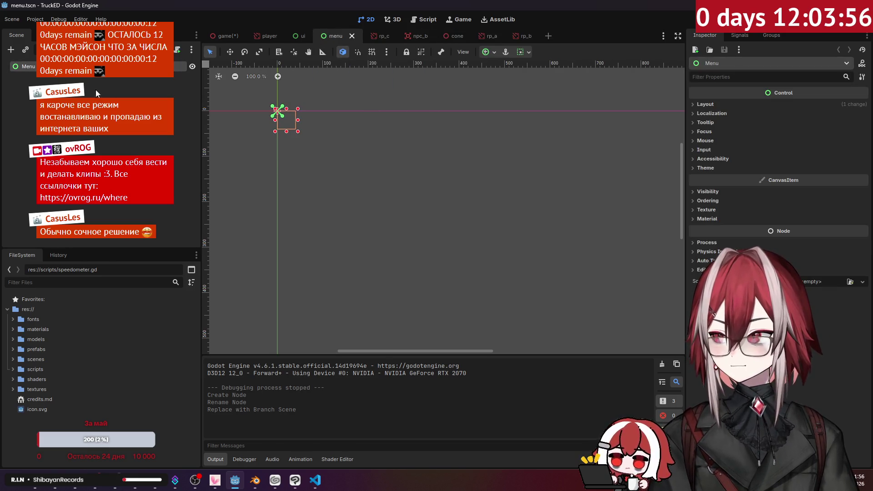
left_click(703, 105)
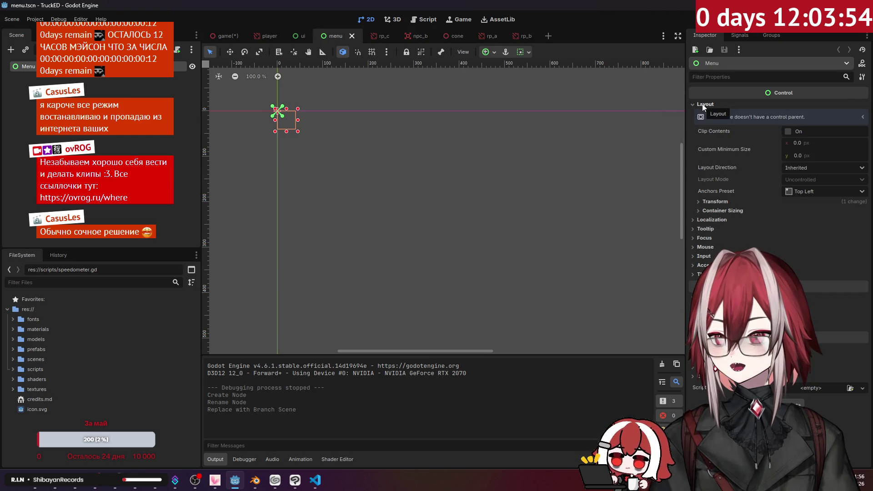
left_click(821, 192)
left_click(821, 220)
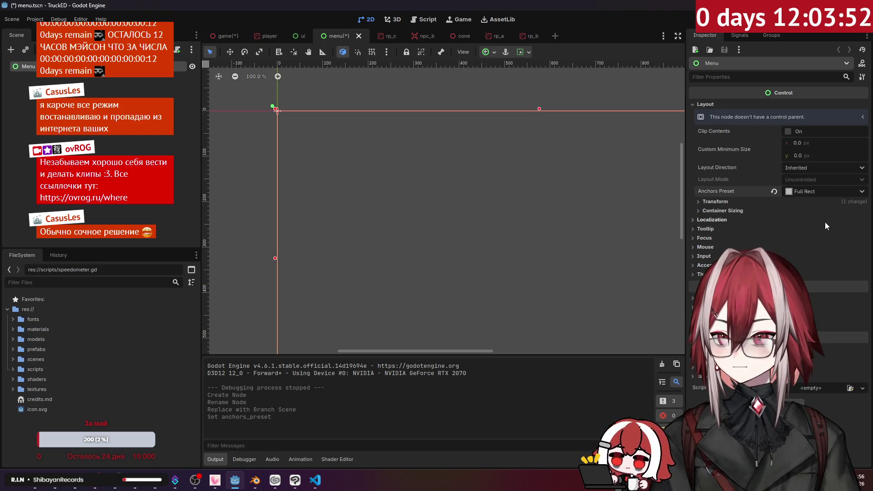
key("shift+f")
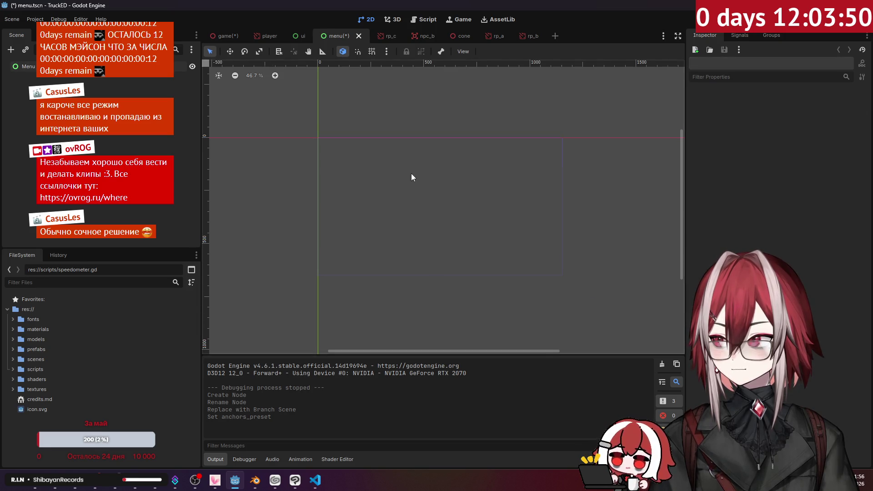
scroll(411, 178, "up", 2)
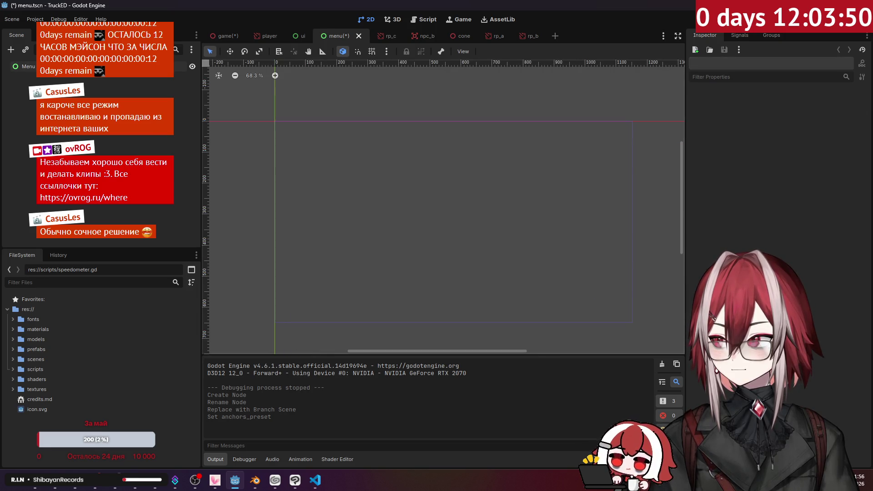
left_click(159, 134)
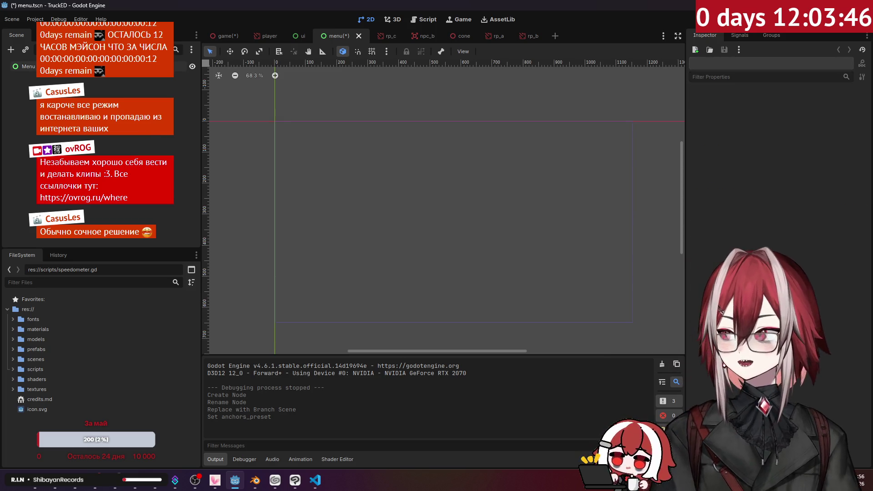
left_click(274, 122)
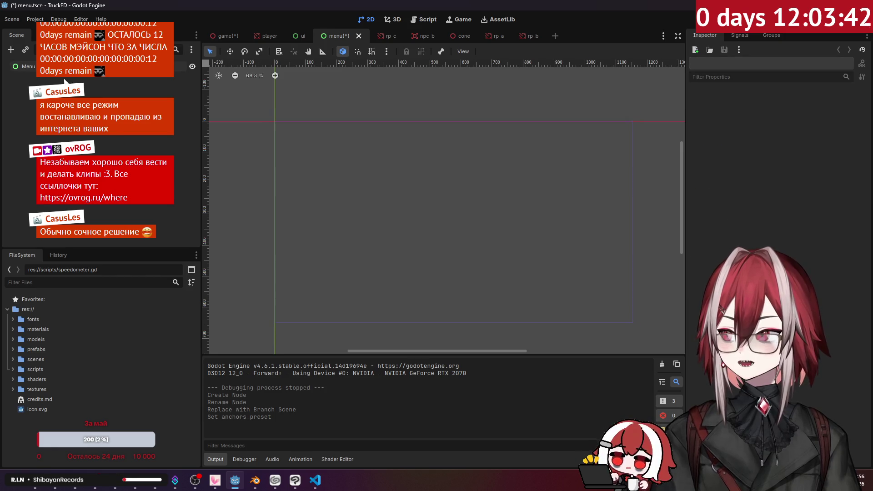
- Add a Label node as a child of Menu and focus its Text field
key("ctrl+a")
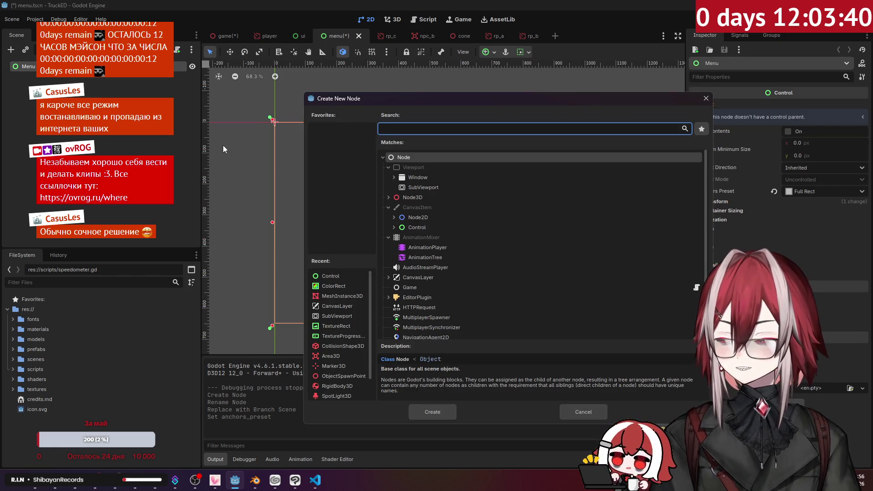
type("lable")
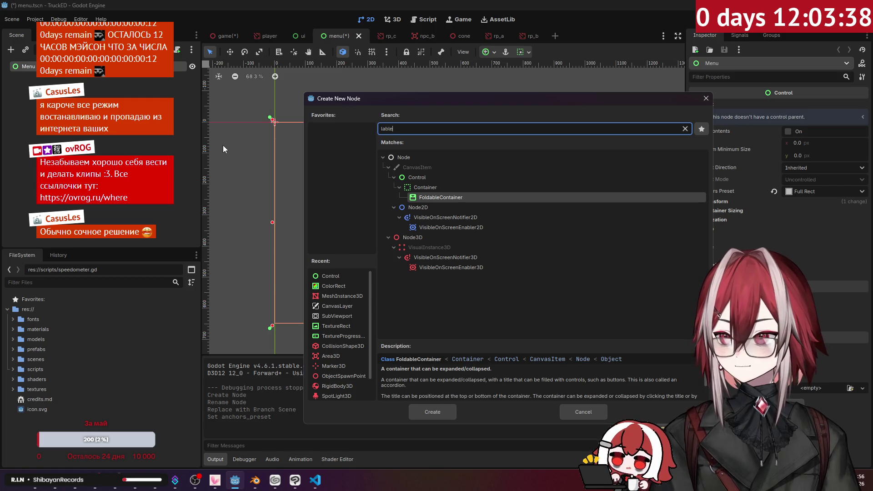
key("BackSpace")
key("BackSpace")
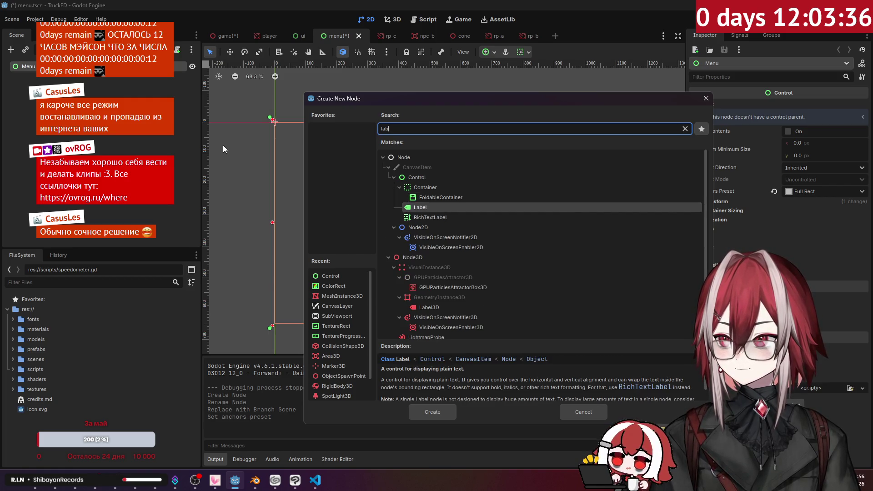
left_click(422, 411)
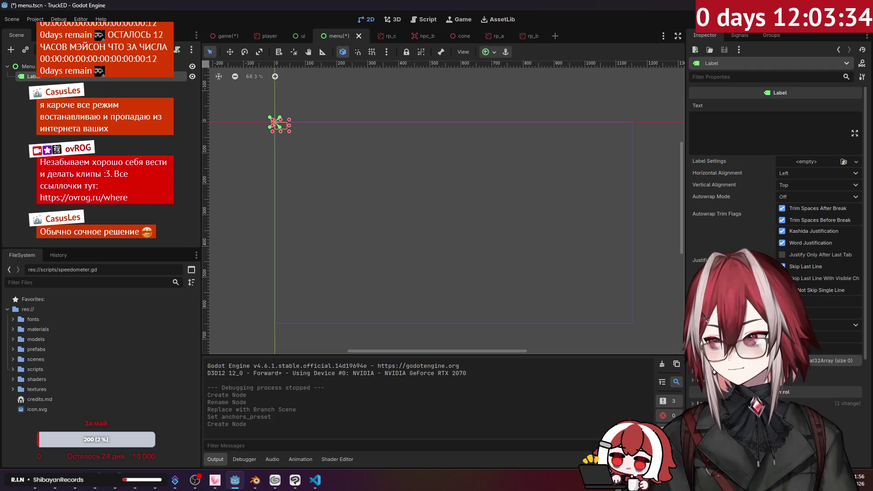
left_click(780, 123)
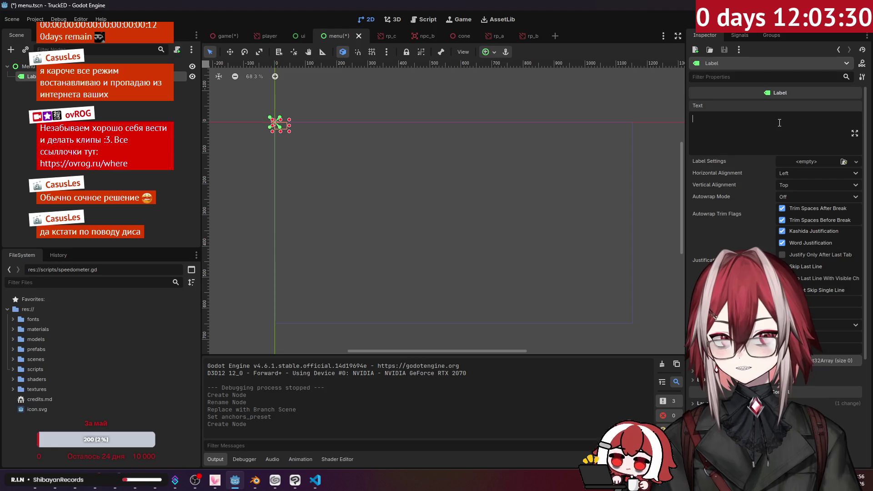
left_click(55, 480)
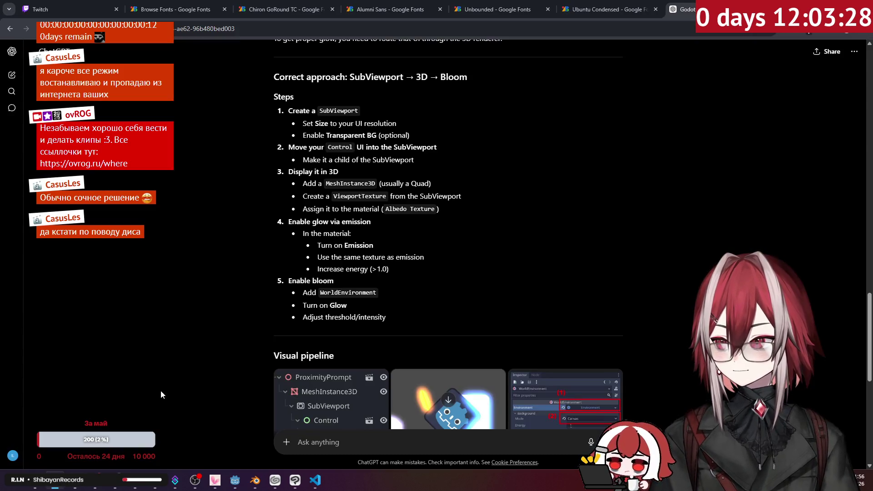
- Open a new ChatGPT chat and begin the prompt 'can you create name for a ga'
left_click(14, 74)
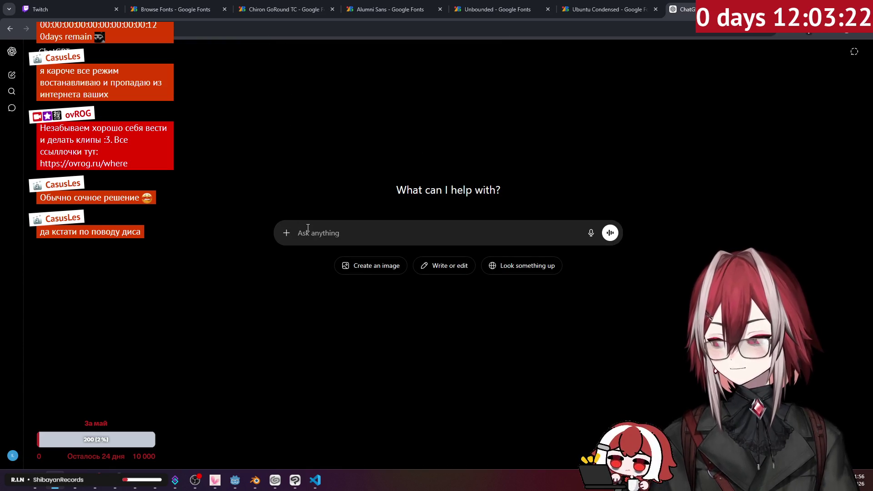
type("creat")
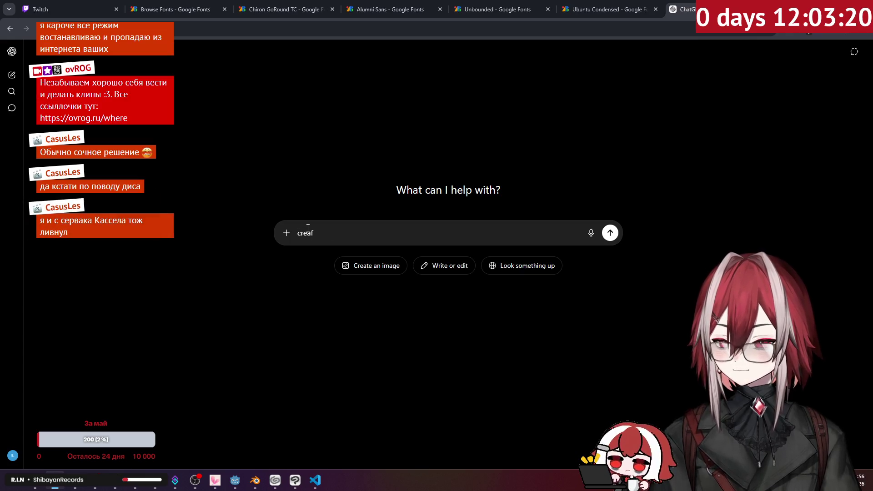
key("BackSpace")
key("BackSpace")
key("BackSpace")
type("d")
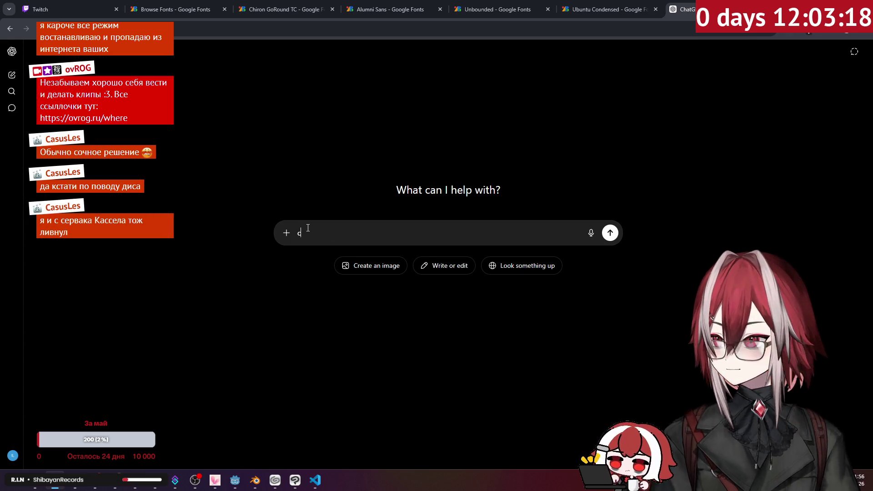
key("BackSpace")
type("d")
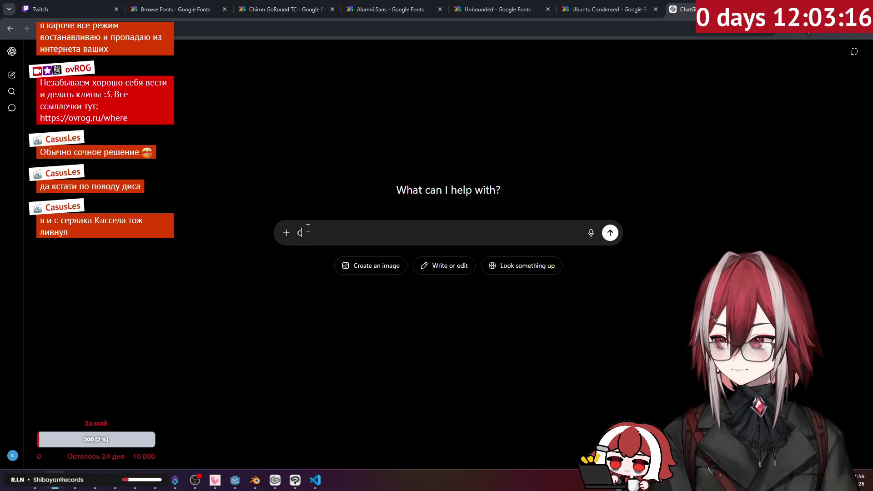
key("BackSpace")
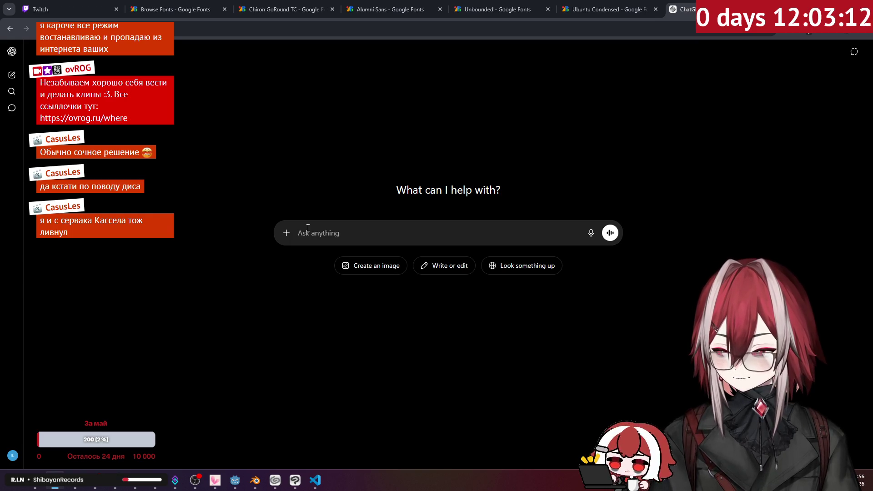
type("4")
key("BackSpace")
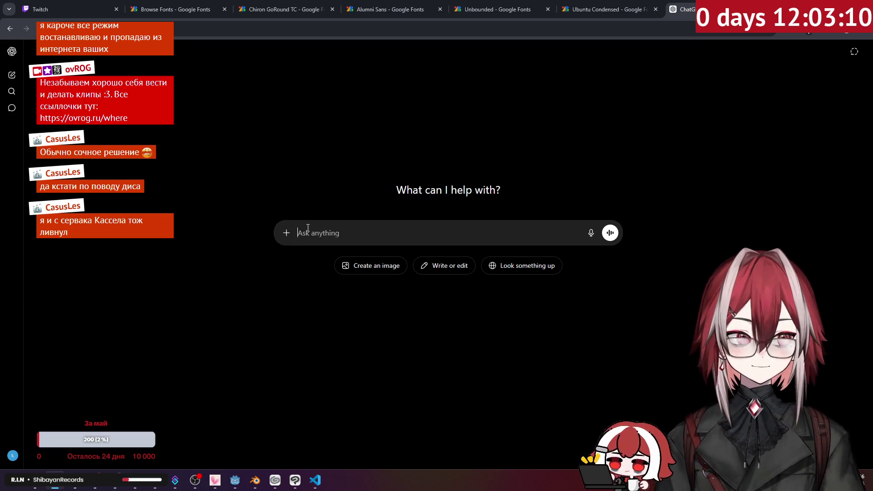
type("4")
key("BackSpace")
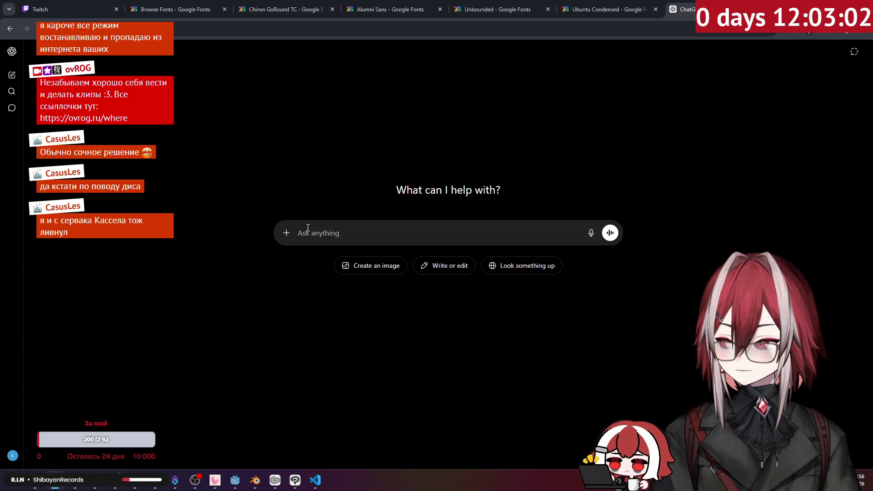
type("can y")
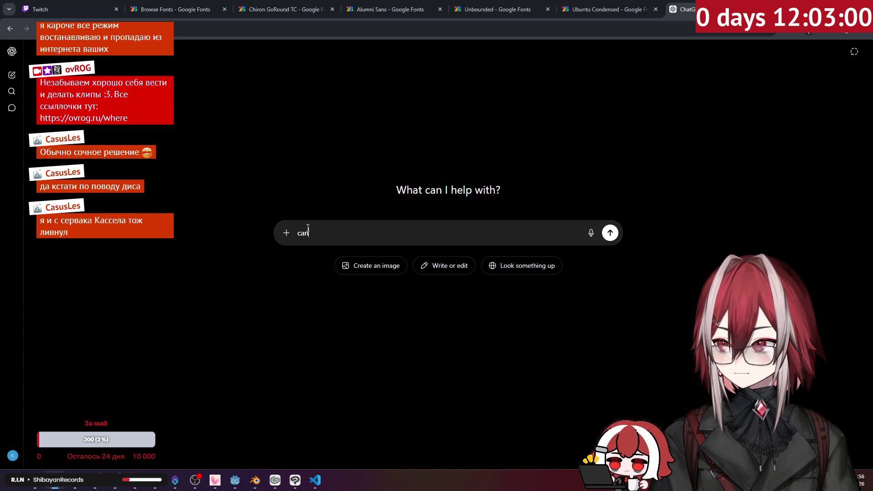
type("ou c")
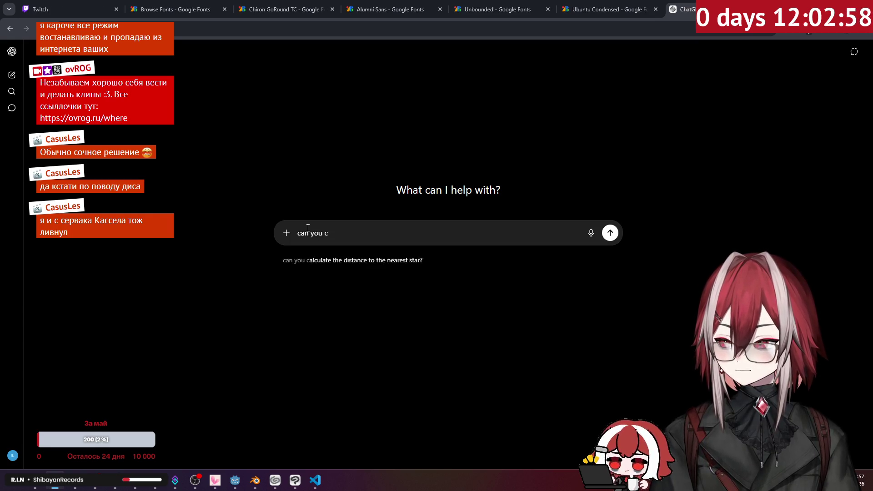
type("reate na")
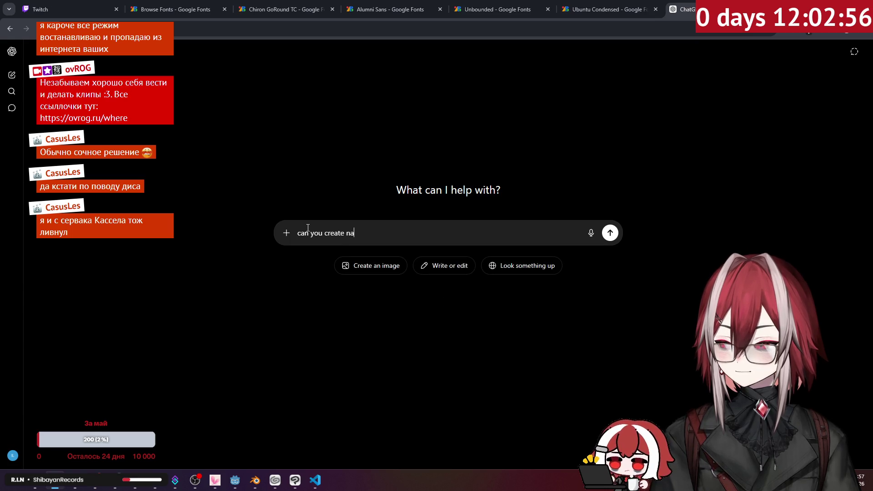
type("me for a gab")
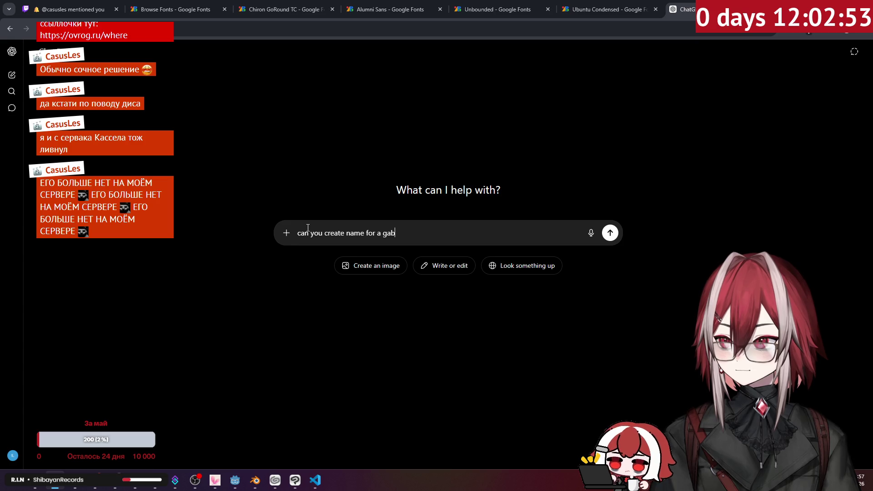
- Extend the request to an endless runner game where you play as a truck
key("BackSpace")
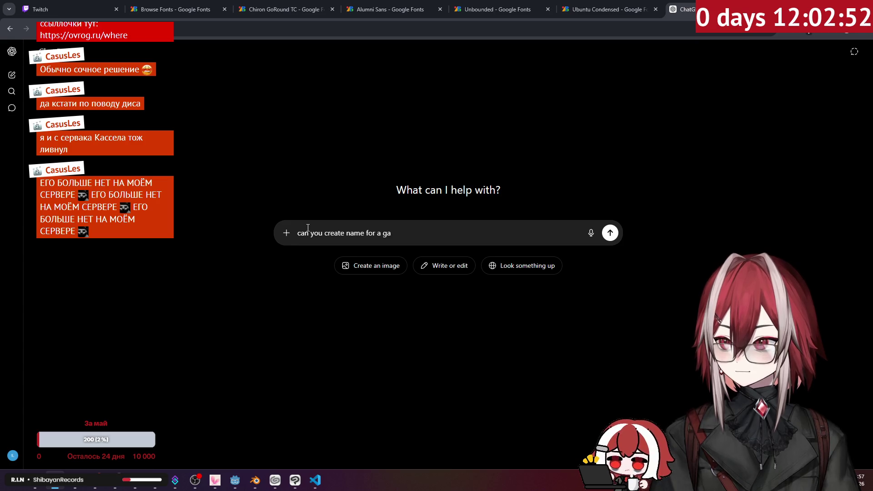
type("a")
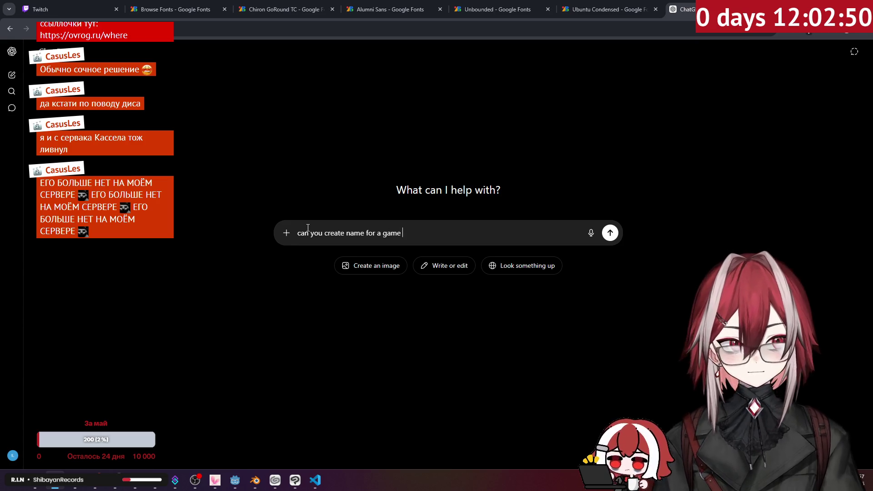
key("Left")
key("Left")
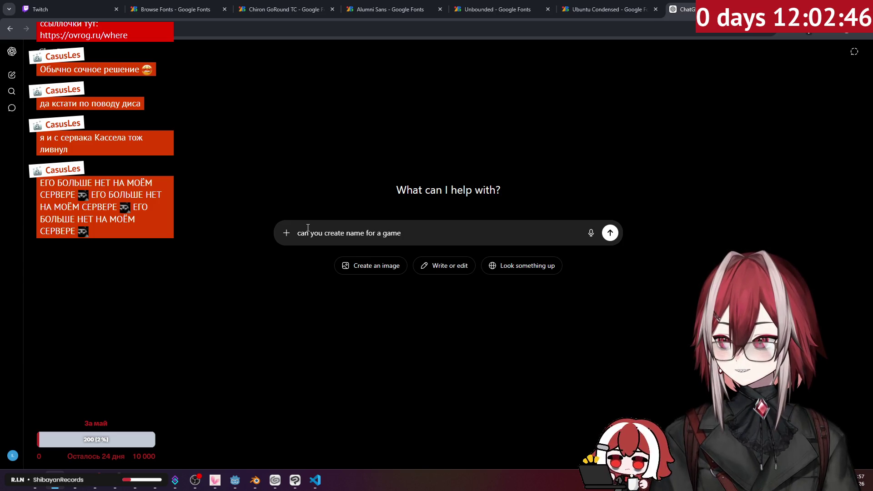
type("endles")
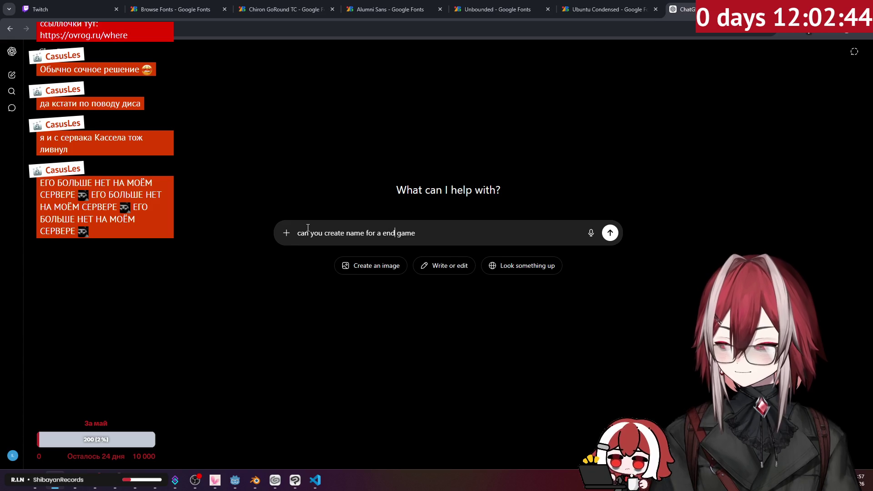
type("s runner")
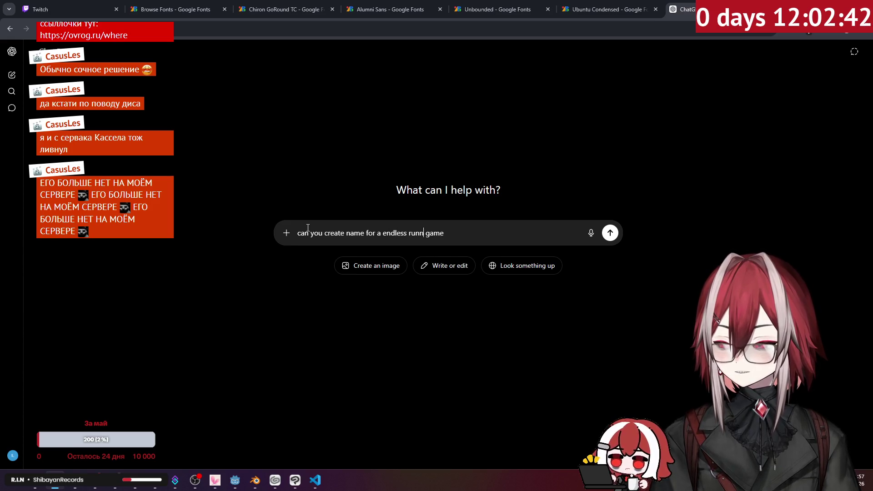
key("Right")
key("BackSpace")
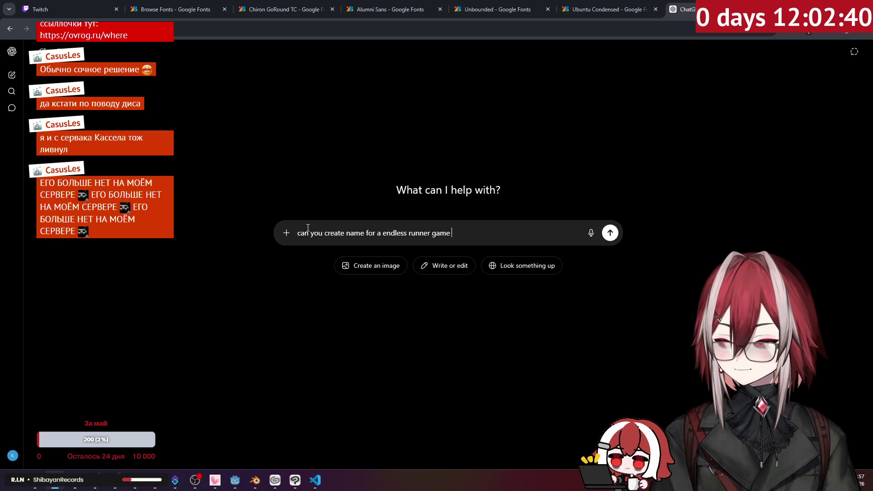
type("here you p")
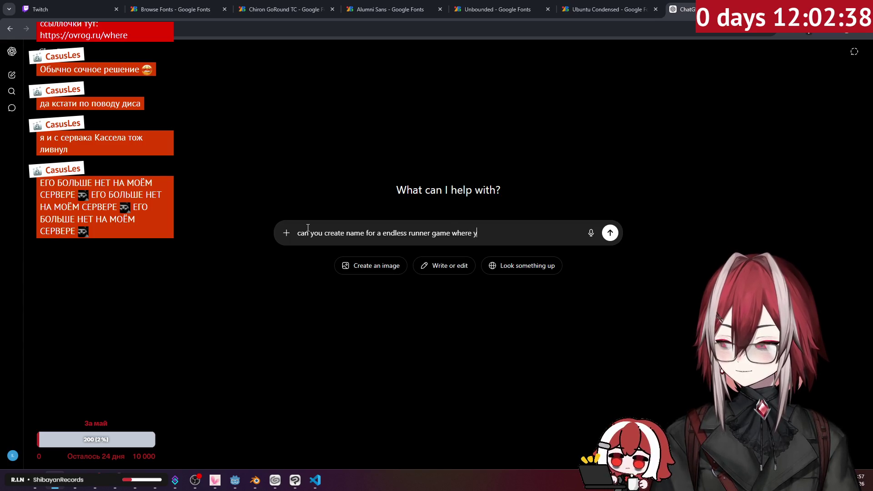
type("lay as tr")
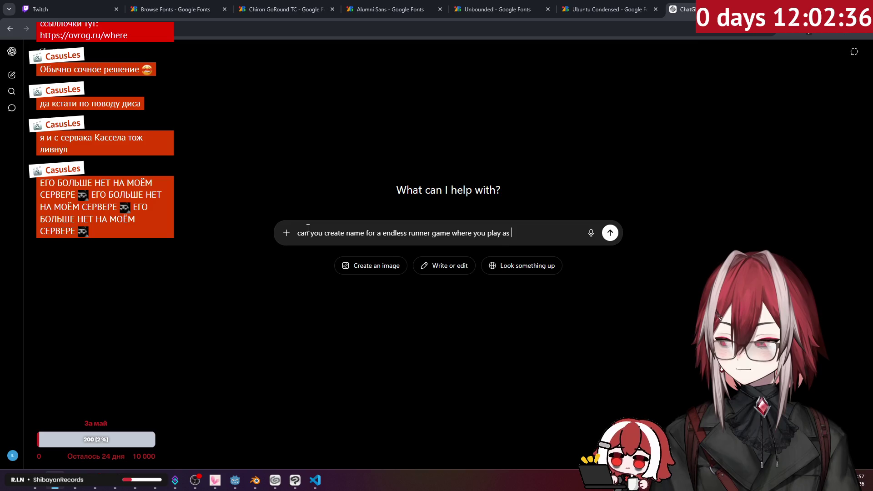
type("u")
- Add the isekai truck premise, ask for a long manga-like name, and send it
key("BackSpace")
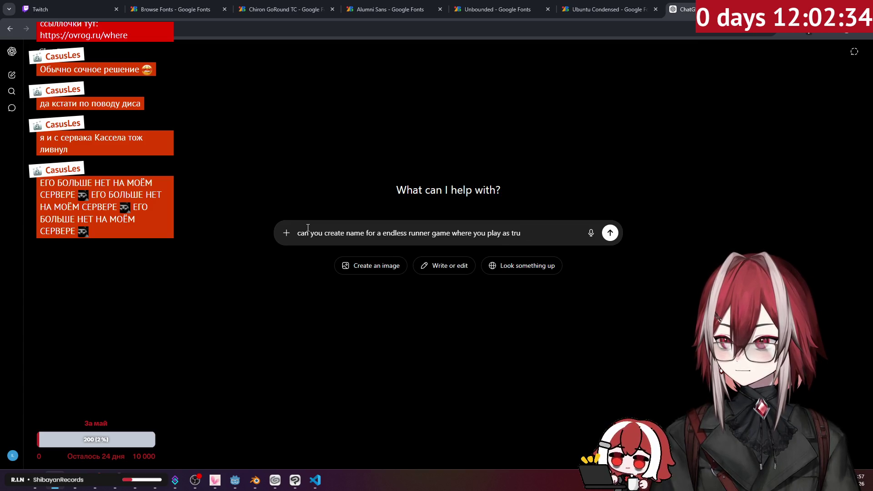
type("t ")
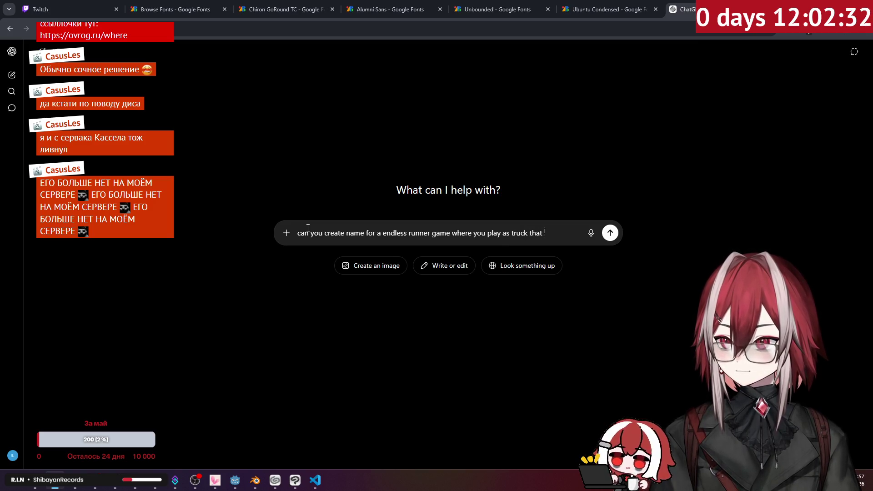
type("nds pe")
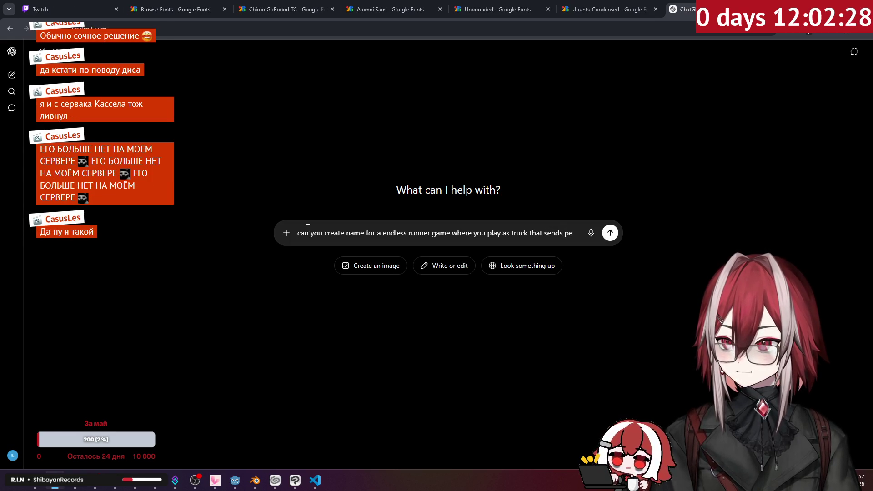
type("ople")
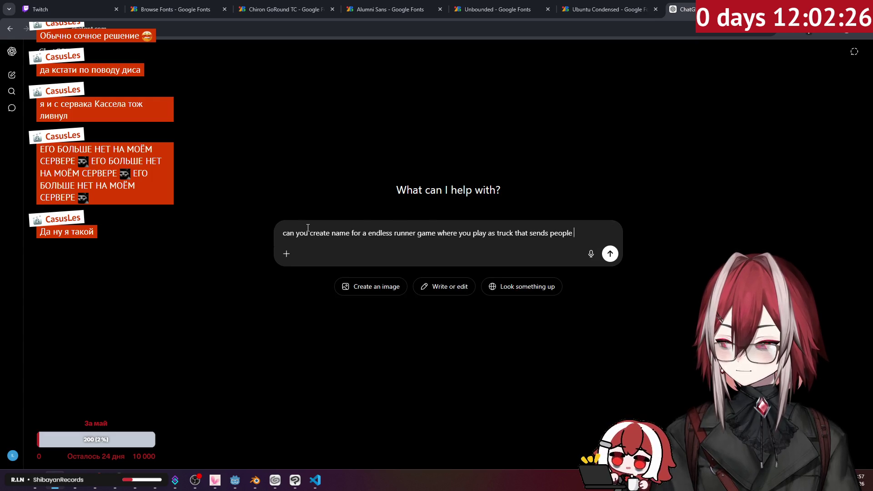
type(" ise")
type("ai")
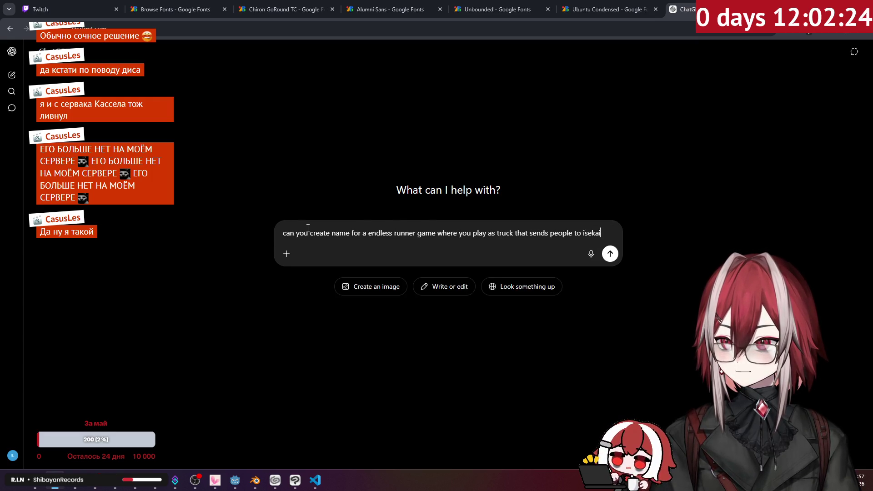
type("(")
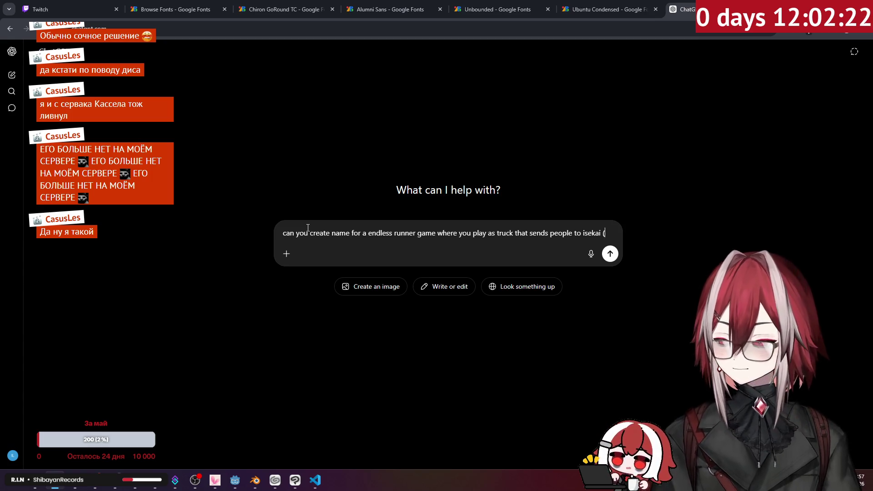
type(")")
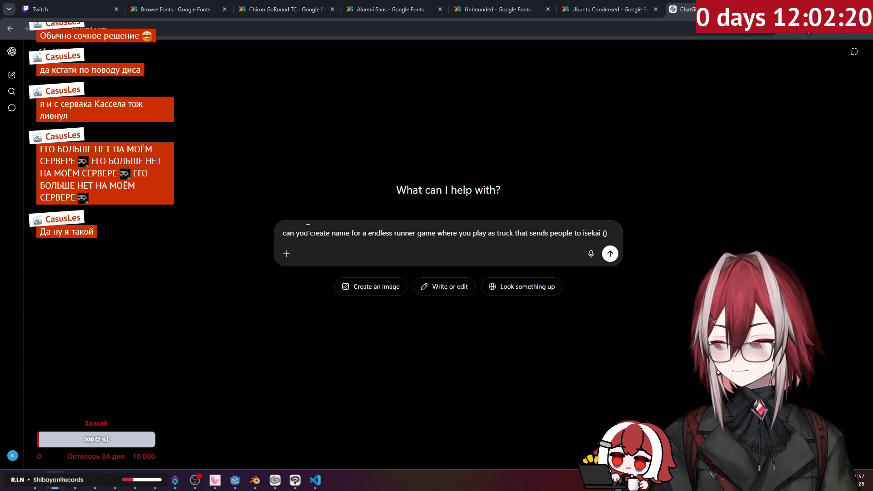
type("le")
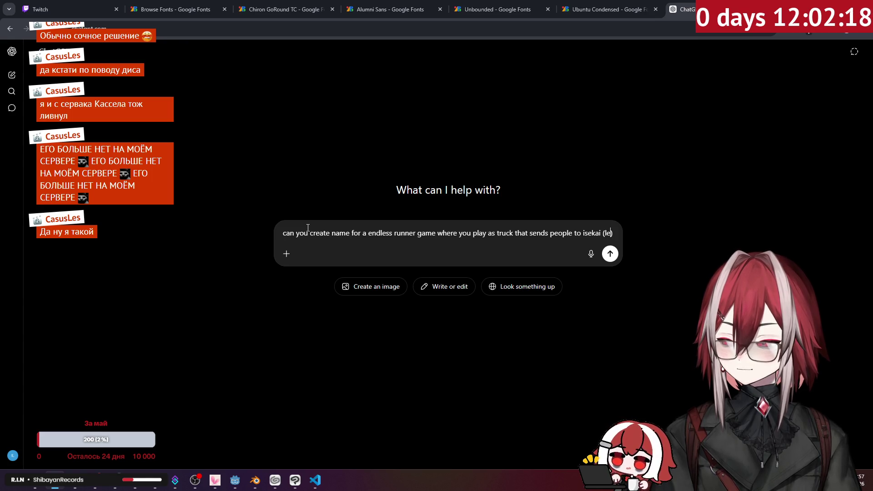
type("ts tr")
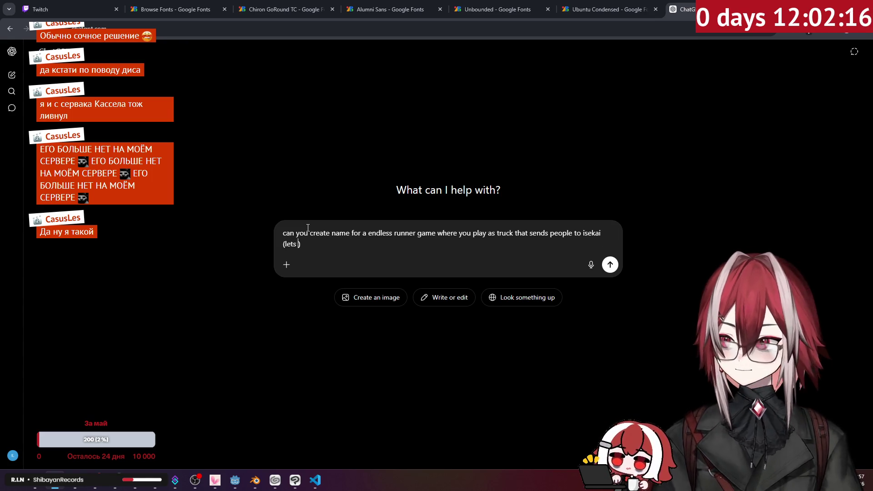
type("y")
type("o")
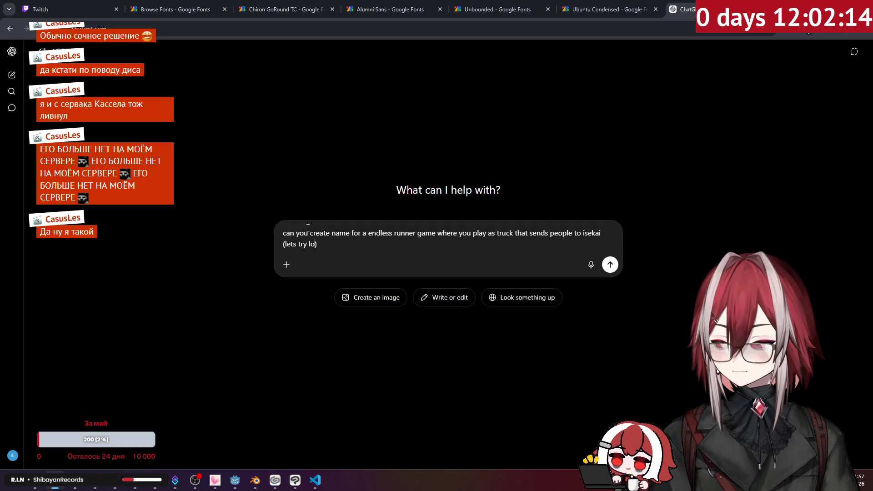
type("g ")
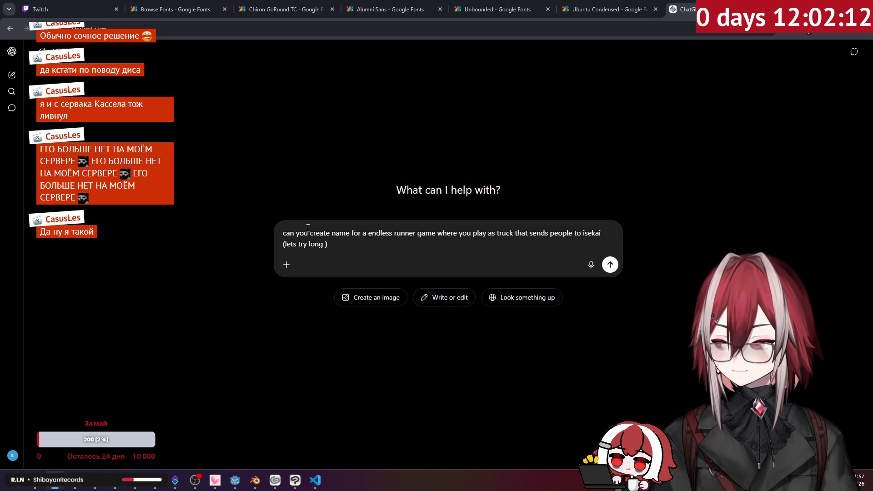
type("now")
key("BackSpace")
key("BackSpace")
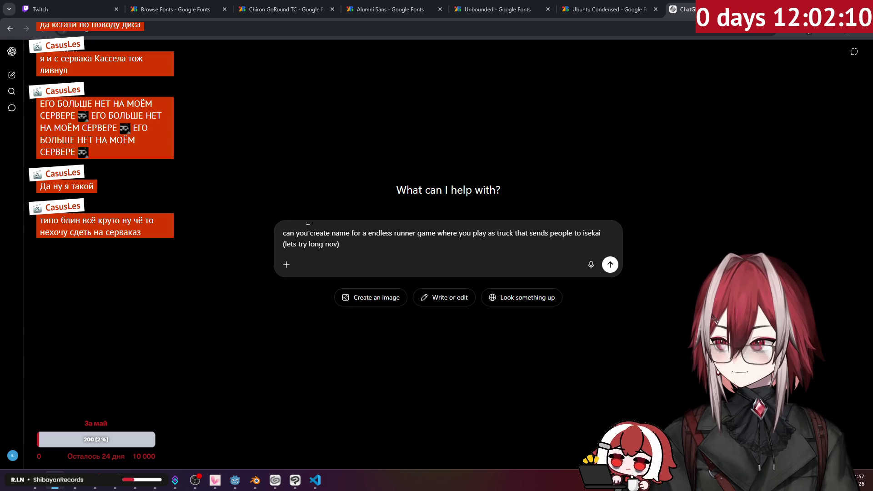
key("BackSpace")
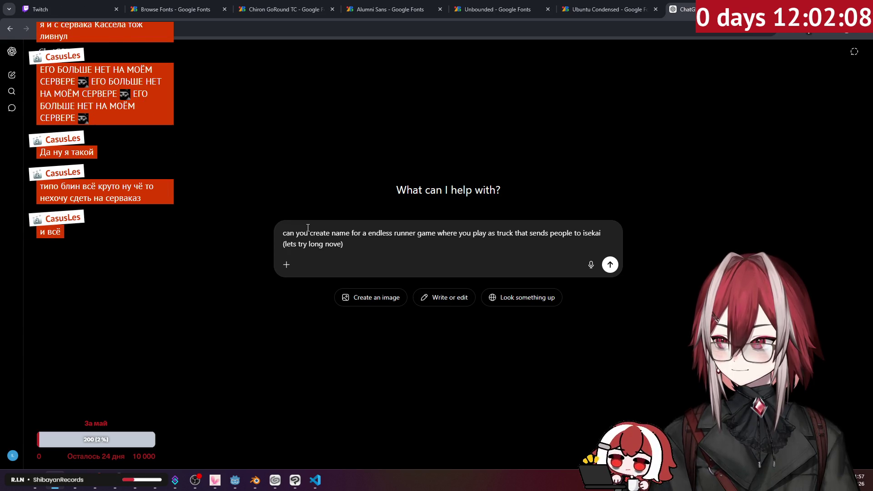
key("BackSpace")
type("ang")
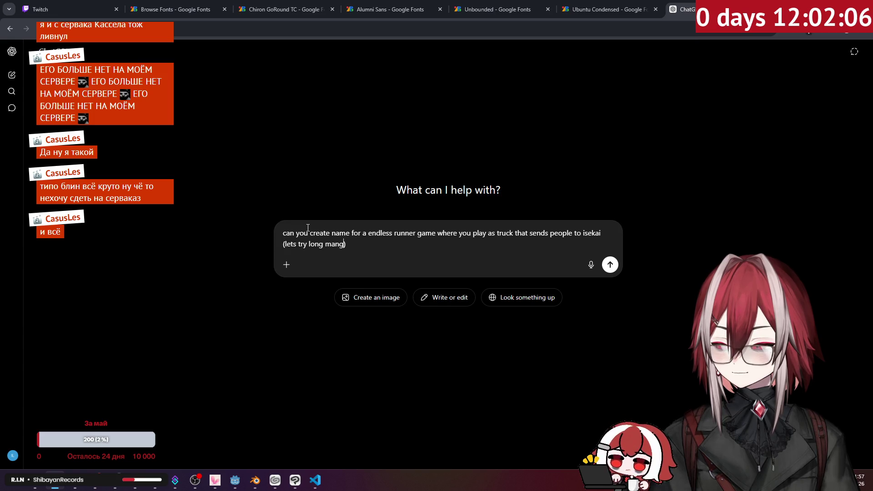
type("a l")
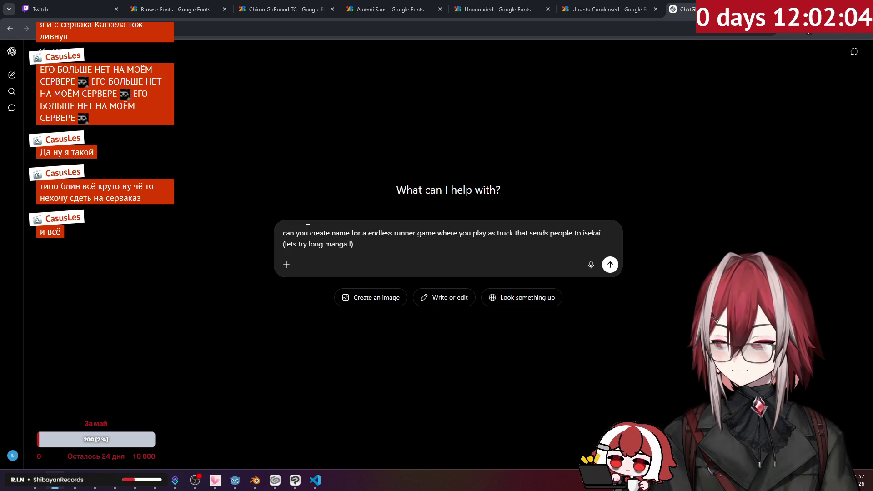
type("ike name")
key("Return")
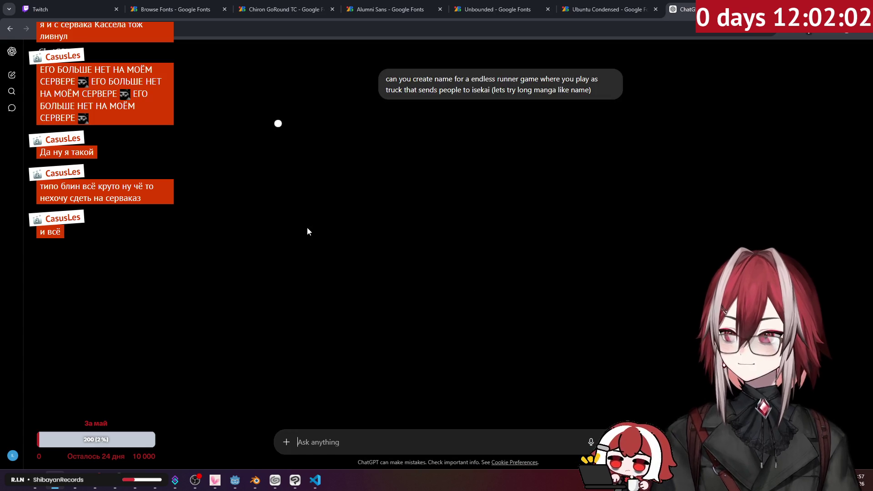